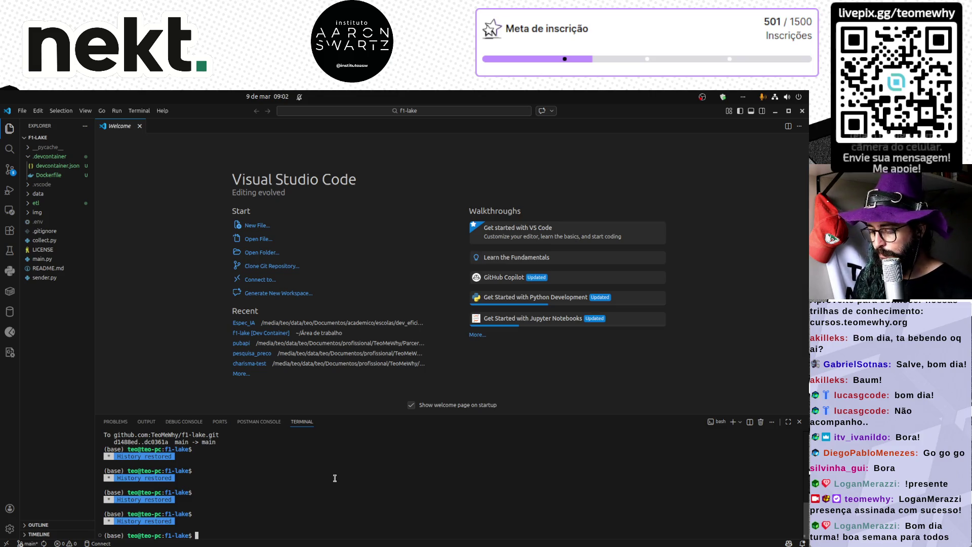
- Enlarge the Visual Studio Code interface and open main.py from the Explorer
key("ctrl+equal")
key("ctrl+equal")
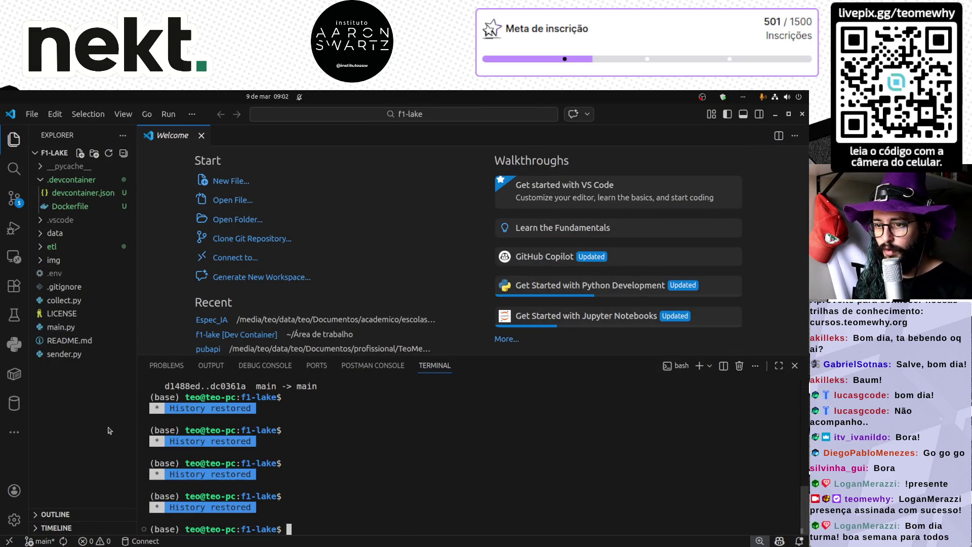
key("ctrl+shift+e")
left_click(73, 327)
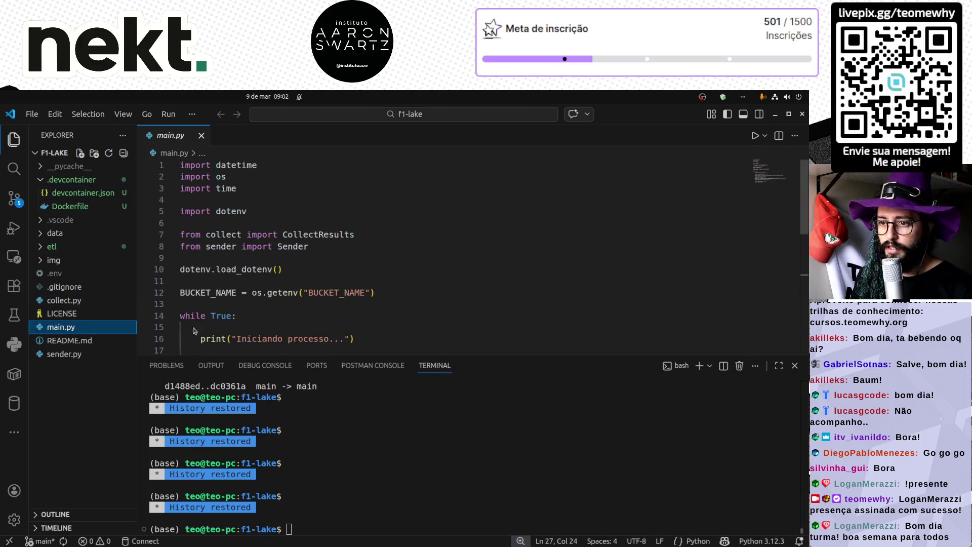
scroll(402, 279, "down", 5)
scroll(401, 281, "up", 5)
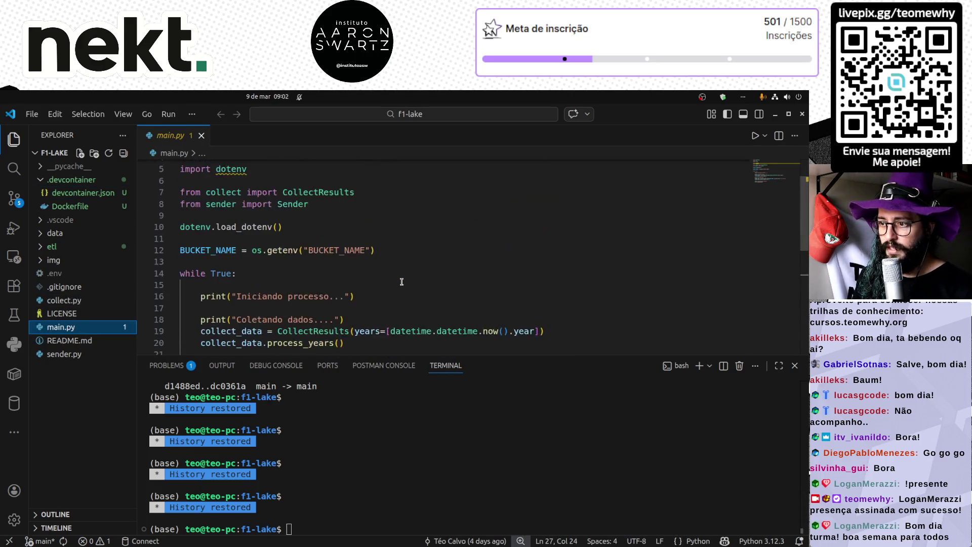
scroll(401, 282, "down", 7)
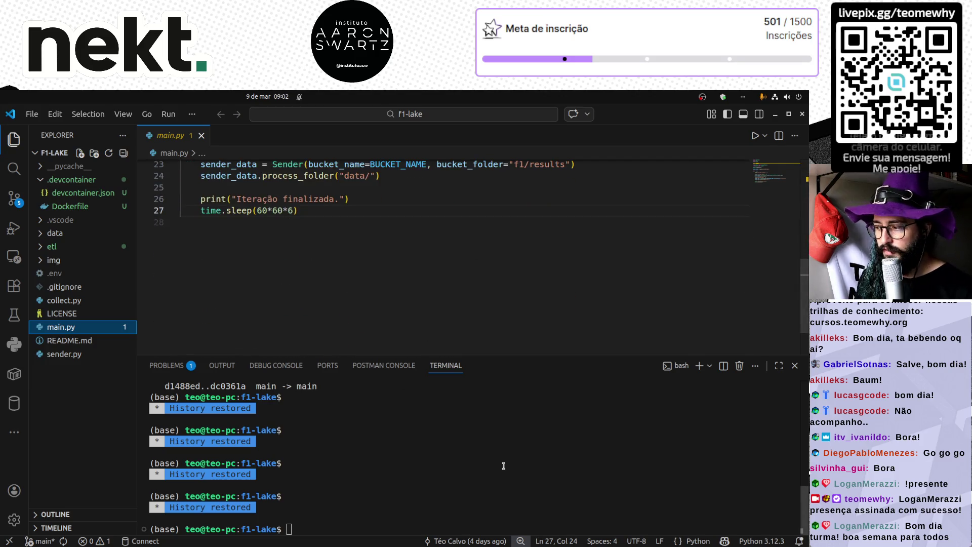
- Set the interpreter to f1-lake, run 'conda activate f1-lake', then run 'python main.py'
left_click(762, 541)
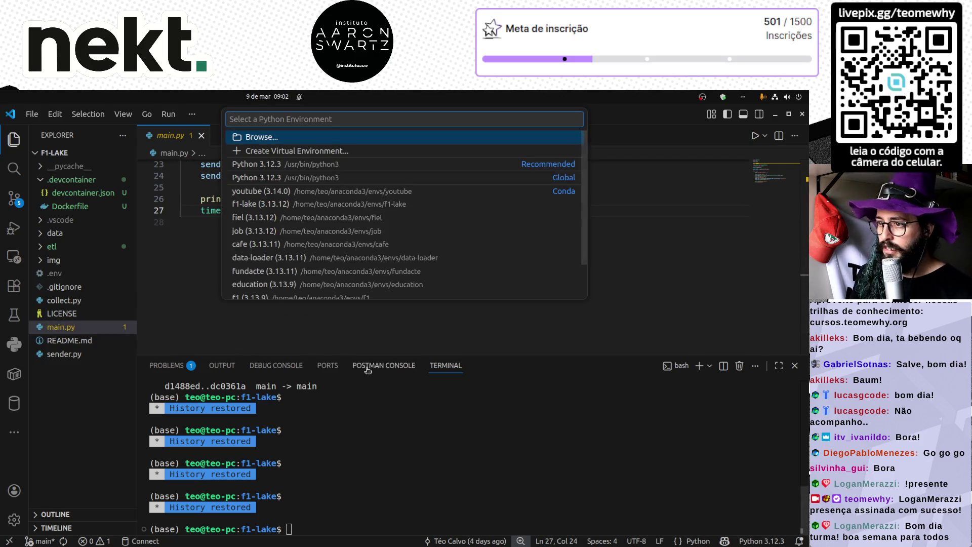
left_click(276, 204)
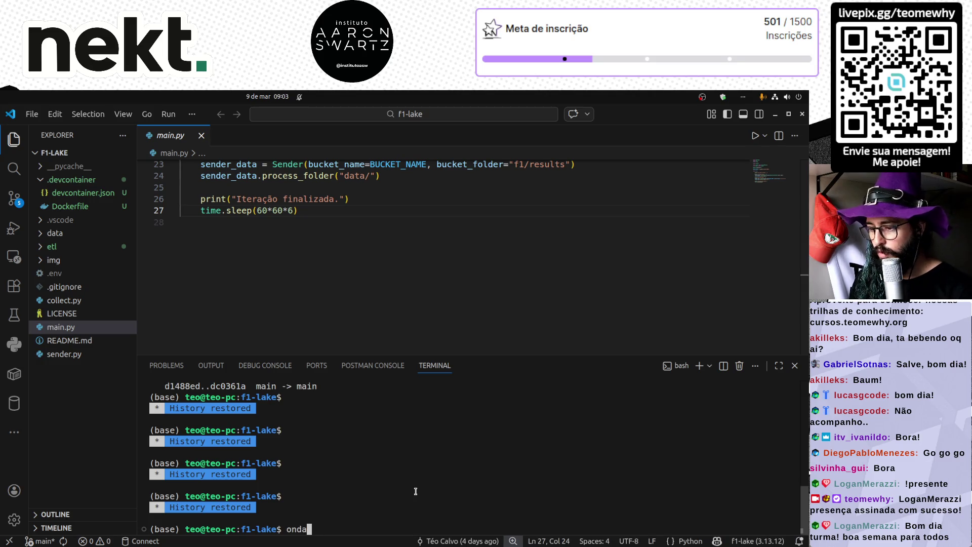
type("conda ac")
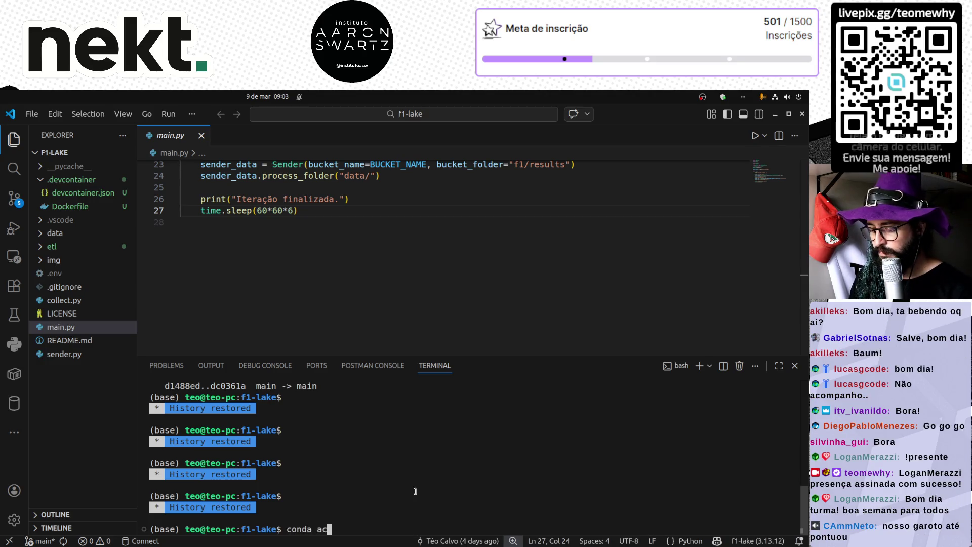
type("tiva")
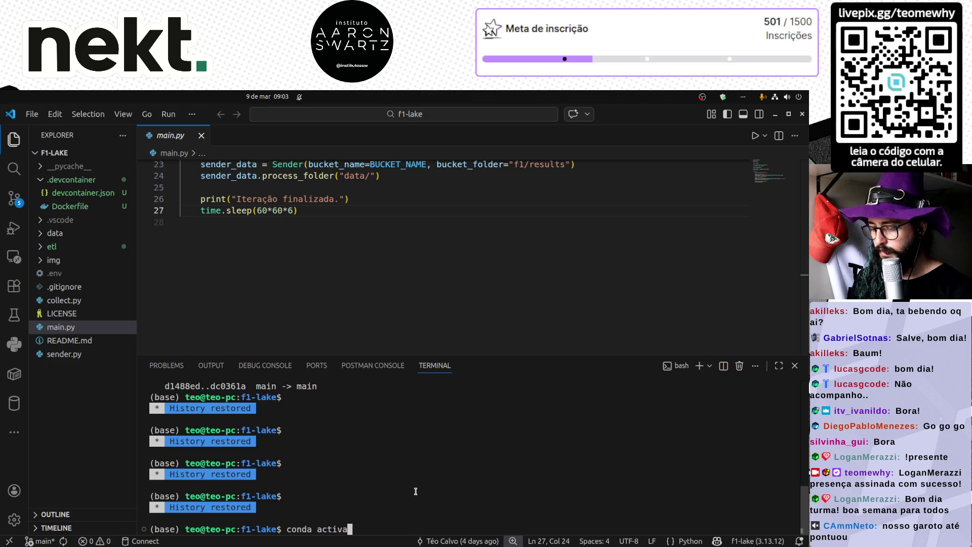
type("te f1-lake")
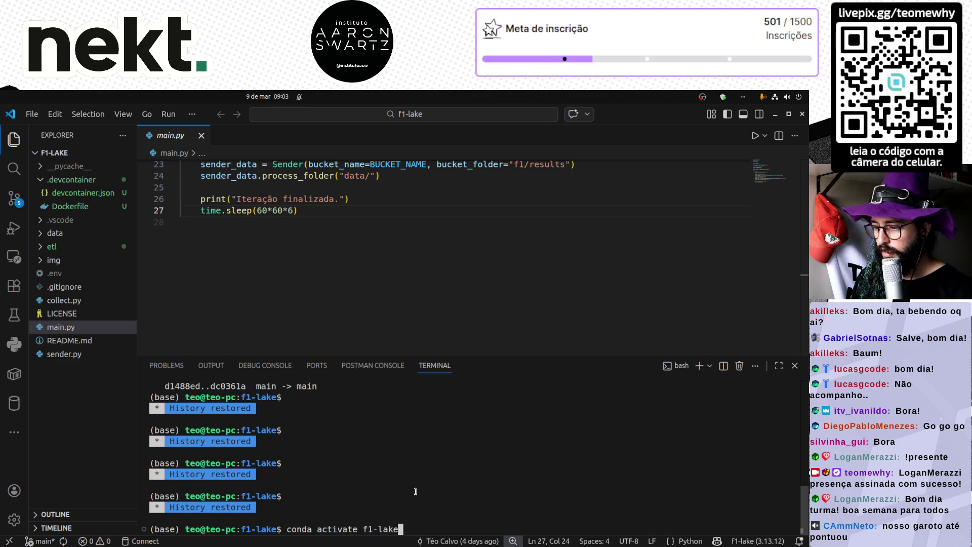
key("Return")
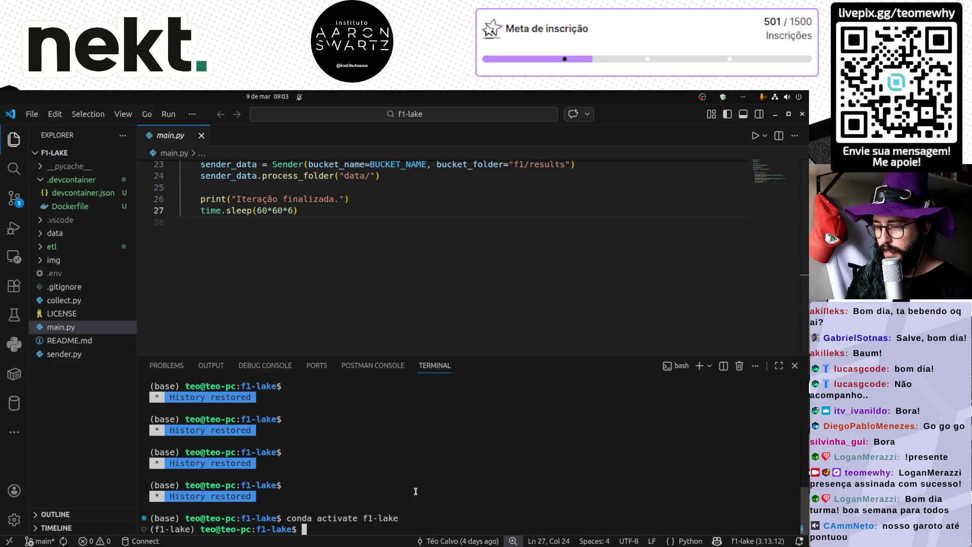
type("python main.py")
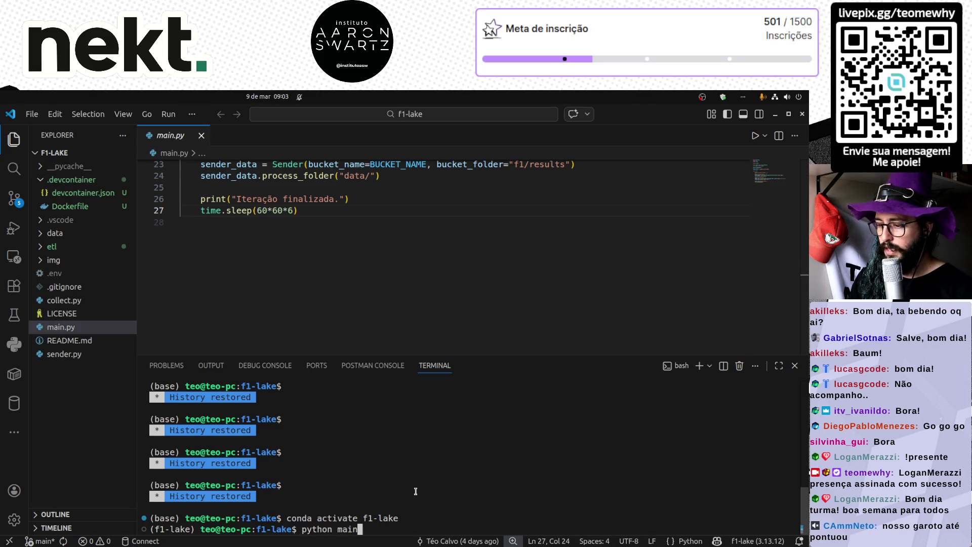
key("Return")
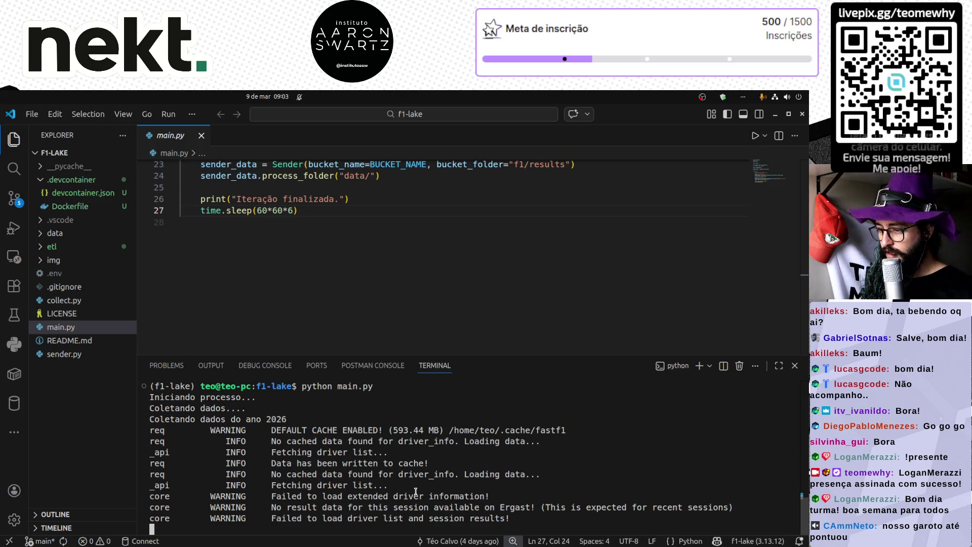
- Check the data folder's files while main.py collects and uploads the 2026 results
left_click(55, 233)
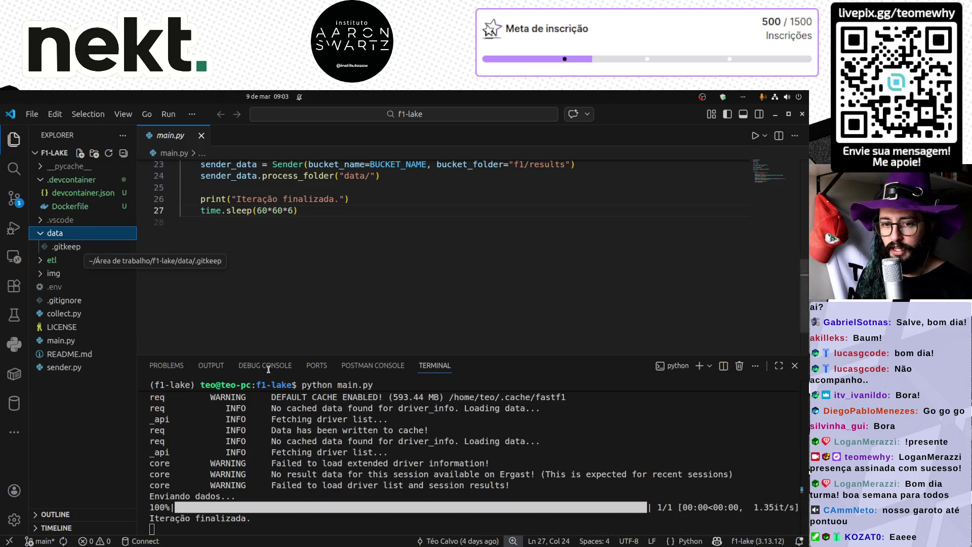
mouse_move(212, 536)
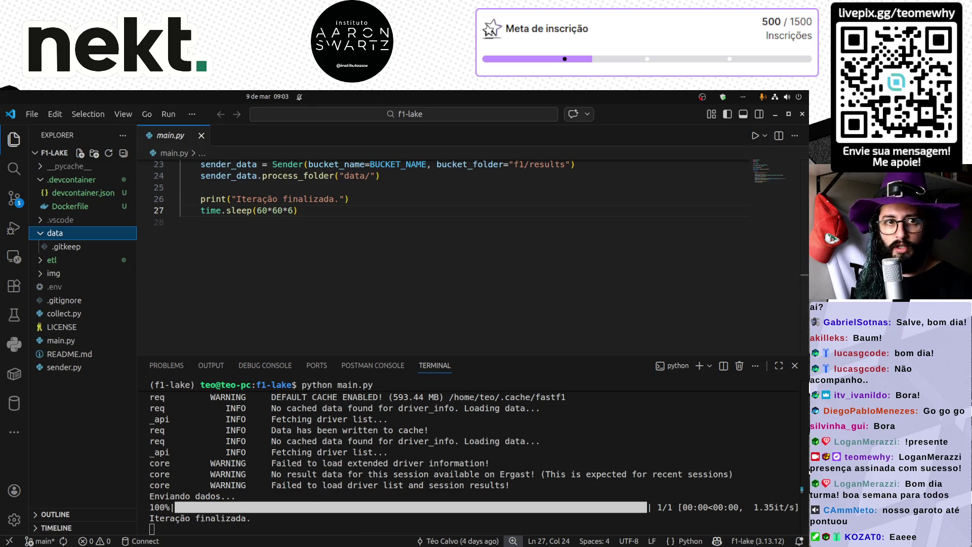
left_click(370, 506)
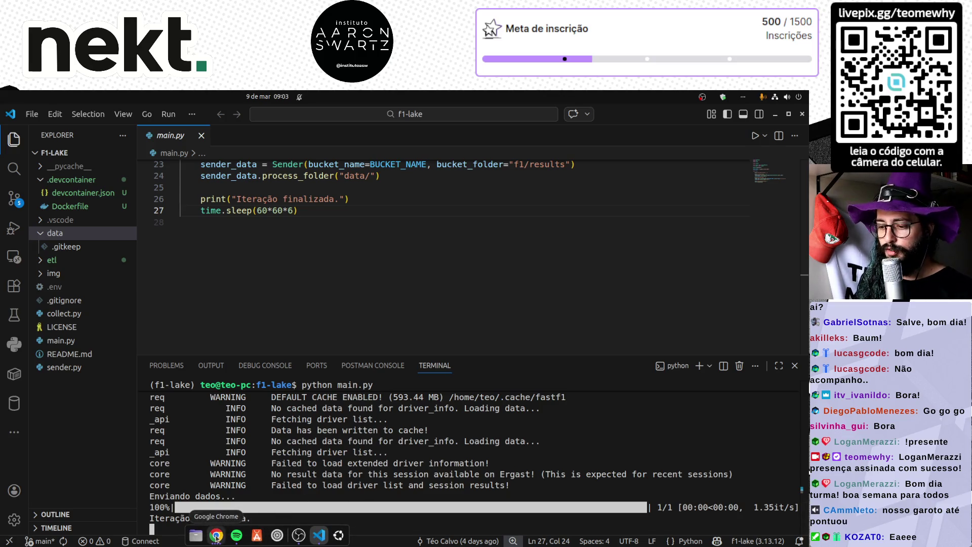
left_click(217, 537)
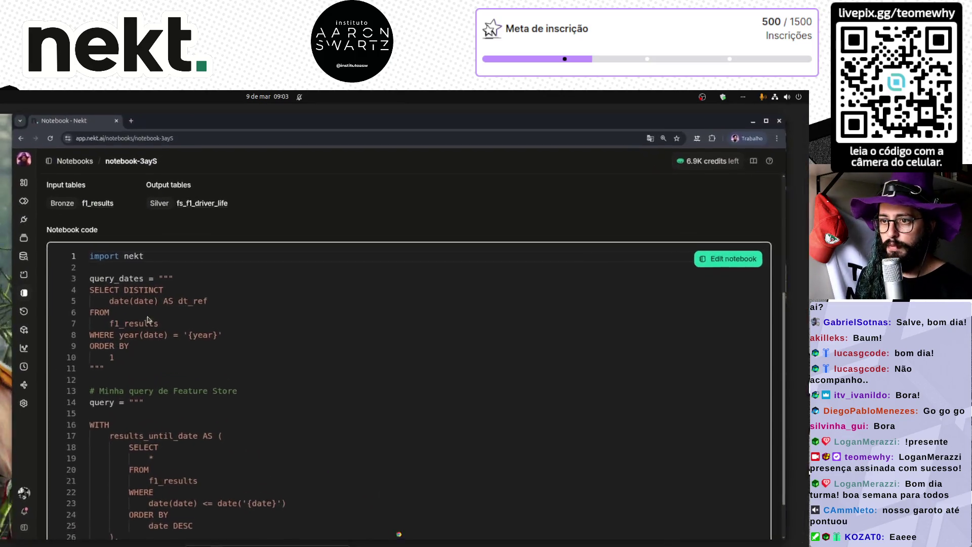
- Go to the Amazon Web Services sign-in page in a new Chrome tab
left_click(130, 112)
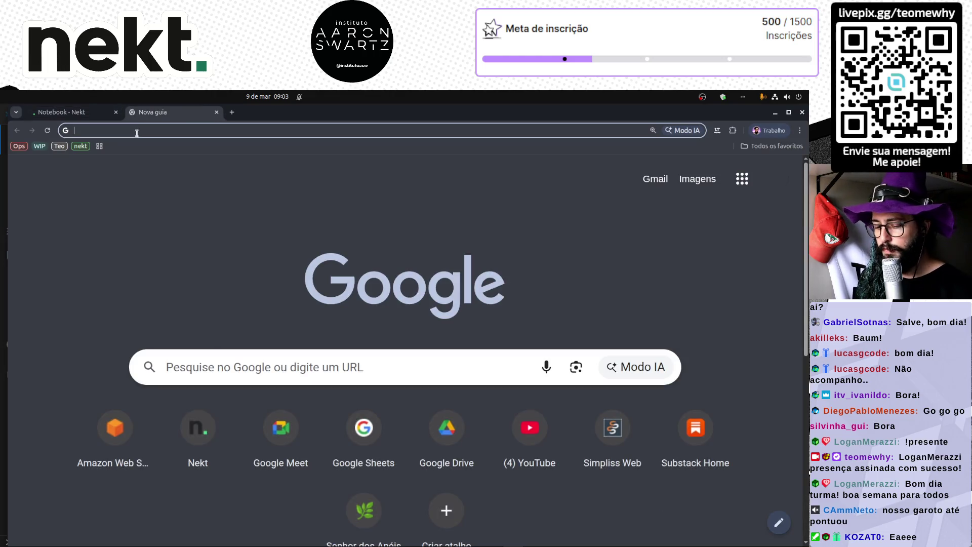
left_click(115, 430)
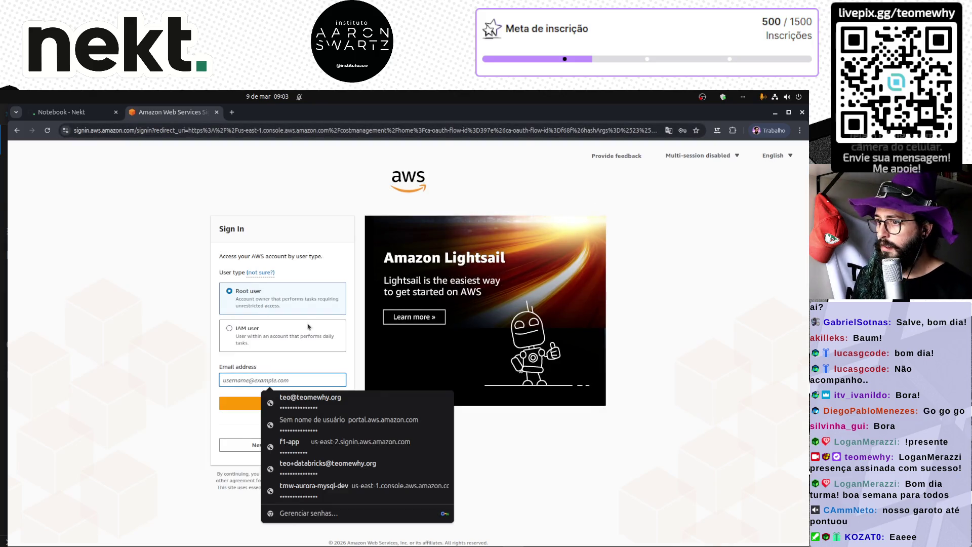
left_click(127, 323)
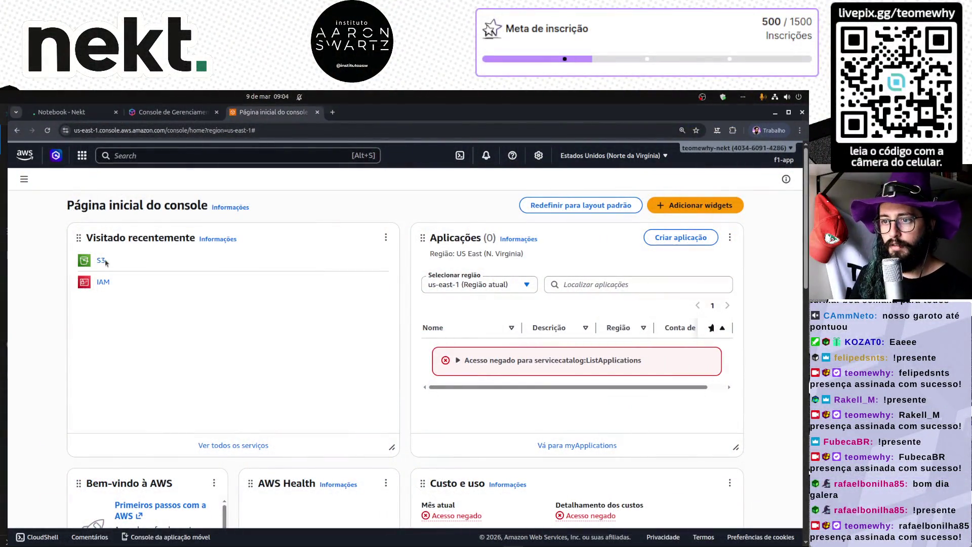
- Browse S3 to datalake-raw-tmw/f1/results/ and sort the files by last modified
left_click(100, 261)
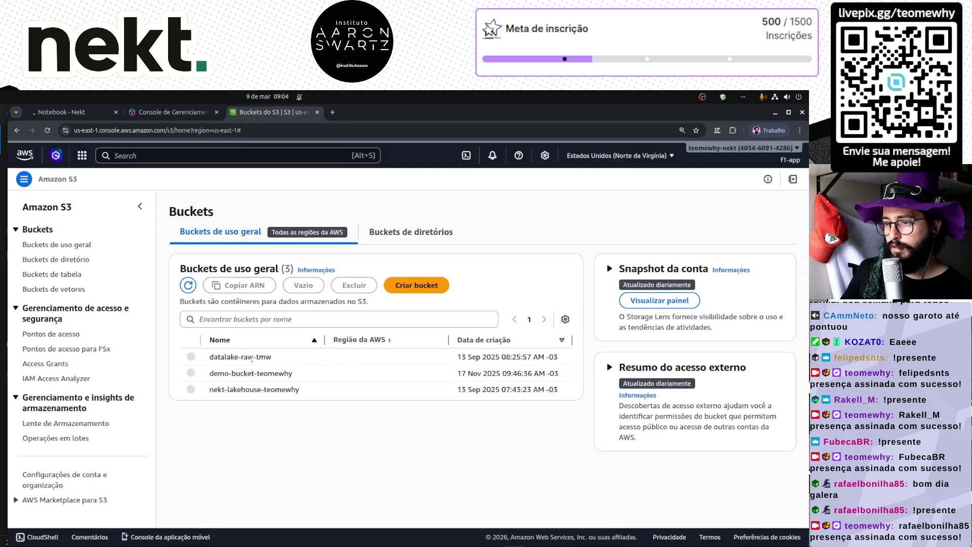
left_click(251, 362)
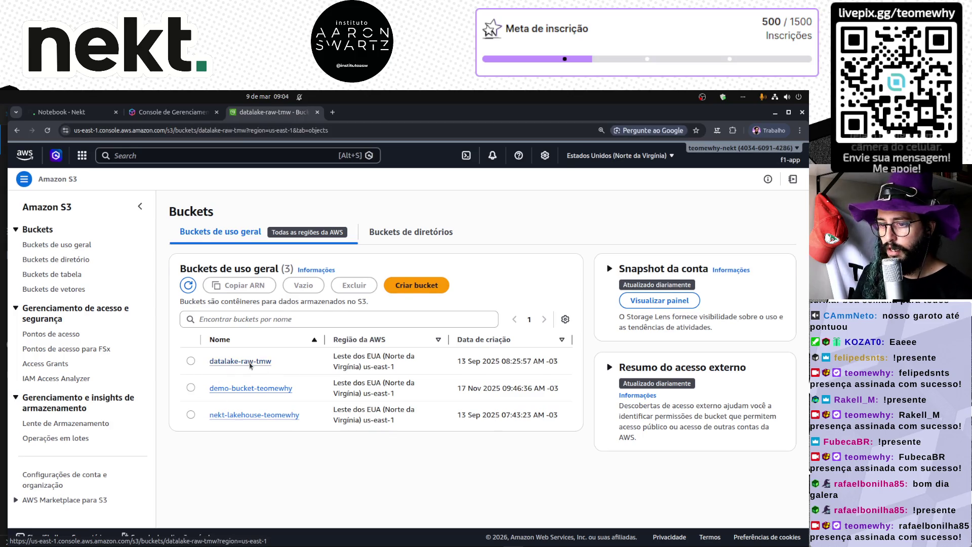
left_click(227, 400)
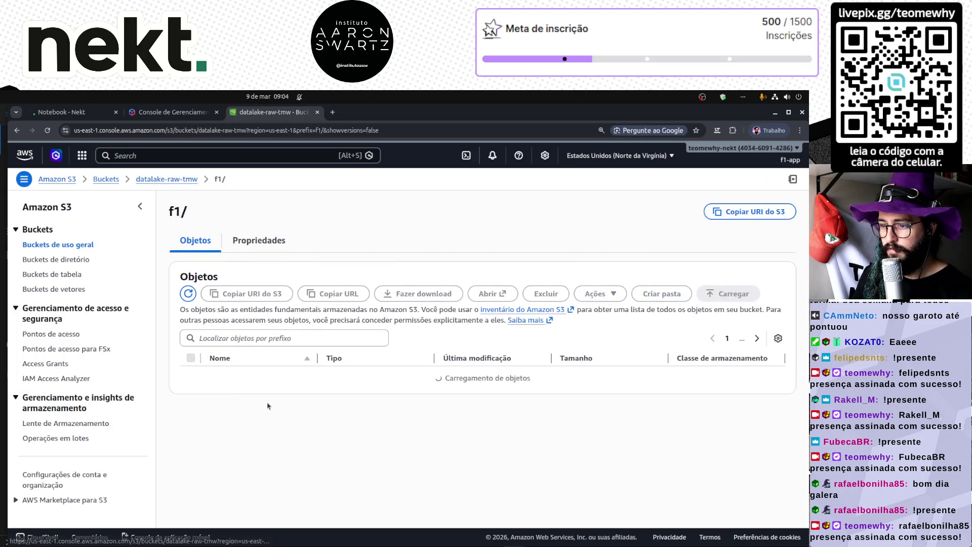
left_click(229, 384)
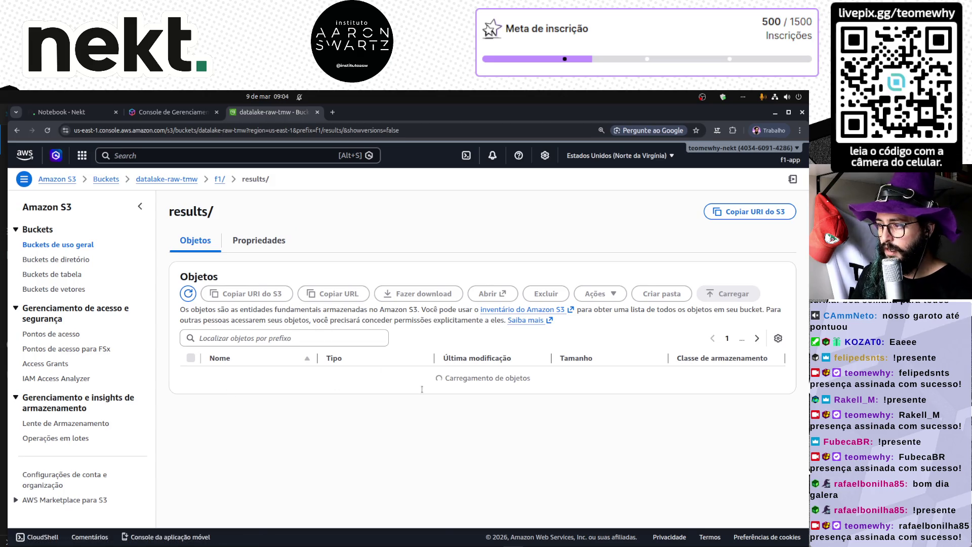
left_click(540, 363)
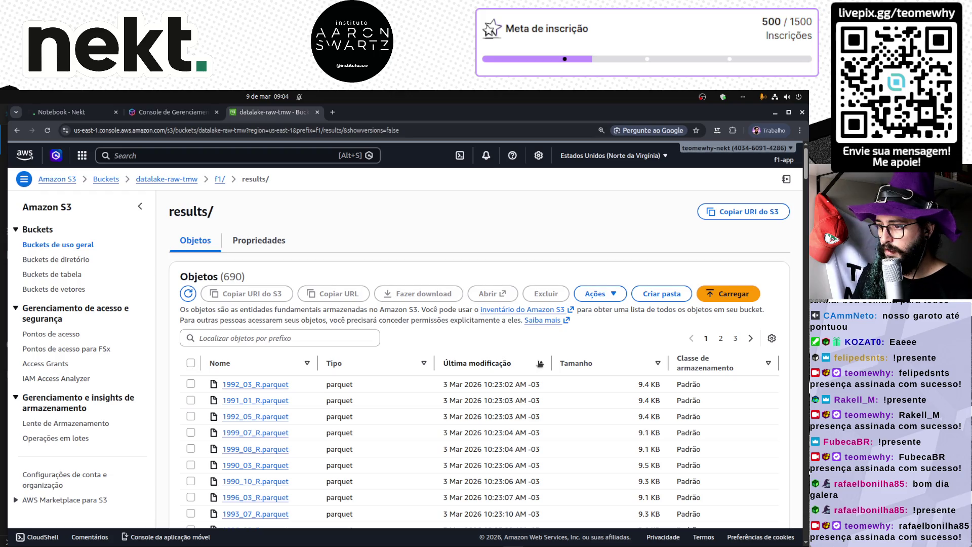
scroll(526, 396, "down", 2)
scroll(404, 364, "up", 2)
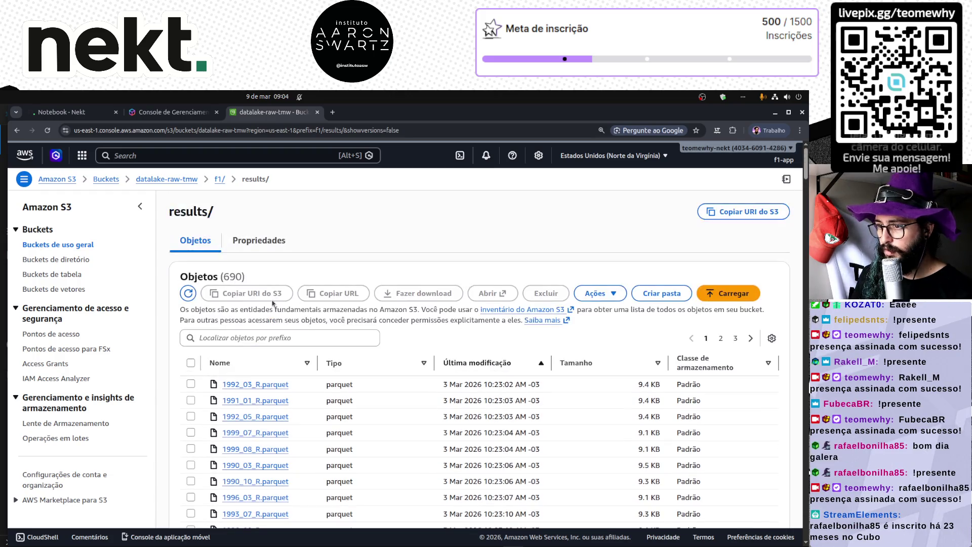
- Filter the objects by '2026' and check the upload time of 2026_01_R.parquet
left_click(257, 338)
type("2026")
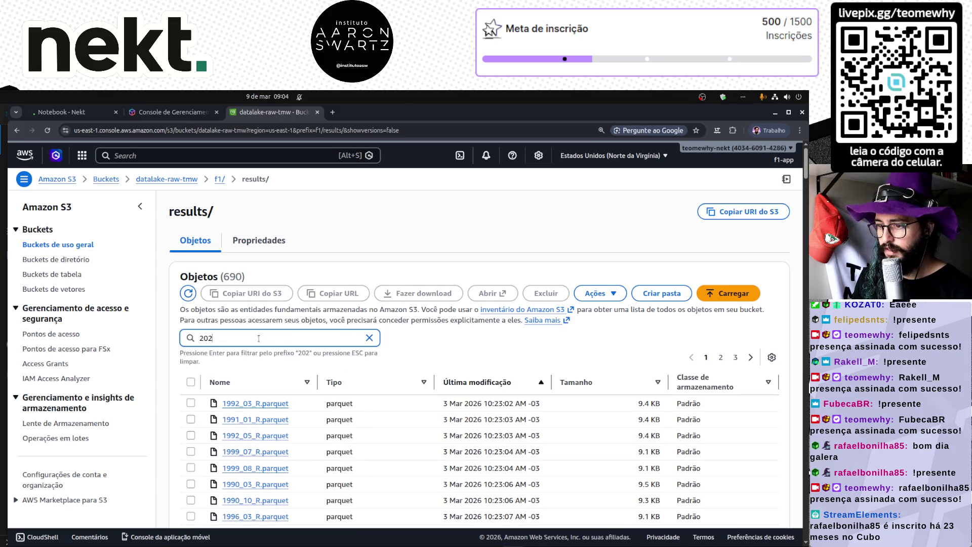
key("Return")
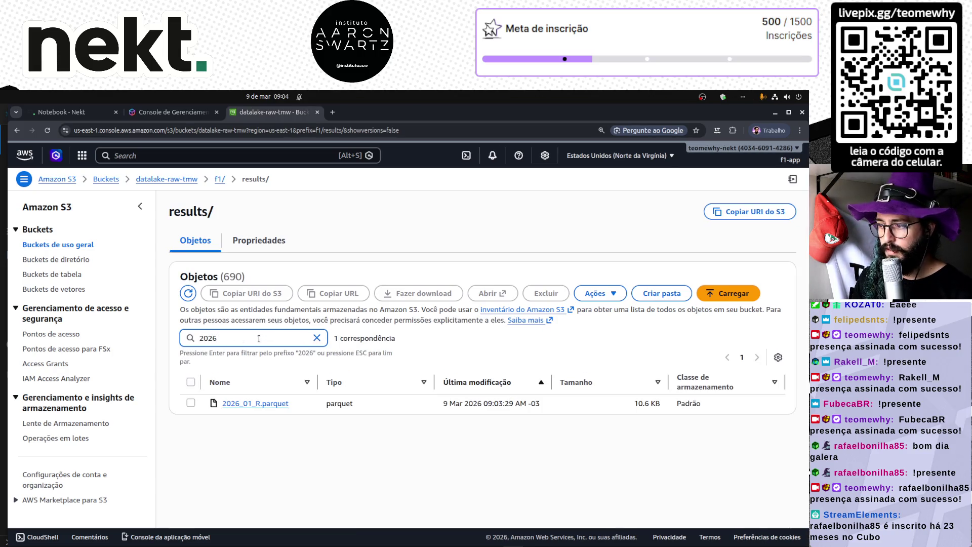
left_click_drag(444, 403, 520, 403)
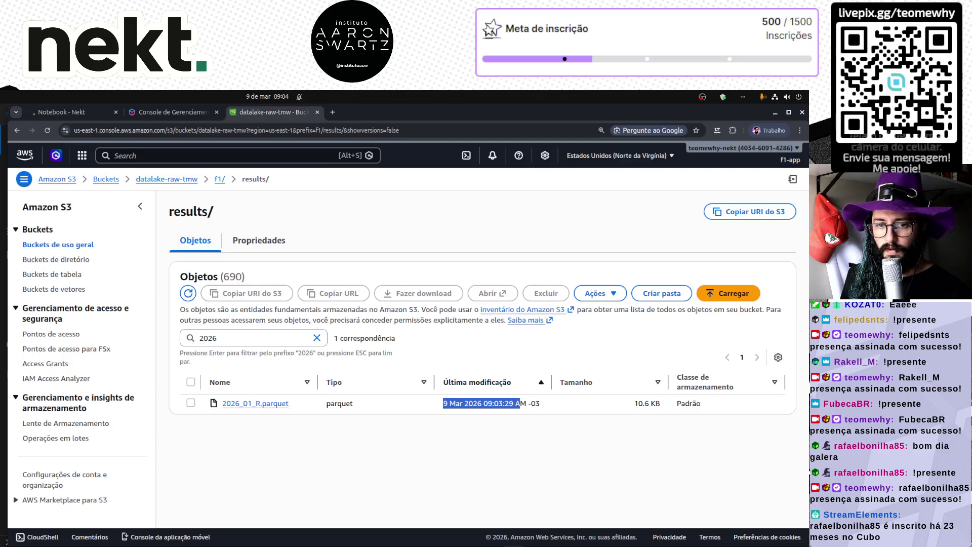
left_click(249, 443)
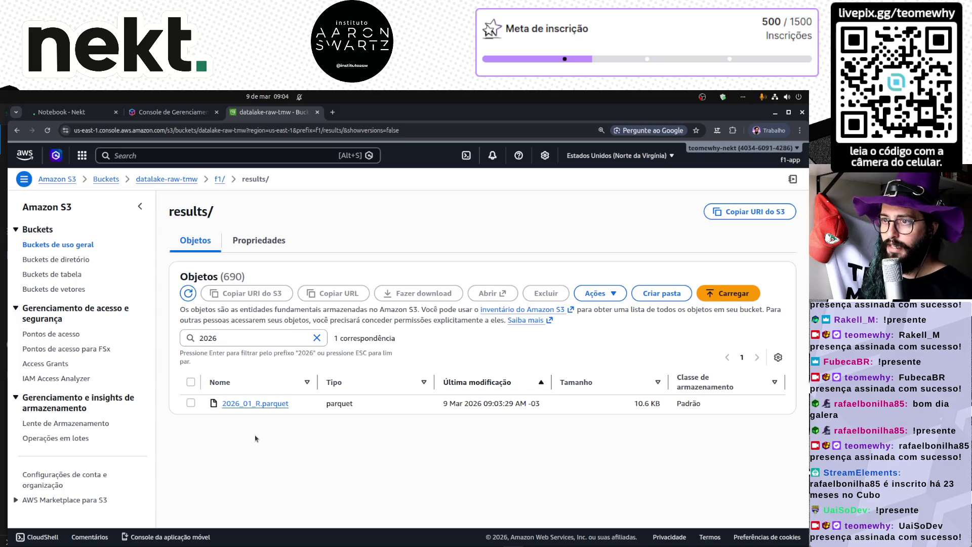
left_click(76, 111)
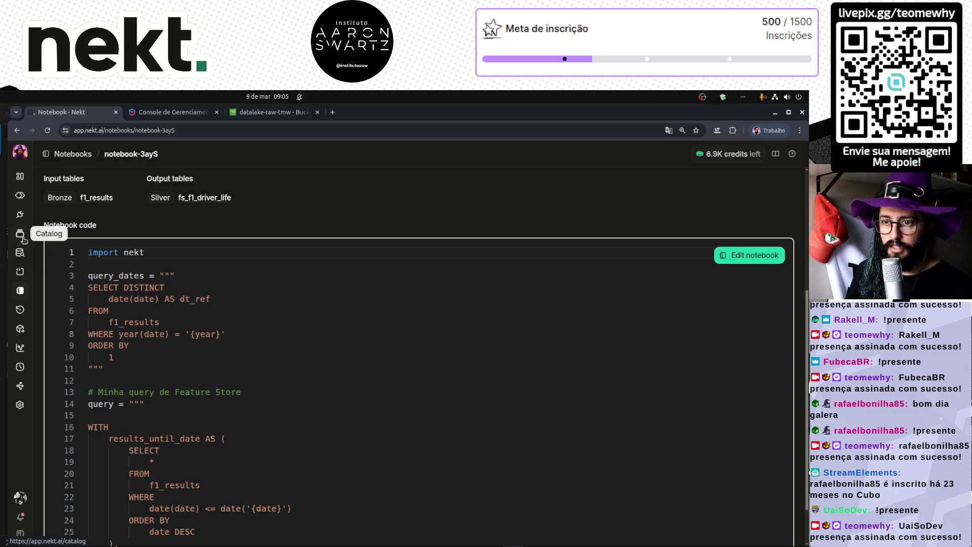
- Open F1 Datasource from Sources and trigger a Run now
left_click(21, 214)
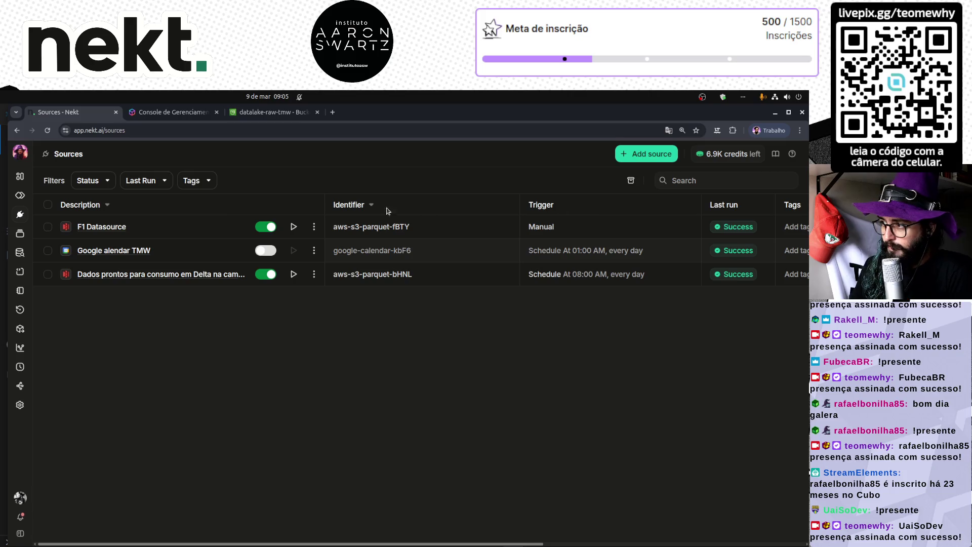
left_click(100, 235)
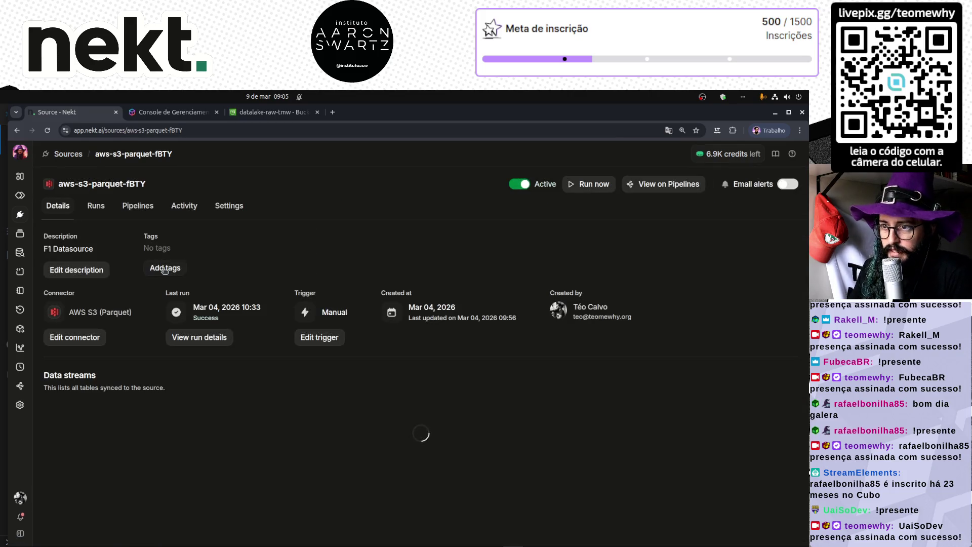
left_click_drag(39, 248, 101, 249)
left_click(347, 244)
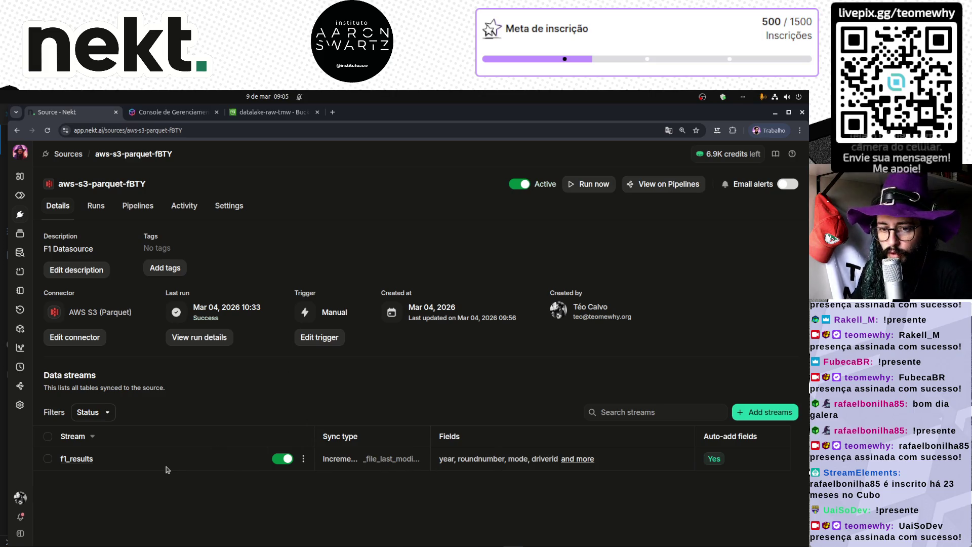
left_click(591, 190)
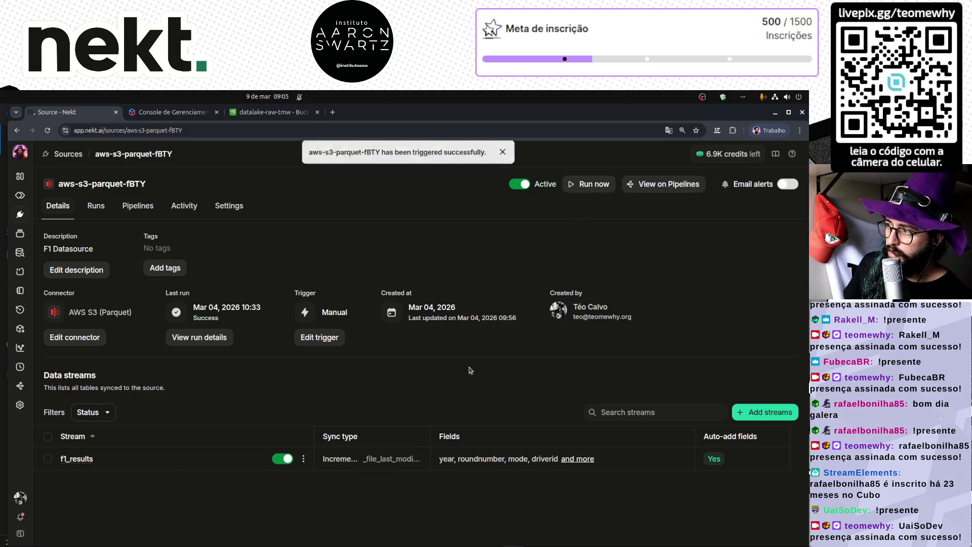
left_click(69, 154)
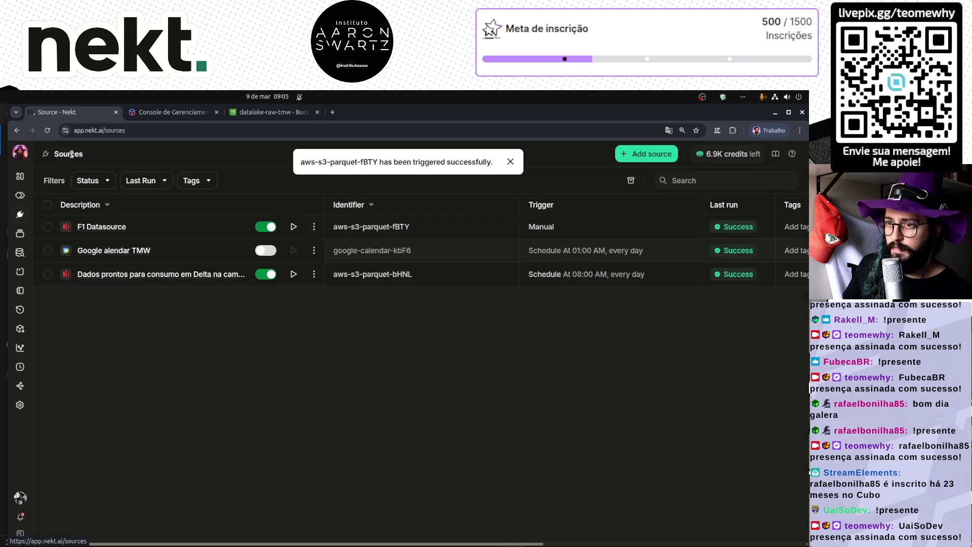
left_click(20, 260)
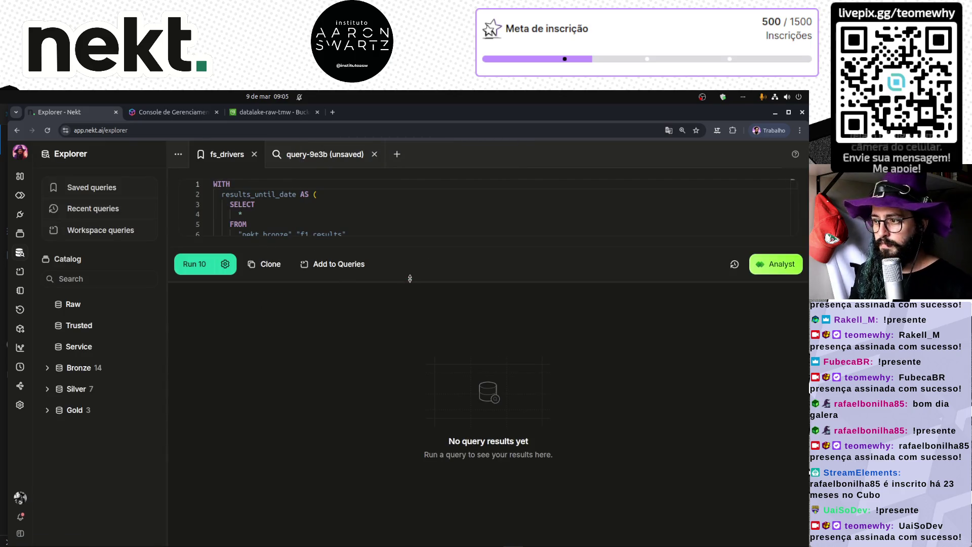
- Start a new Explorer query beginning with SELECT DISTINCT YEAR(date)
mouse_move(400, 282)
left_mouse_down()
mouse_move(392, 461)
mouse_move(392, 397)
left_mouse_up()
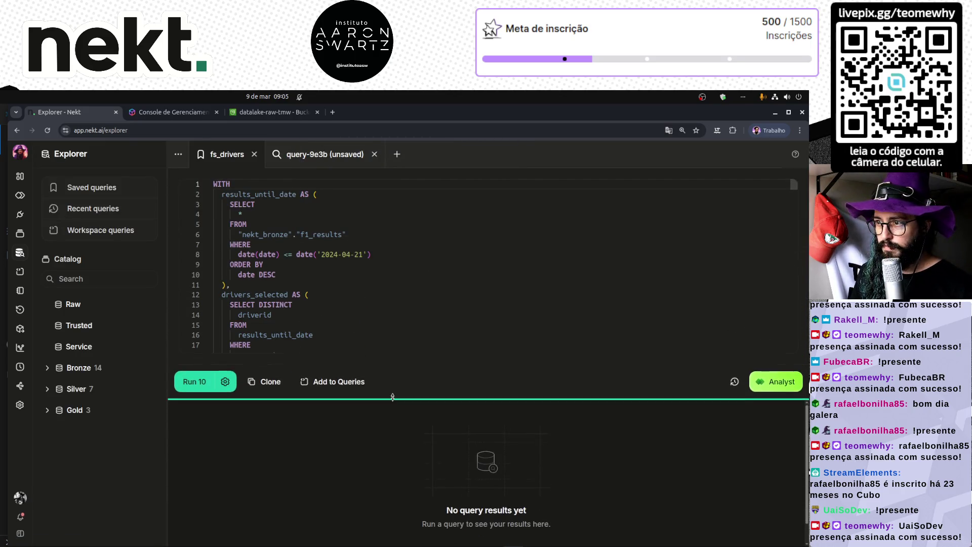
left_click(336, 158)
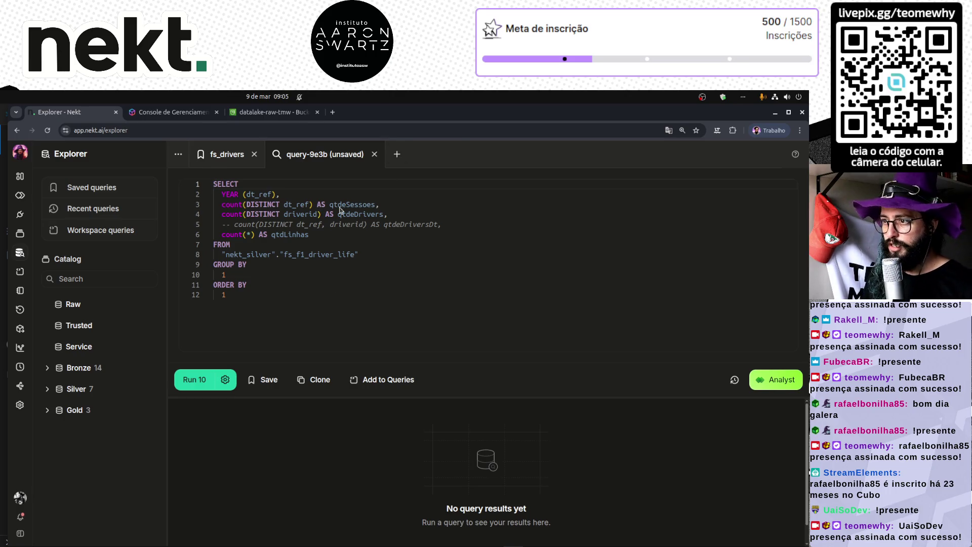
left_click(397, 154)
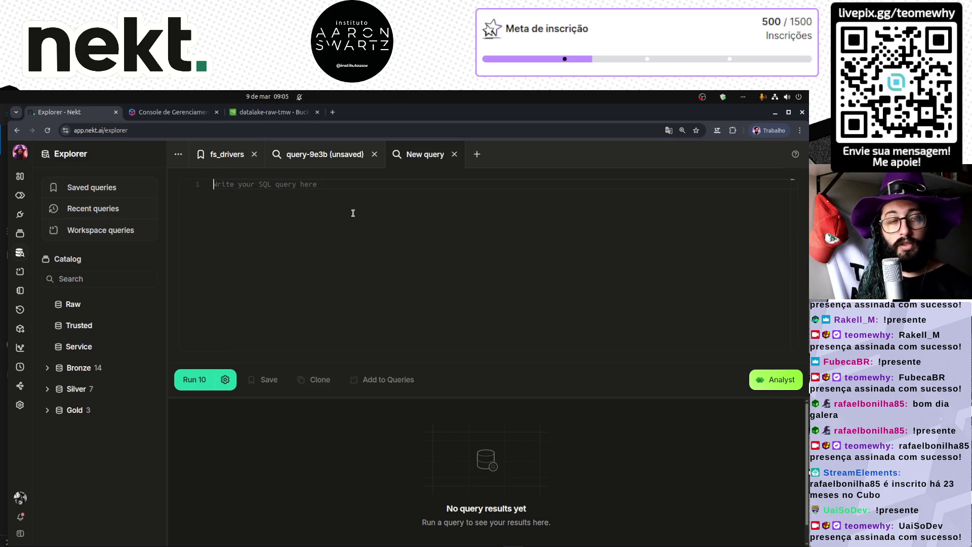
type("SELECT DIS")
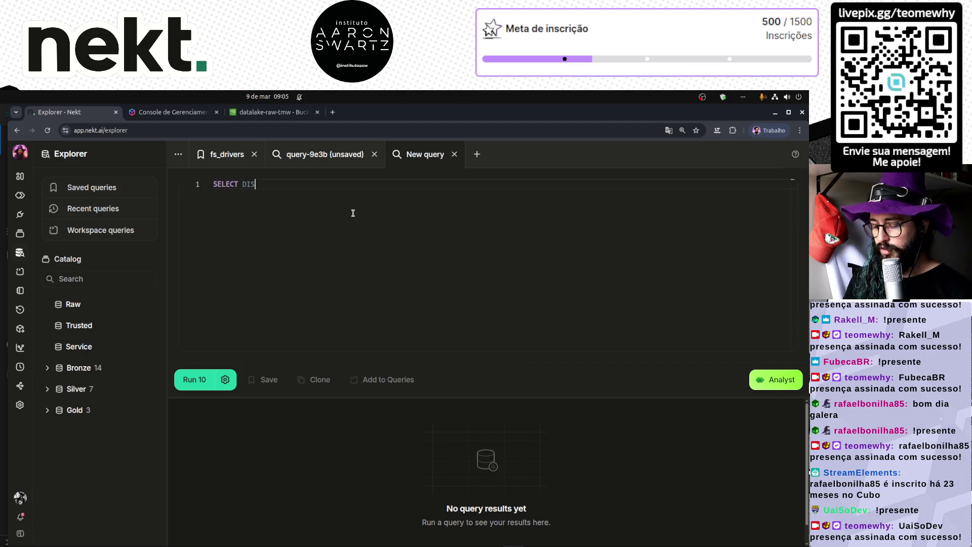
type("TINCT YEAR")
type("(d")
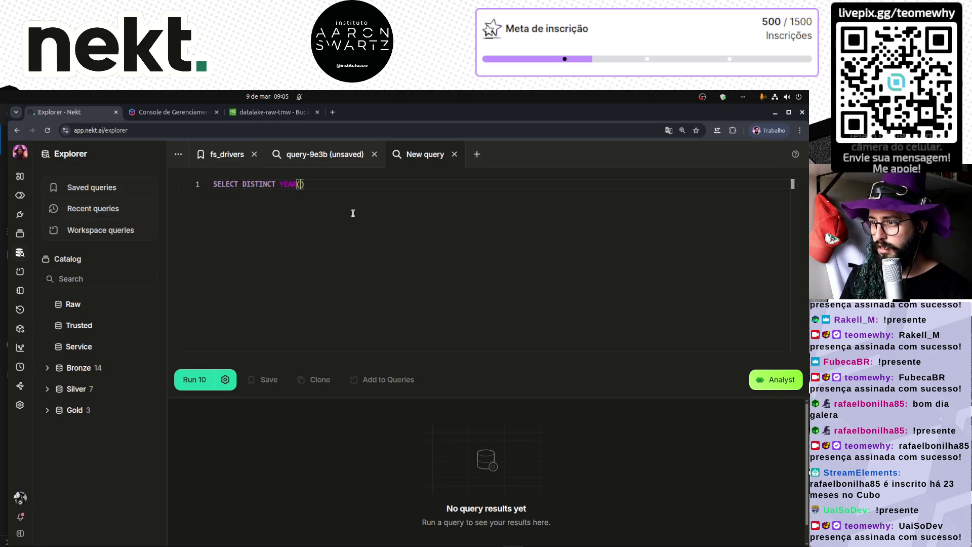
type("ate)")
key("Return")
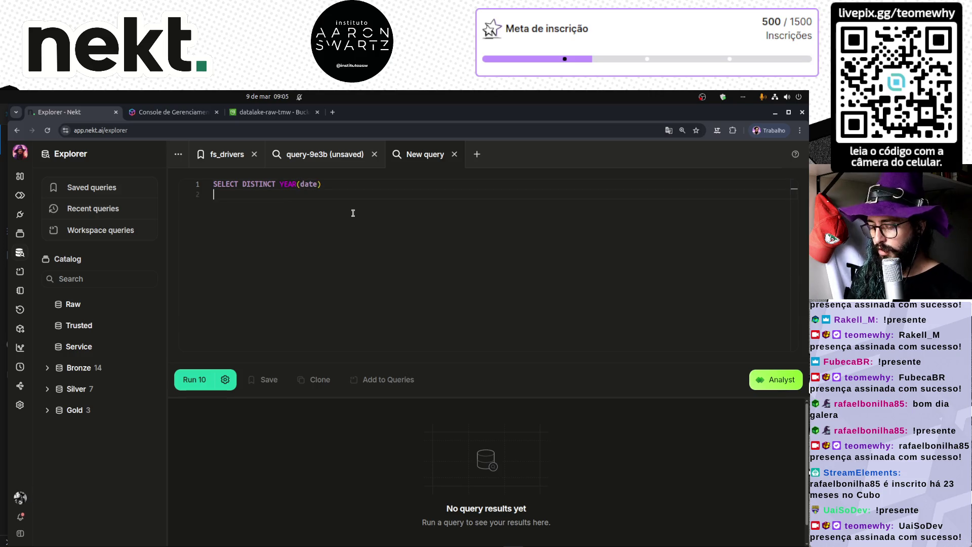
type("FROM")
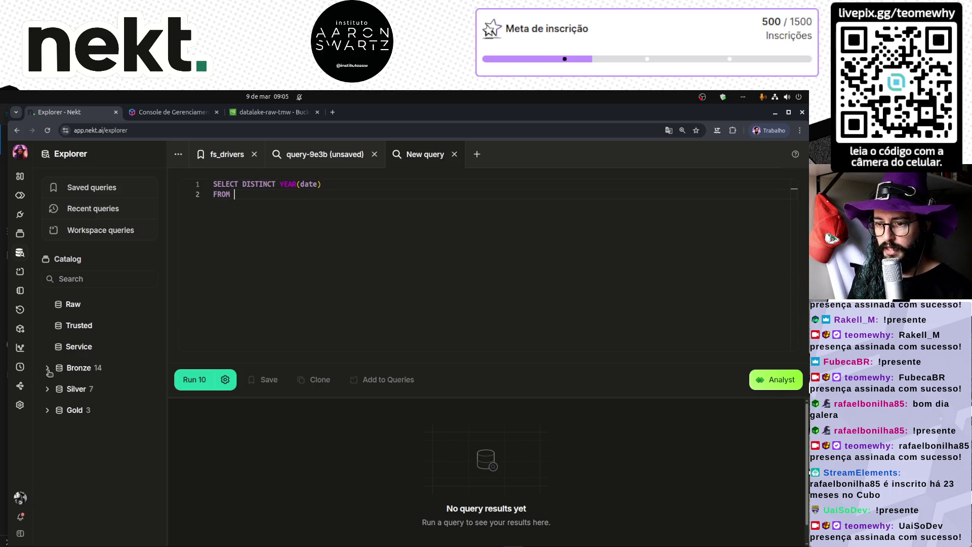
- Add FROM the copied bronze f1_results table path and ORDER BY 1 DESC, then run it
left_click(46, 369)
left_click(60, 388)
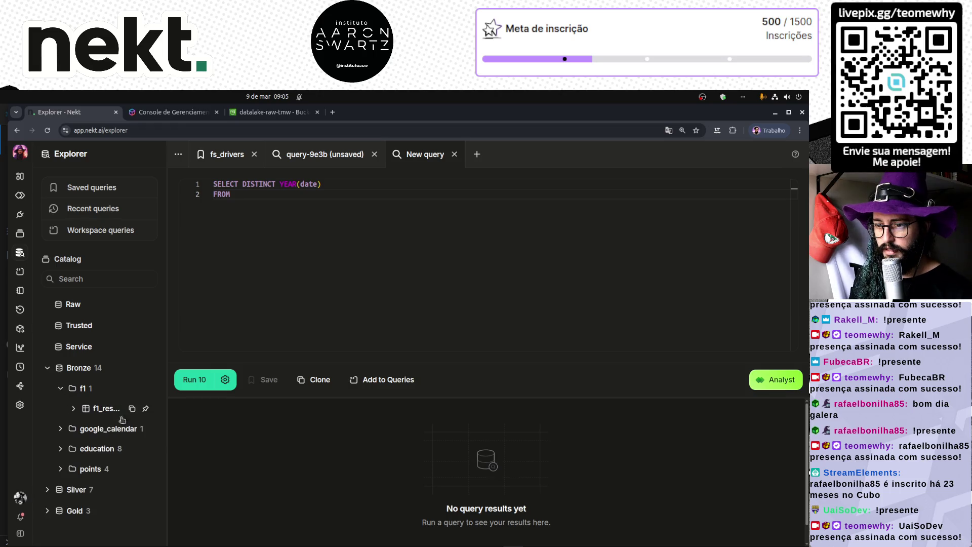
left_click(136, 410)
left_click(329, 227)
key("ctrl+v")
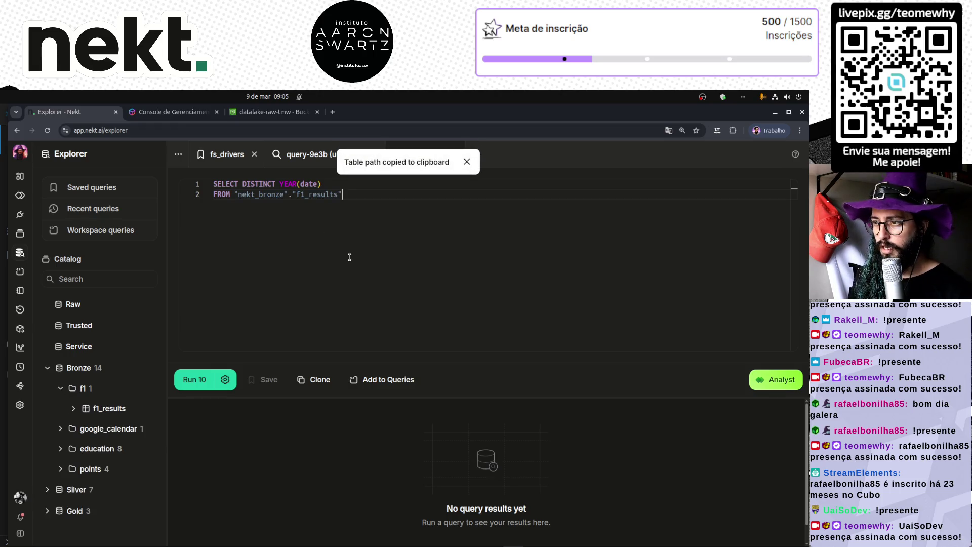
type("or")
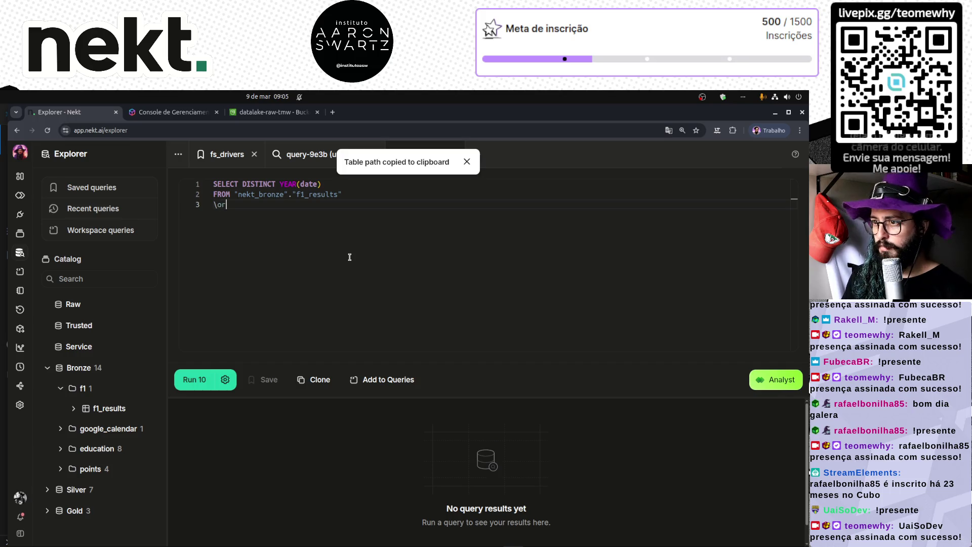
type("ORDER BY 1 DESC")
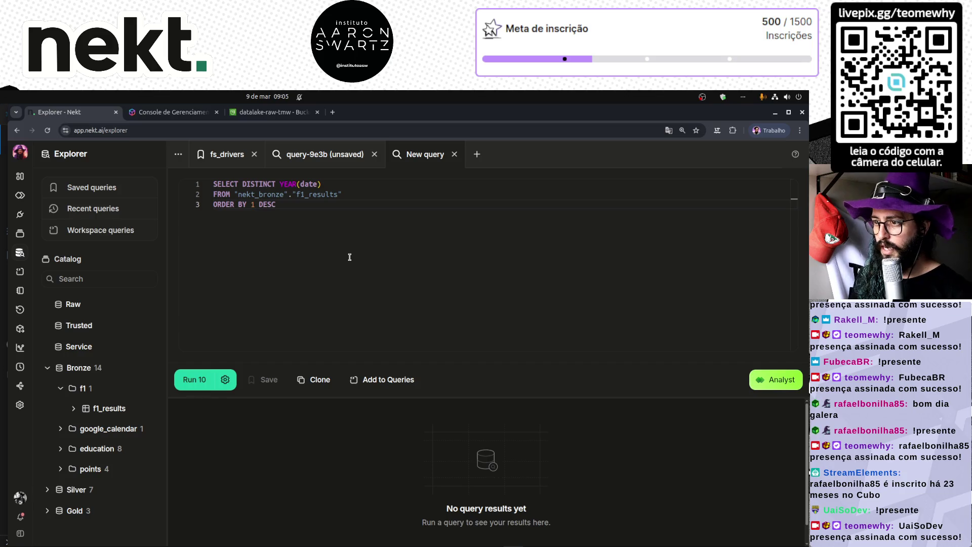
key("ctrl+Return")
- Review the returned years, 2025 down to 2016
left_click_drag(515, 398, 508, 277)
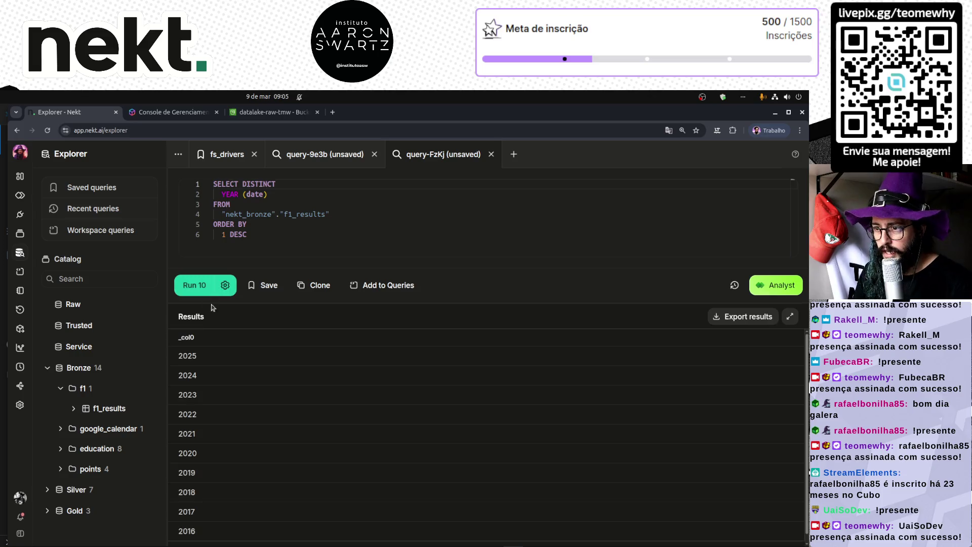
double_click(187, 375)
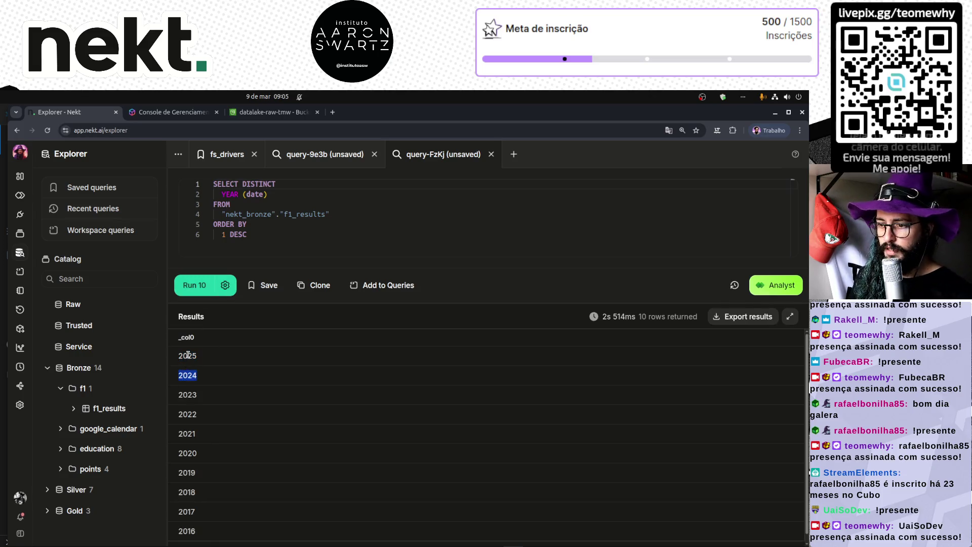
double_click(188, 356)
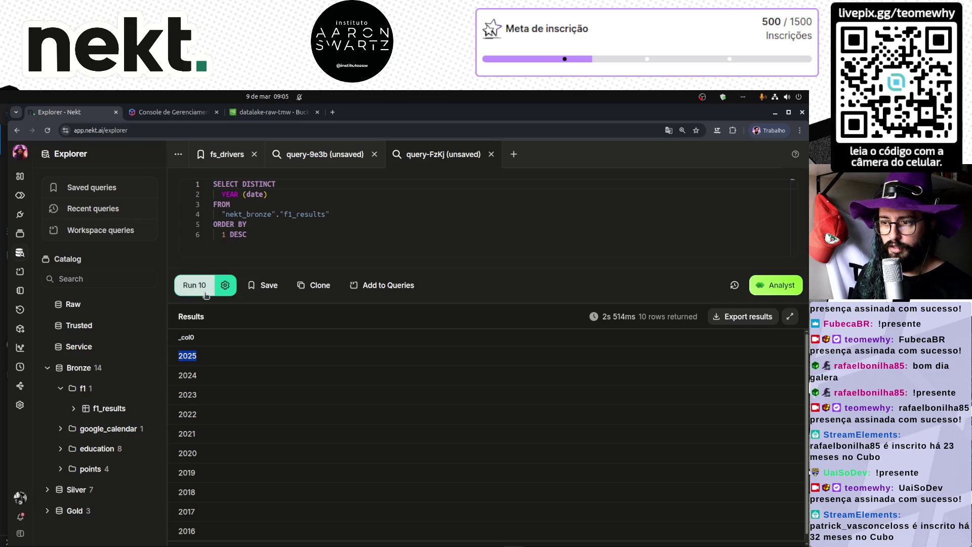
double_click(193, 375)
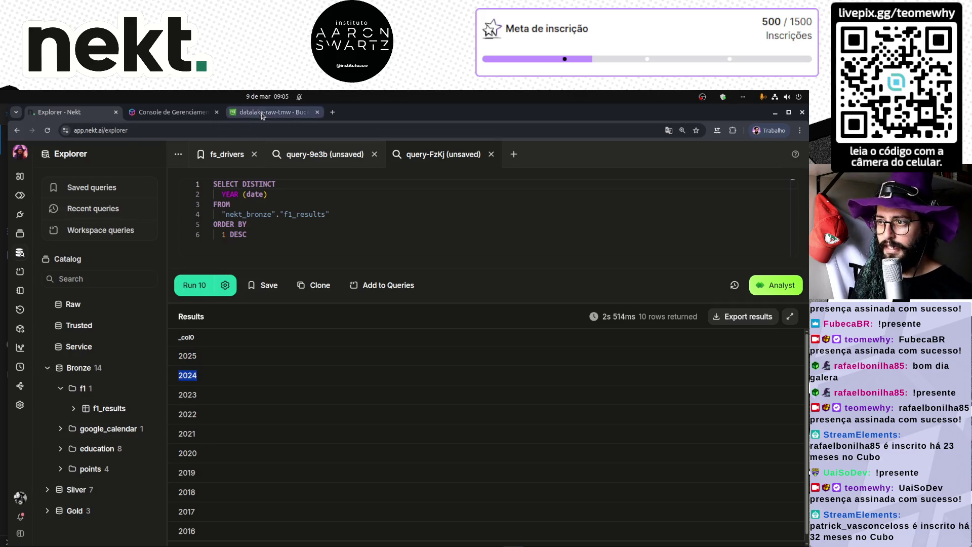
middle_click(19, 215)
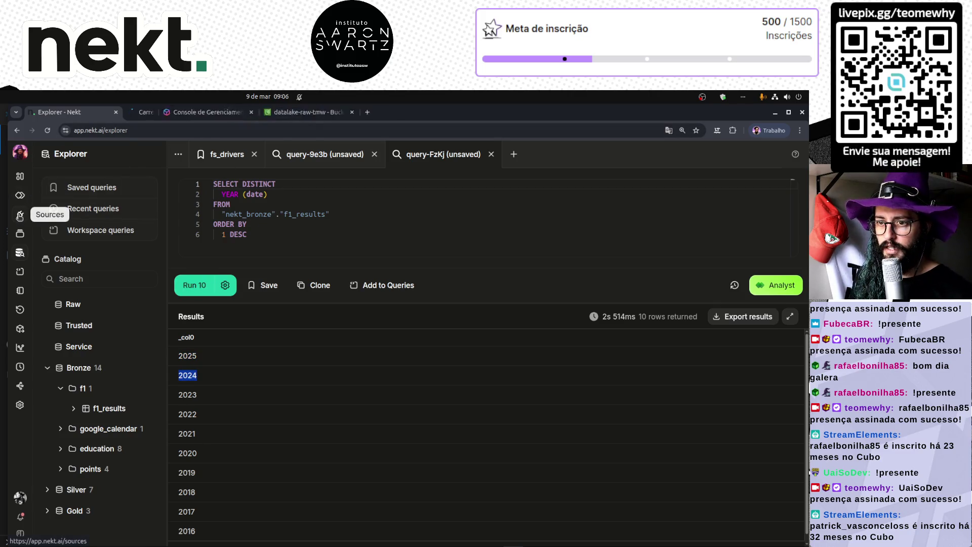
- Show the F1 Datasource's Runs tab in the new tab
left_click(172, 112)
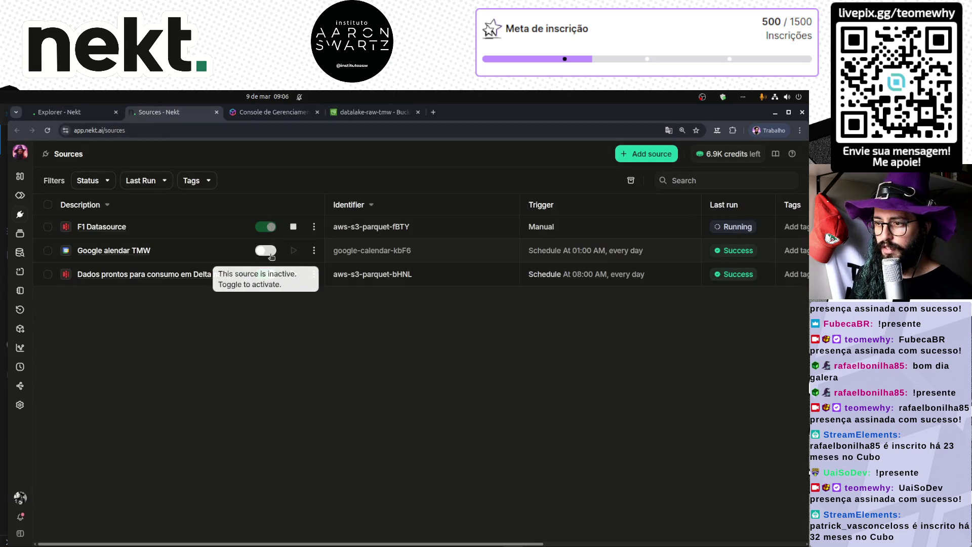
left_click(151, 285)
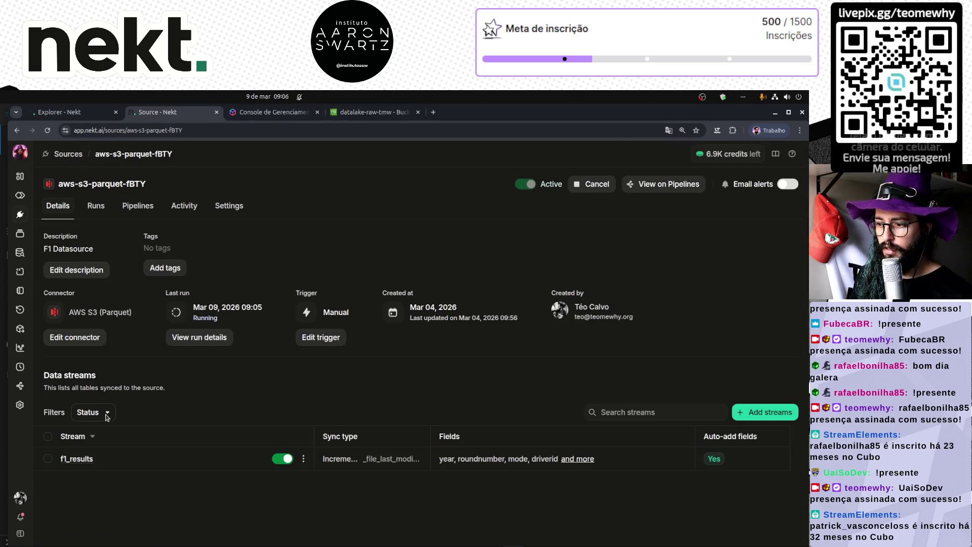
left_click(194, 337)
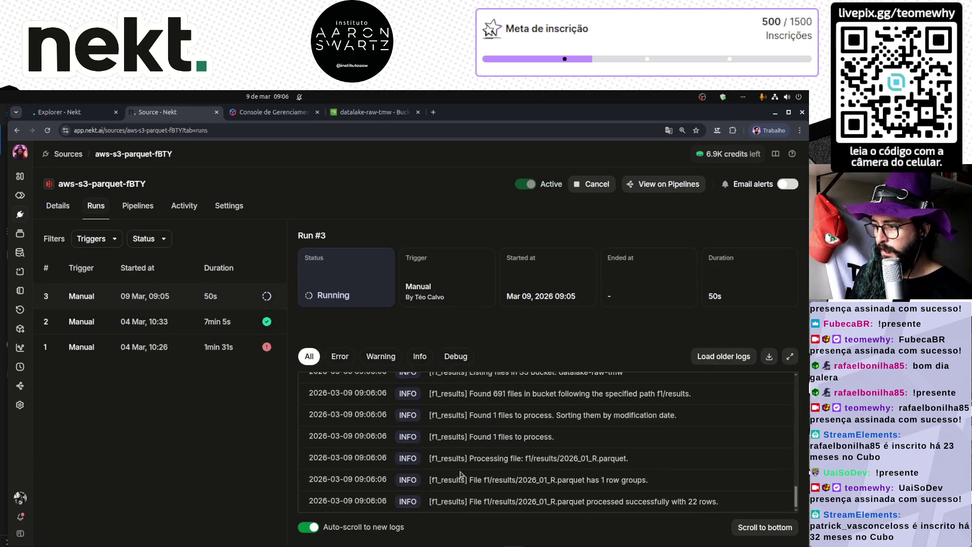
- Read Run #3's logs showing 2026_01_R.parquet processed successfully with 22 rows
left_click_drag(718, 501, 435, 503)
left_click_drag(492, 479, 655, 507)
left_click(539, 448)
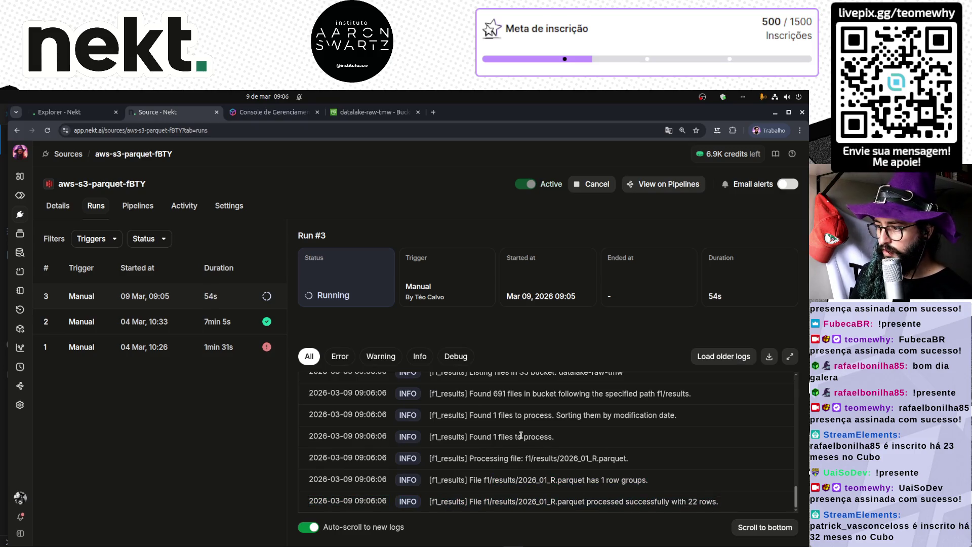
left_click_drag(442, 501, 679, 501)
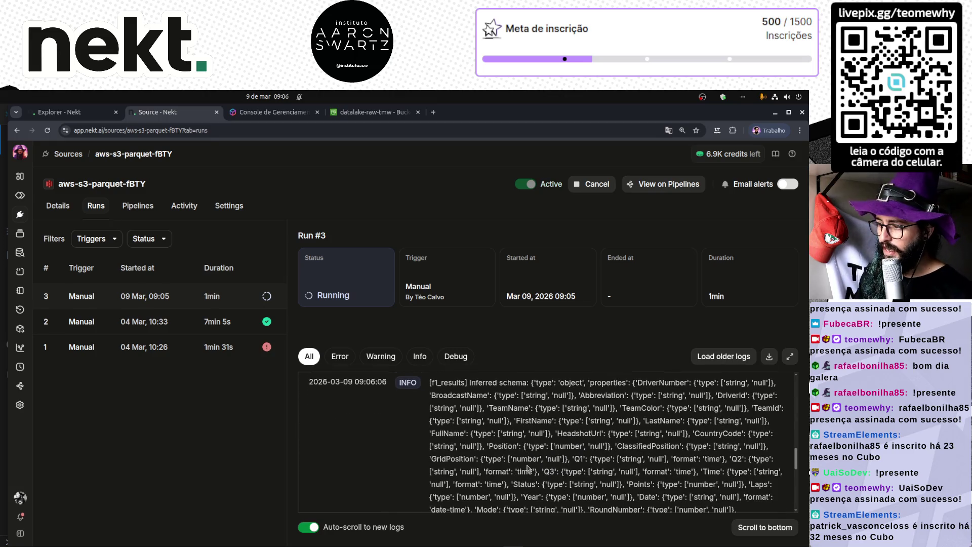
scroll(527, 465, "up", 1)
scroll(516, 444, "down", 1)
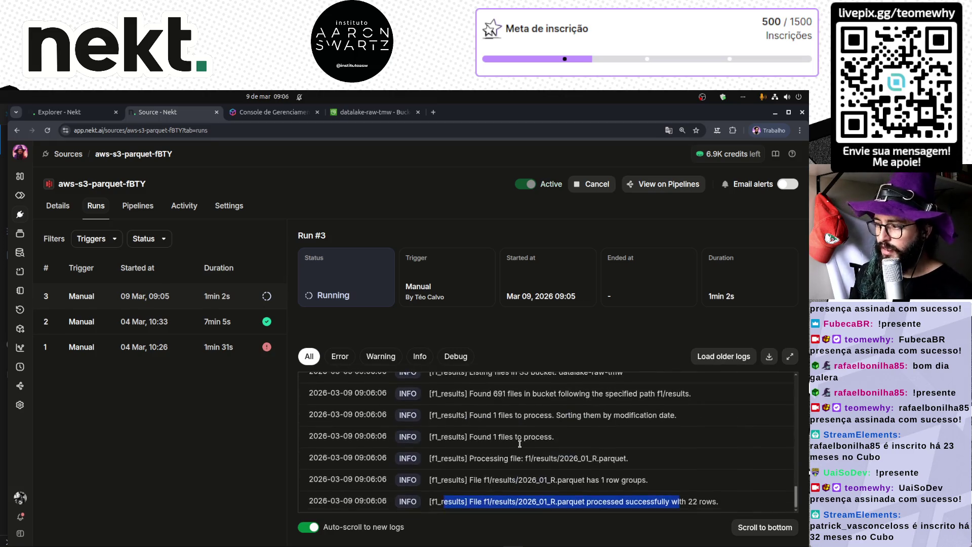
left_click_drag(736, 506, 430, 457)
left_click(430, 458)
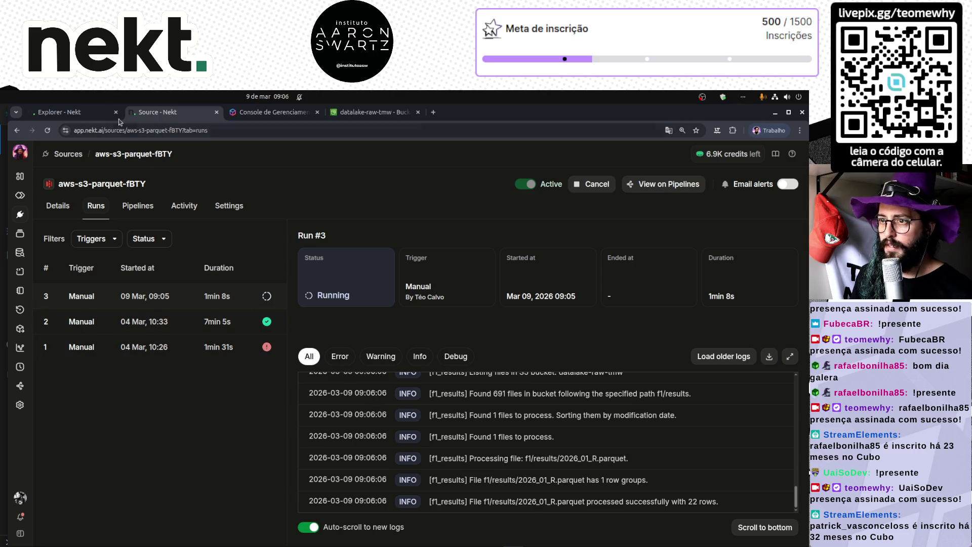
left_click(61, 112)
- Re-run the distinct-years query, then reload Run #3's page on the source tab
left_click(196, 285)
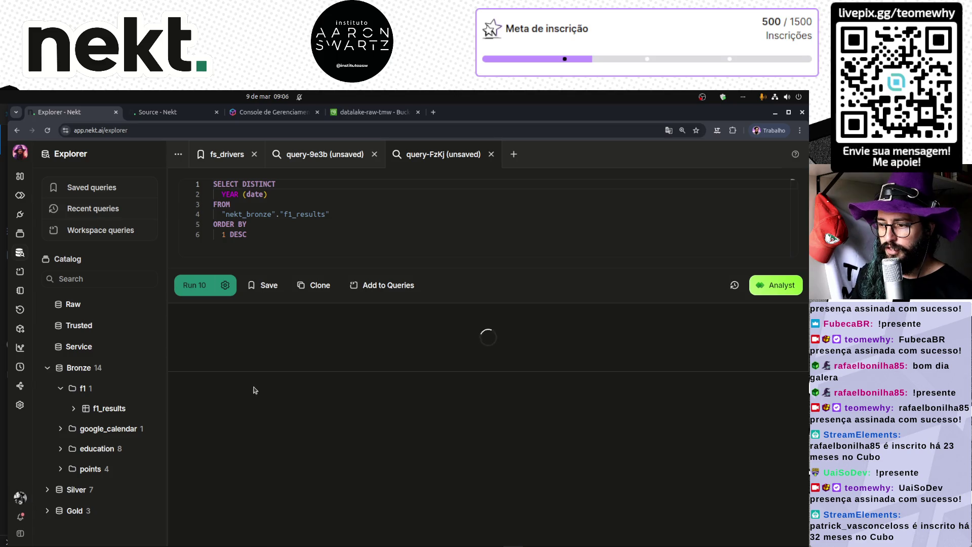
left_click(162, 113)
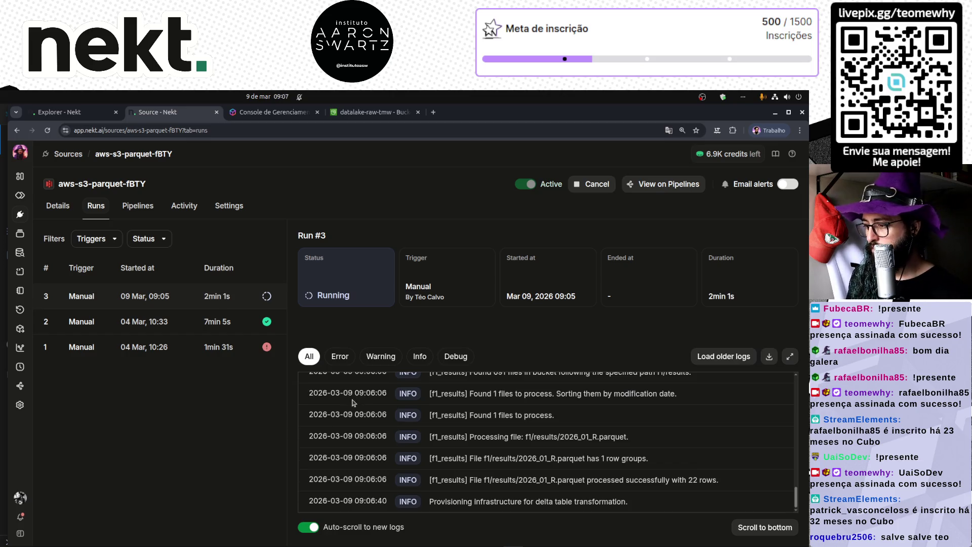
left_click(47, 130)
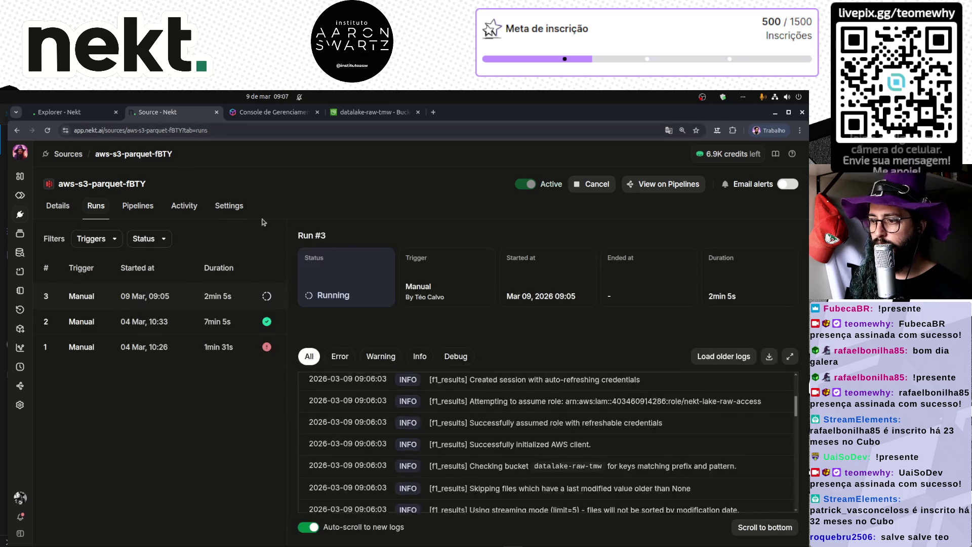
- Re-run the f1_results years query, confirming 2025 to 2016, and return to Run #3's logs
triple_click(499, 501)
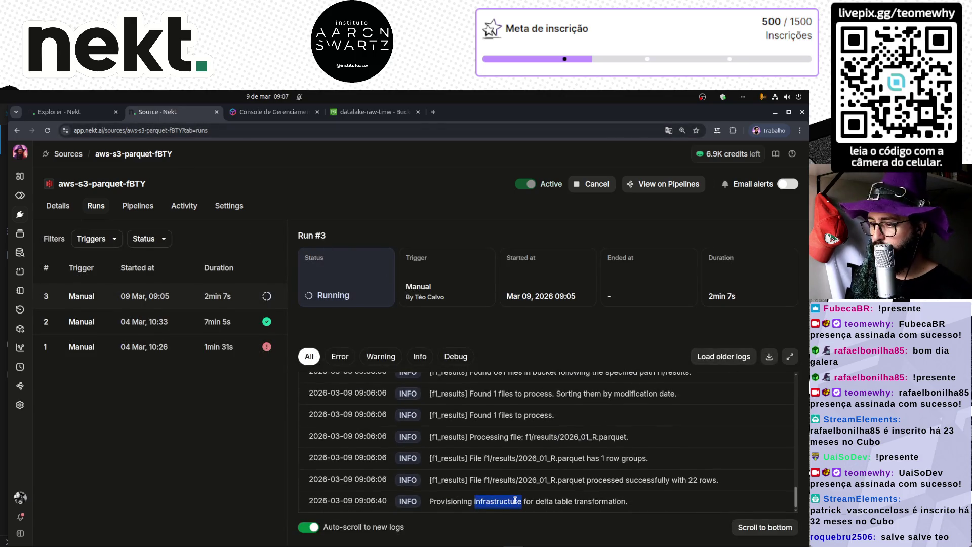
left_click(85, 116)
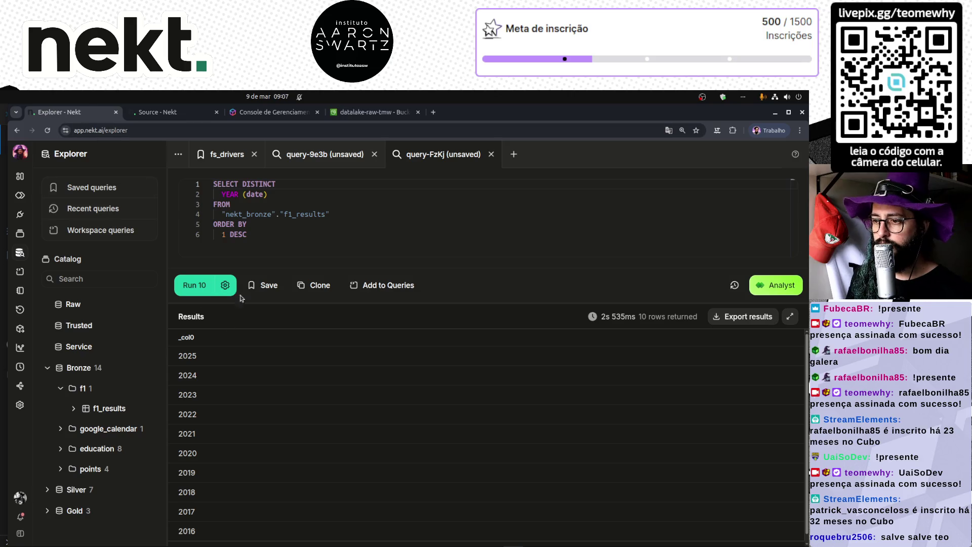
left_click(201, 287)
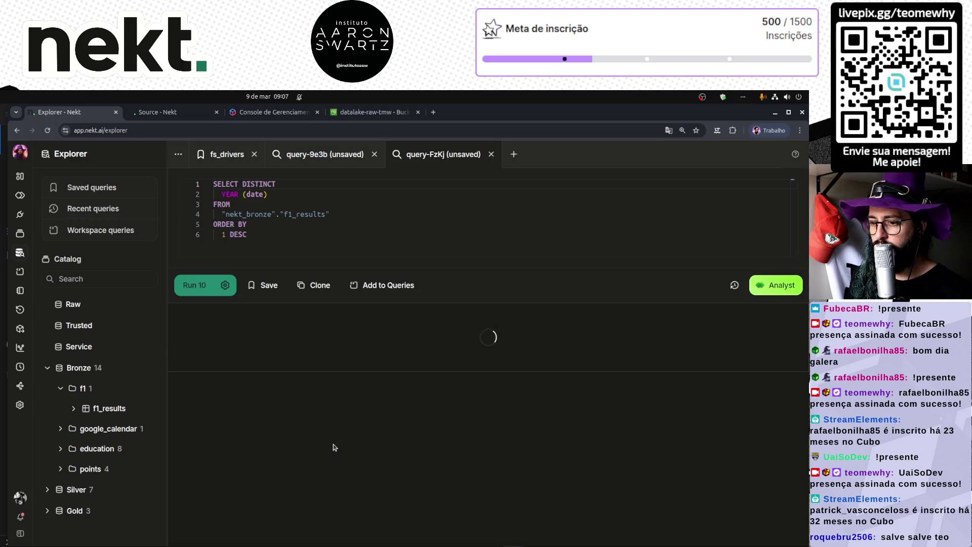
double_click(187, 356)
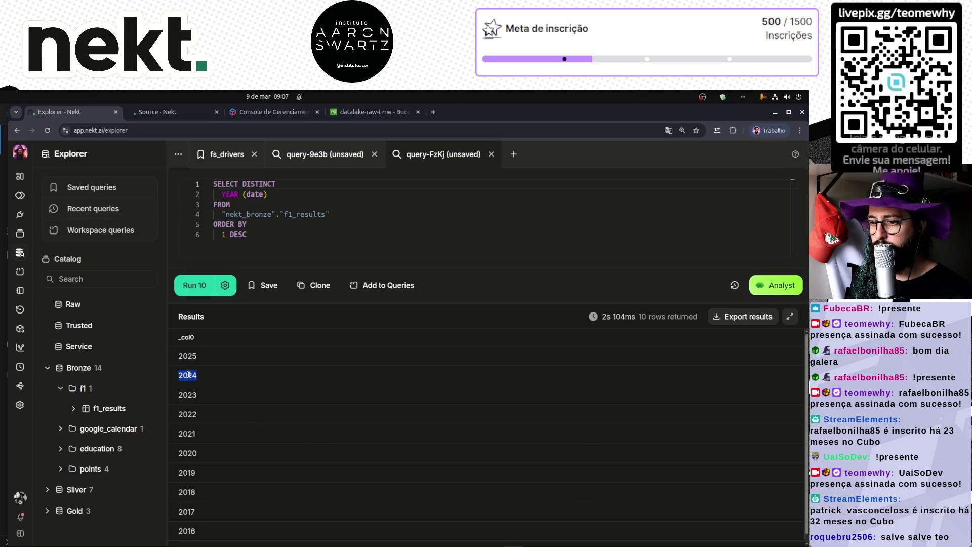
left_click(186, 112)
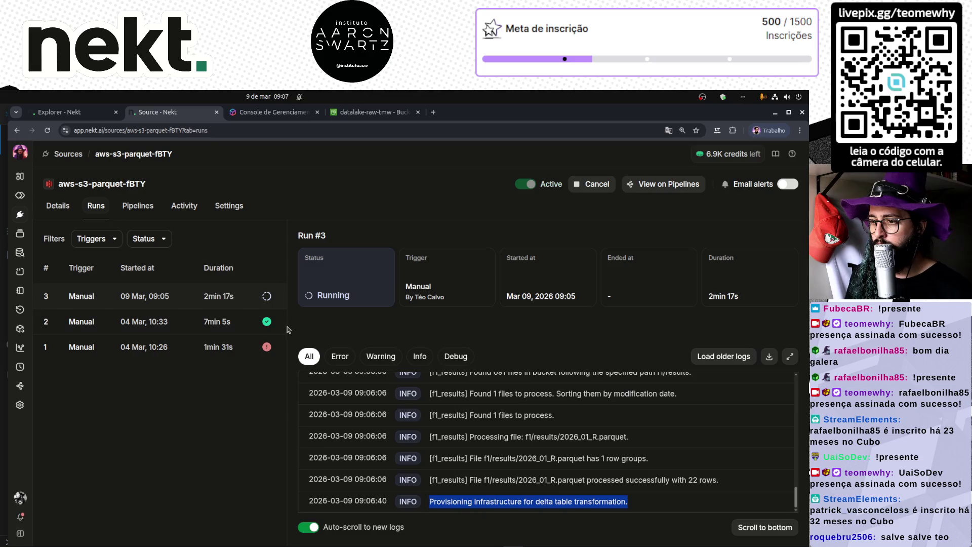
left_click(533, 494)
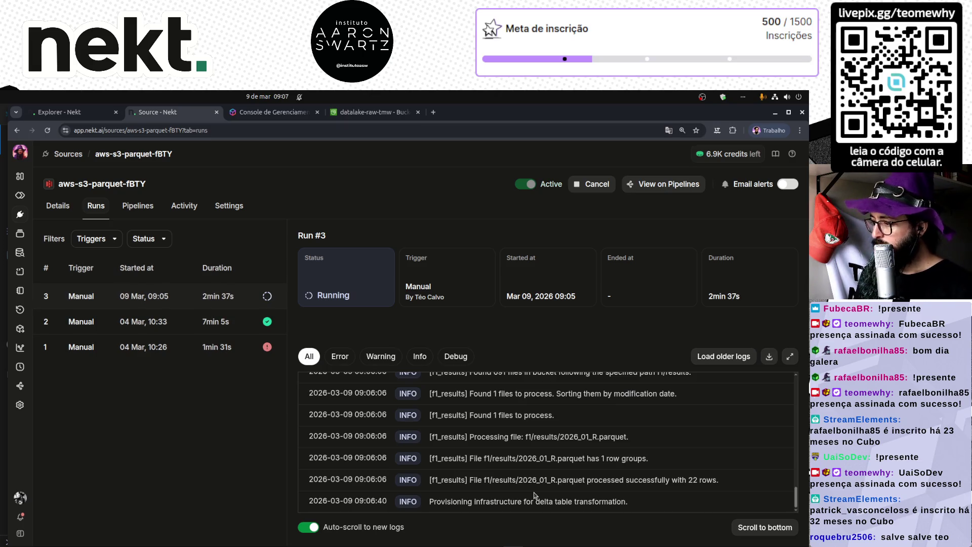
- Reload Run #3's page to monitor its logs, still provisioning the delta table transformation
left_click(75, 113)
left_click(154, 111)
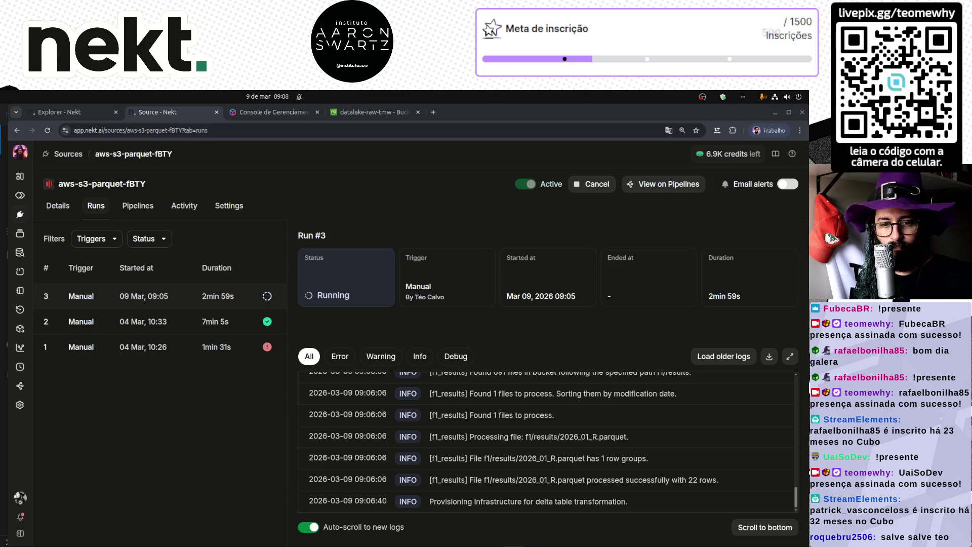
triple_click(571, 497)
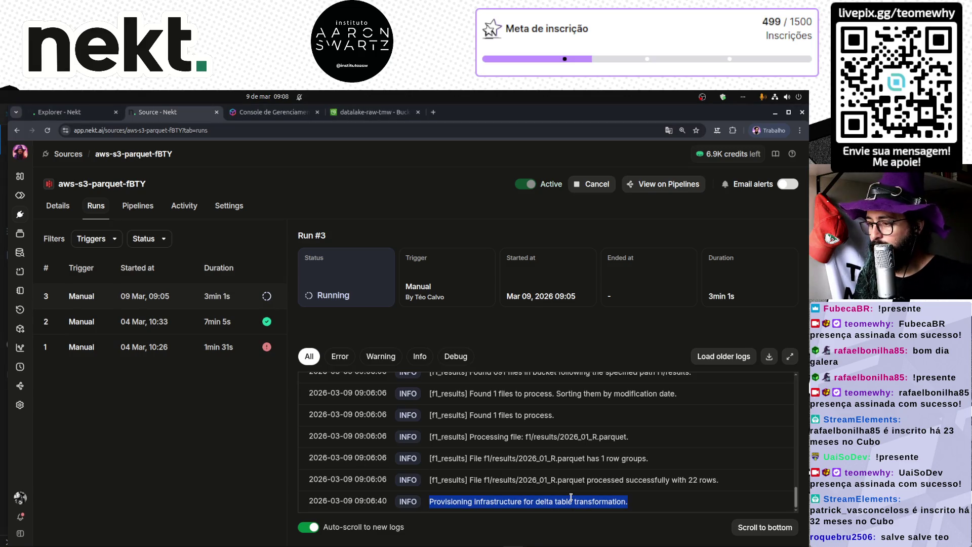
left_click(570, 497)
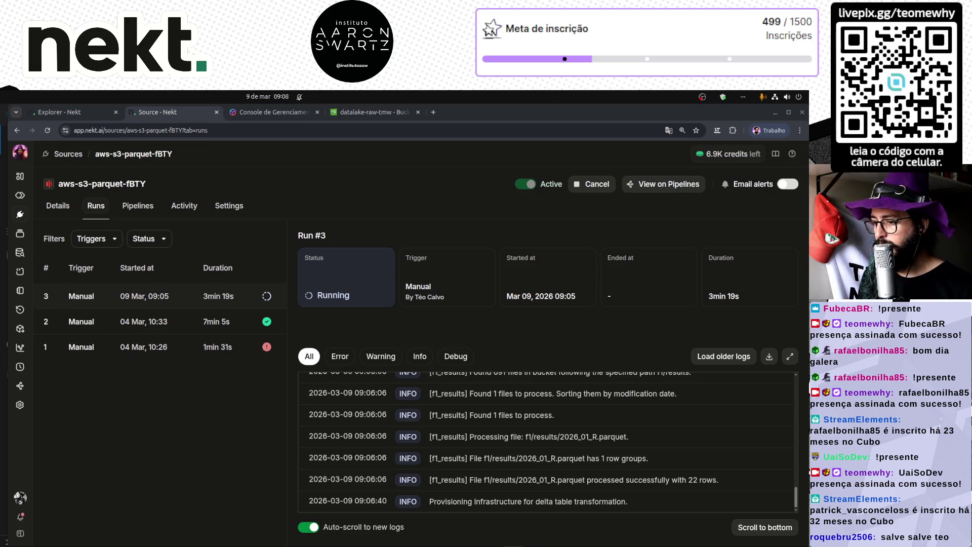
left_click(47, 131)
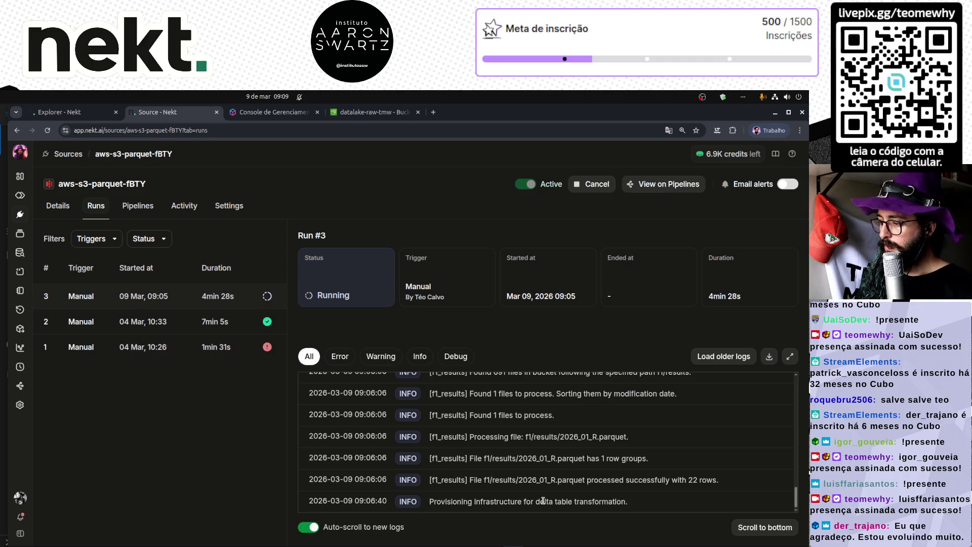
triple_click(543, 500)
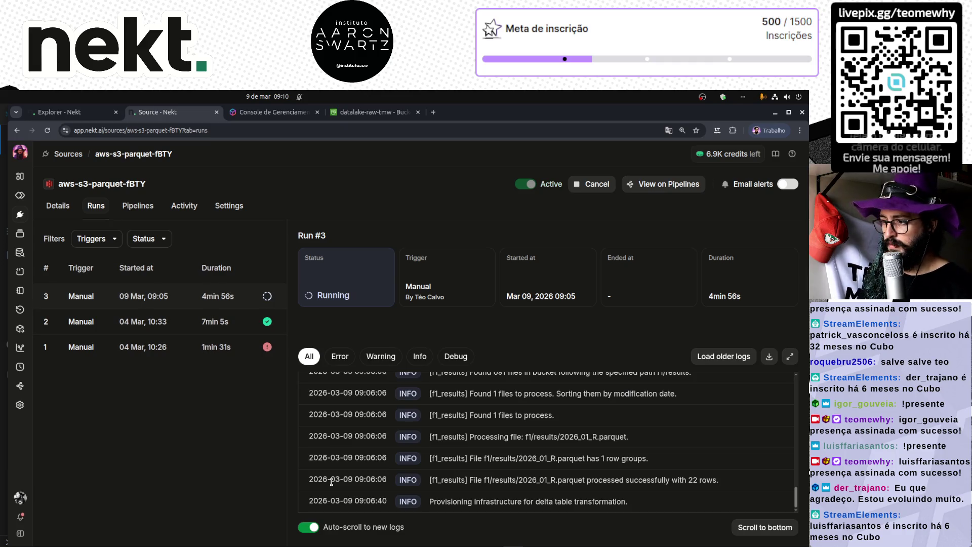
- Filter Run #3's logs by level to confirm no error entries, then open run #3's details
left_click(382, 356)
left_click(431, 356)
left_click(455, 357)
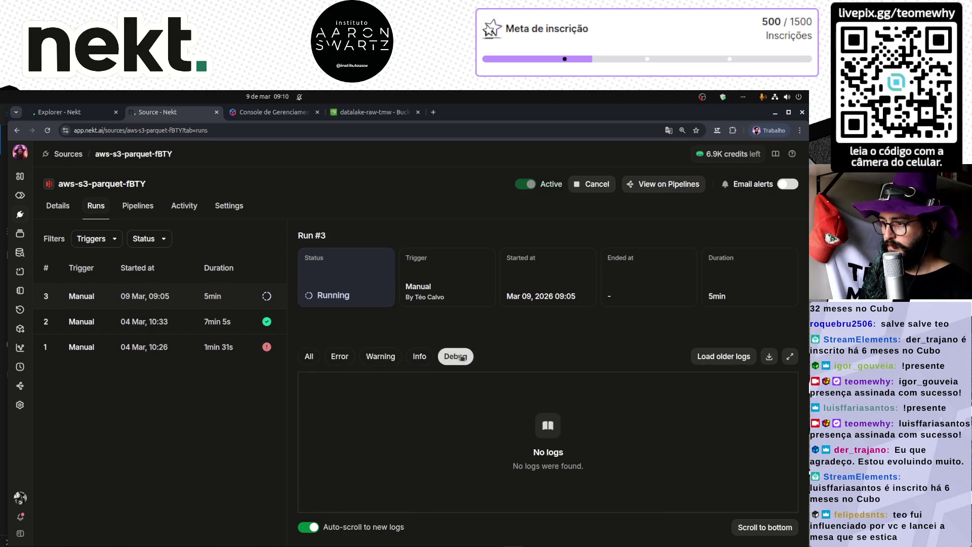
left_click(340, 357)
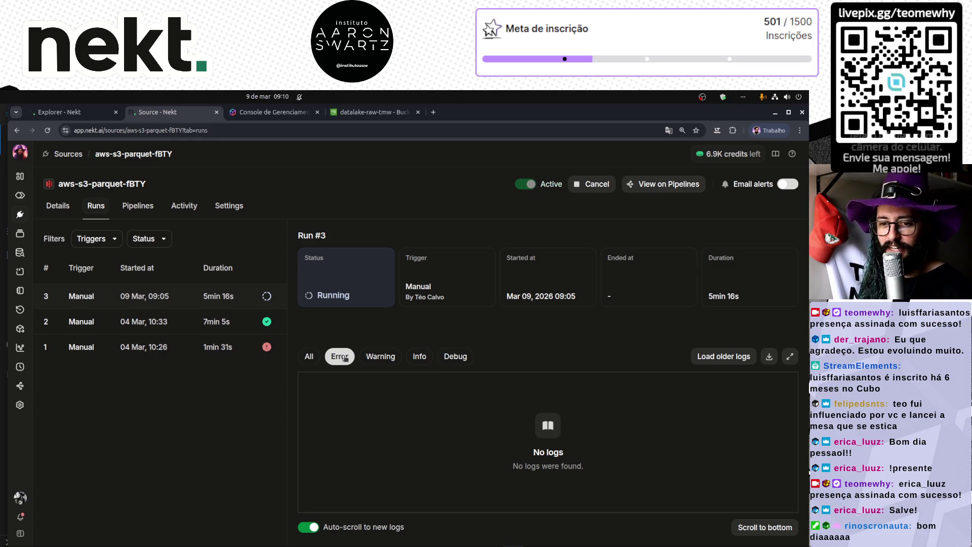
left_click(345, 358)
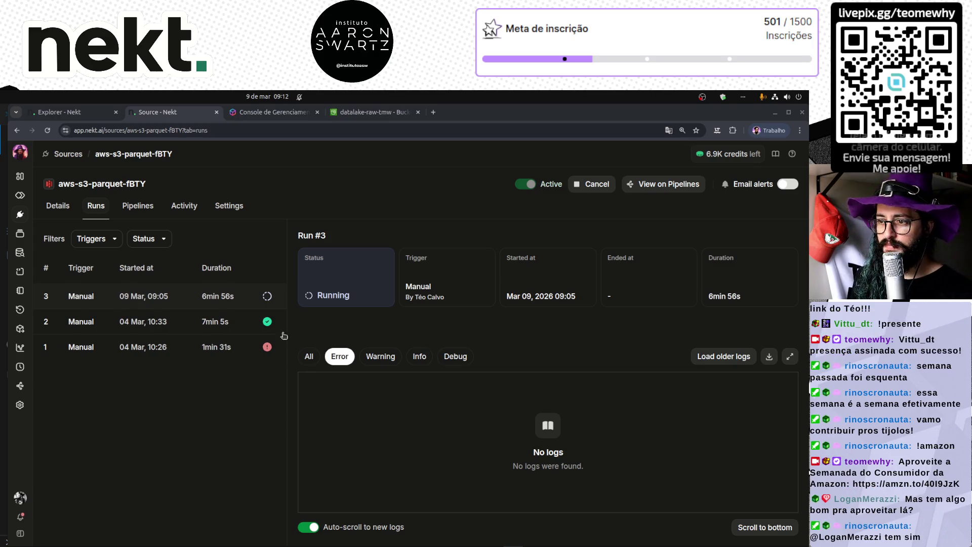
left_click(96, 385)
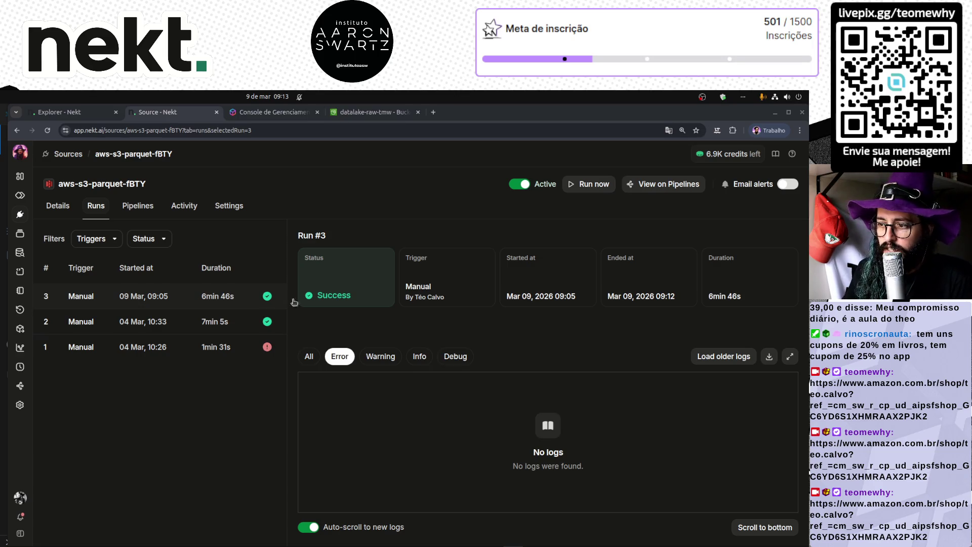
- Show all log entries for Run #3, then return to the Explorer SQL query page
left_click(309, 357)
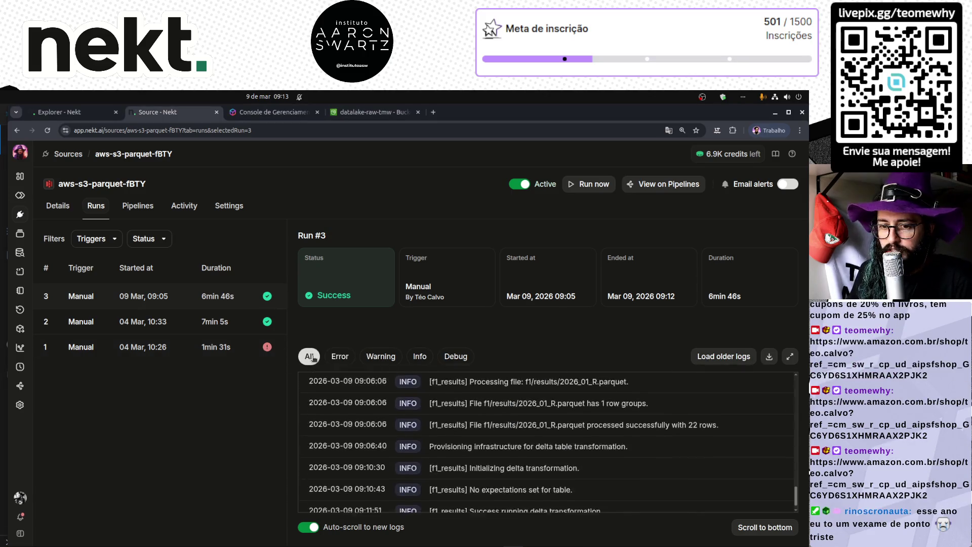
left_click(54, 111)
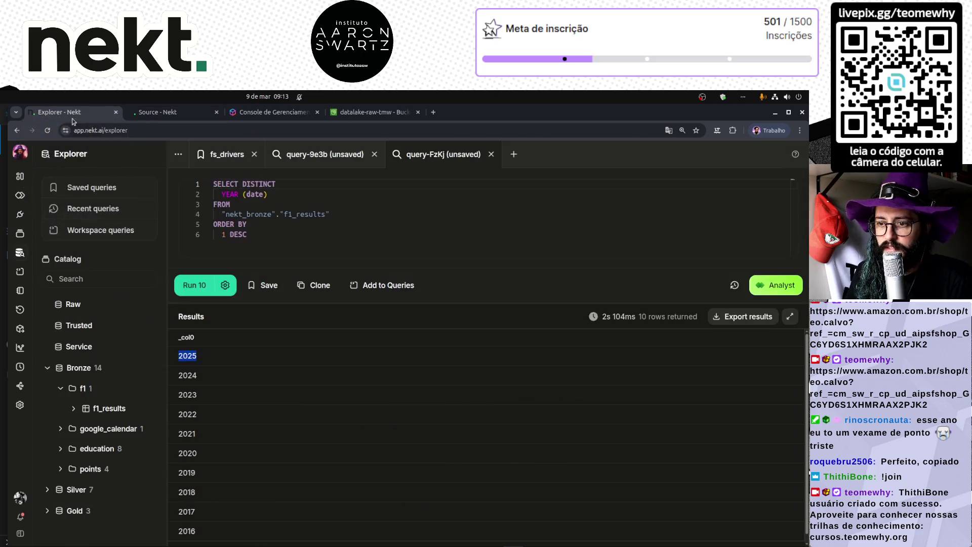
left_click(171, 112)
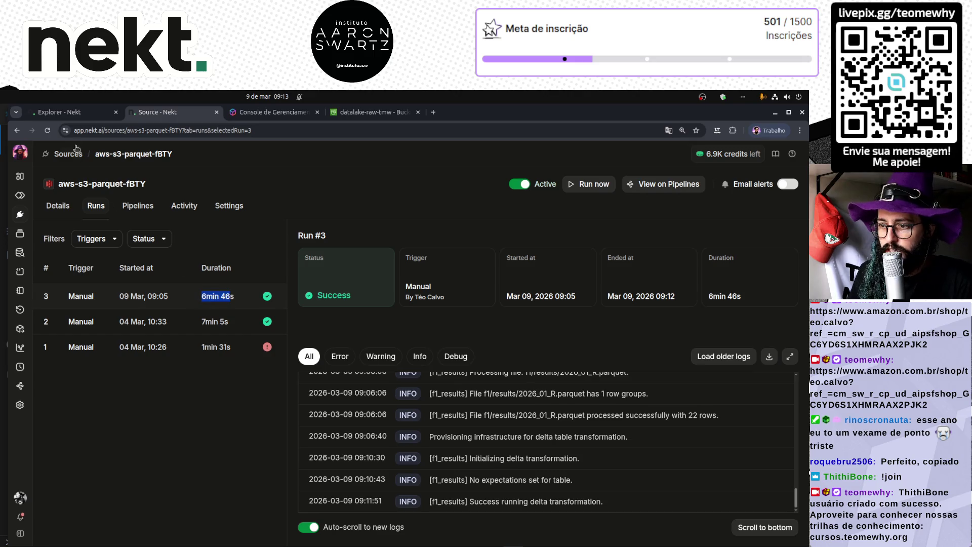
left_click(76, 112)
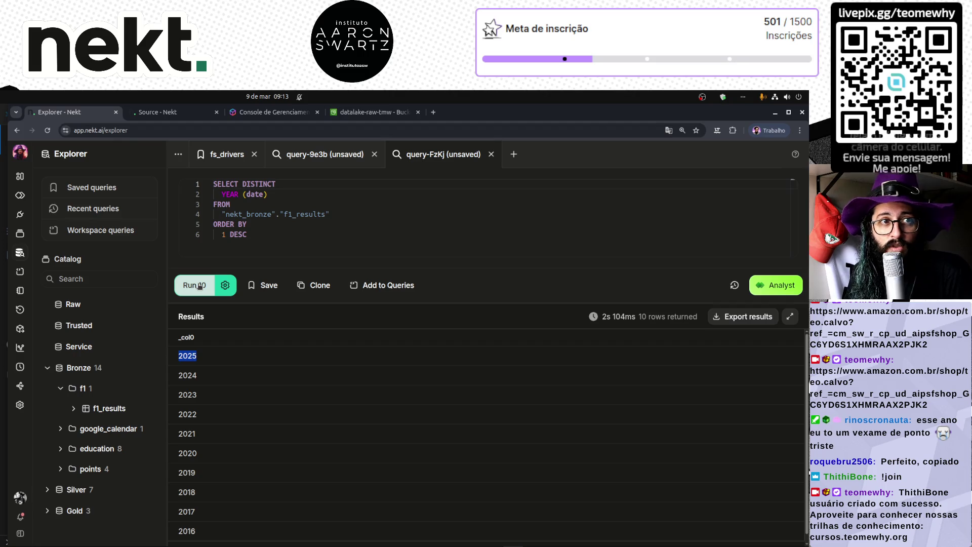
- Rerun the distinct-year query on f1_results and pick out 2026 at the top of the results
left_click(198, 285)
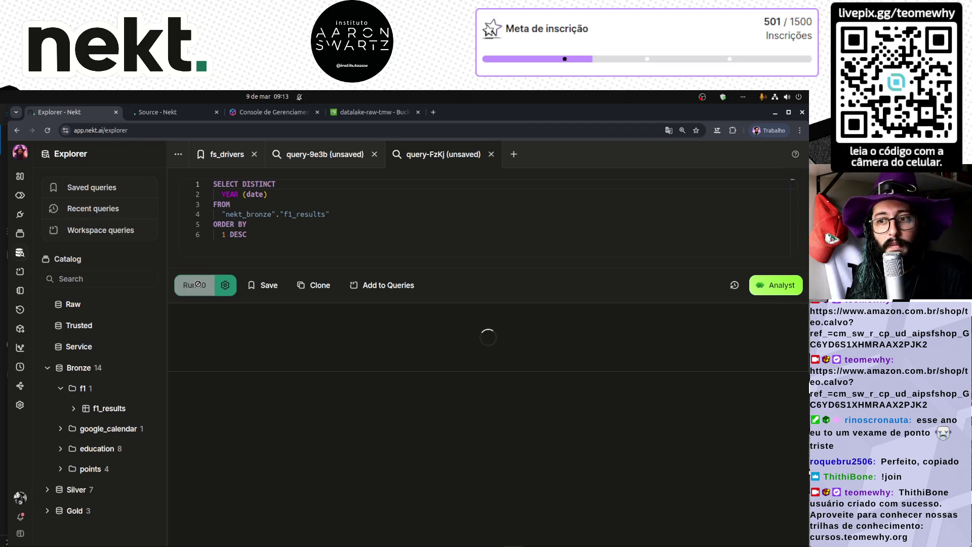
double_click(184, 357)
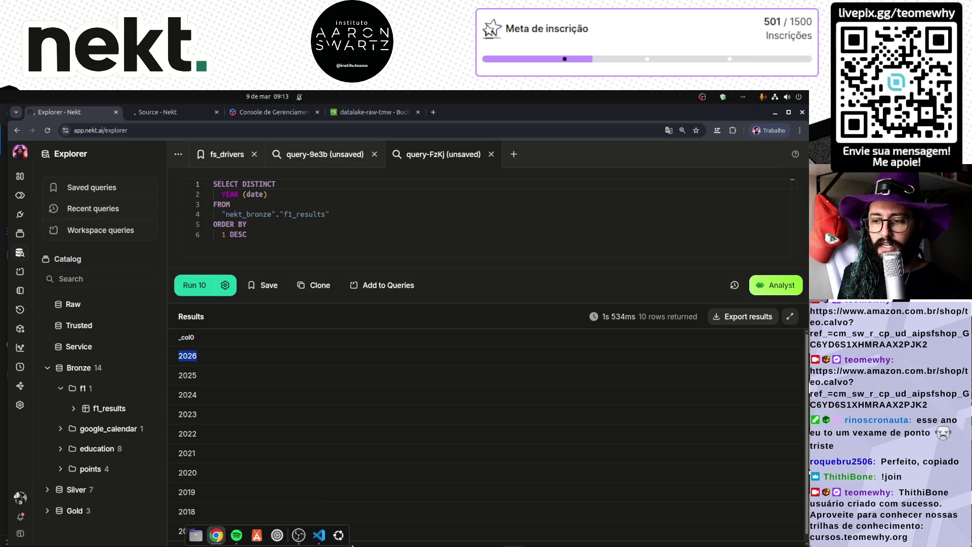
left_click(320, 537)
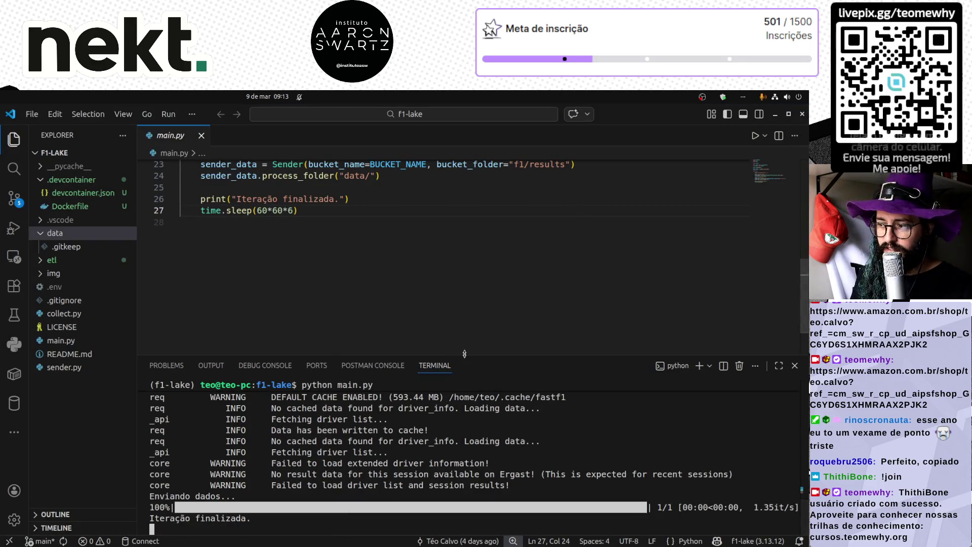
- Enlarge the terminal and highlight the 'Coletando dados do ano 2026' log lines confirming 2026 collection
left_click_drag(454, 356, 448, 259)
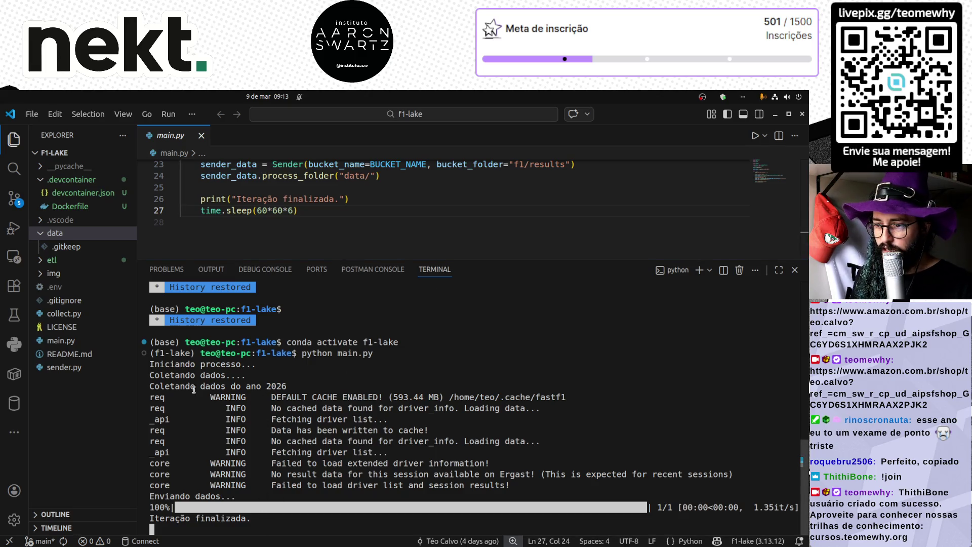
mouse_move(152, 363)
left_mouse_down()
mouse_move(221, 364)
mouse_move(314, 386)
mouse_move(284, 385)
left_mouse_up()
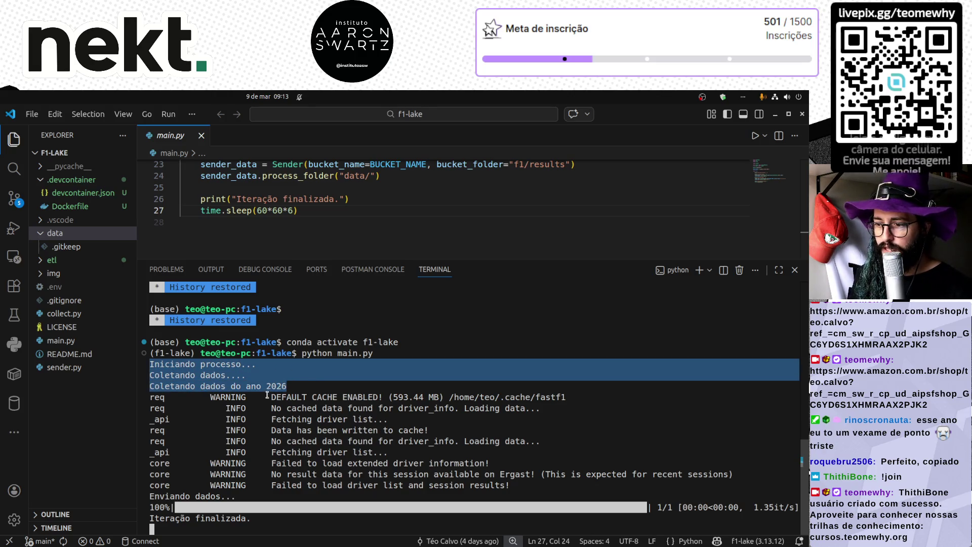
double_click(280, 386)
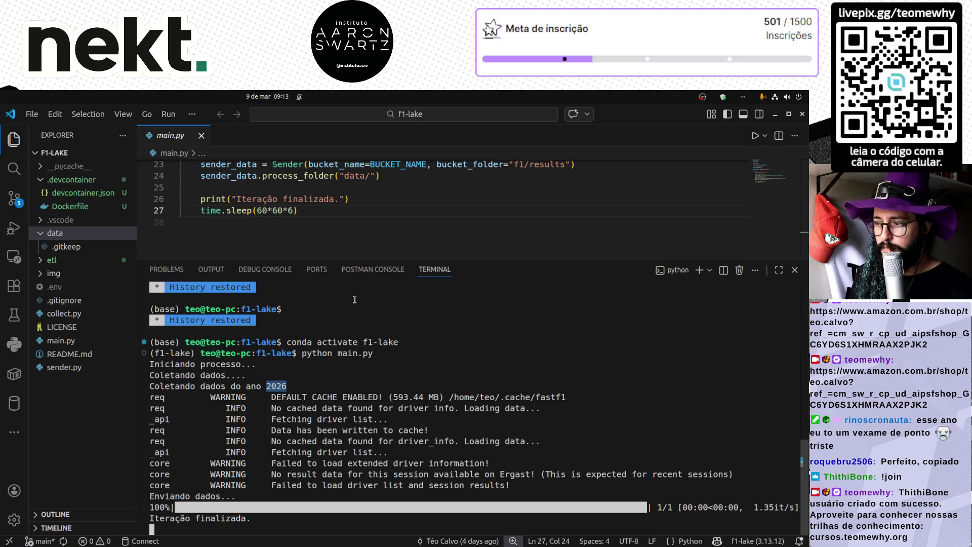
left_click_drag(355, 260, 382, 397)
key("alt+Tab")
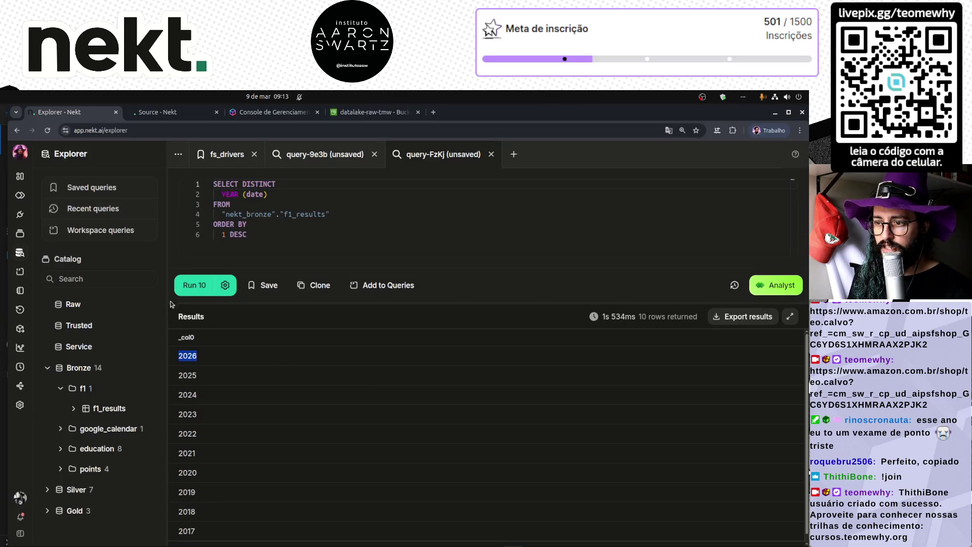
- Check Run #3's final log lines, then rerun the distinct-year query, returning 2026 down to 2017
left_click(264, 242)
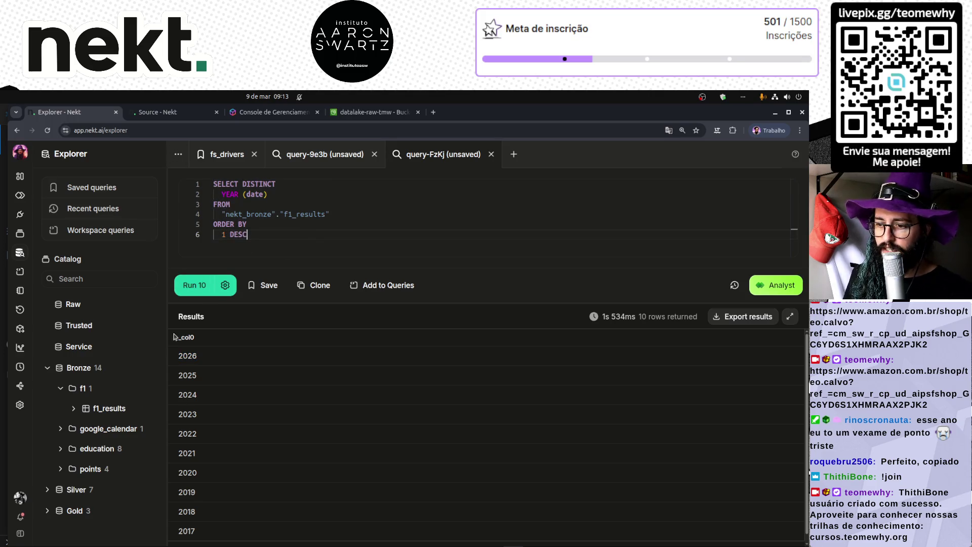
key("ctrl+Tab")
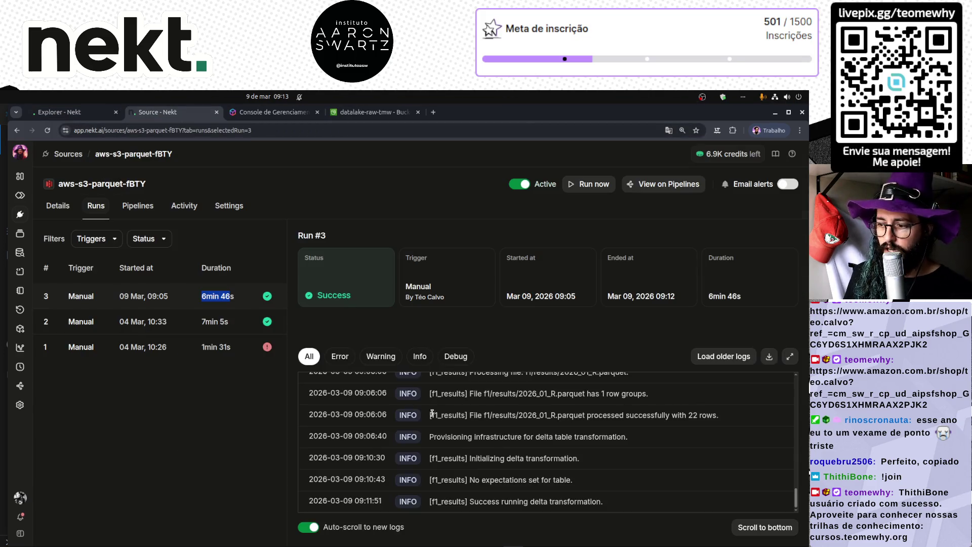
triple_click(543, 496)
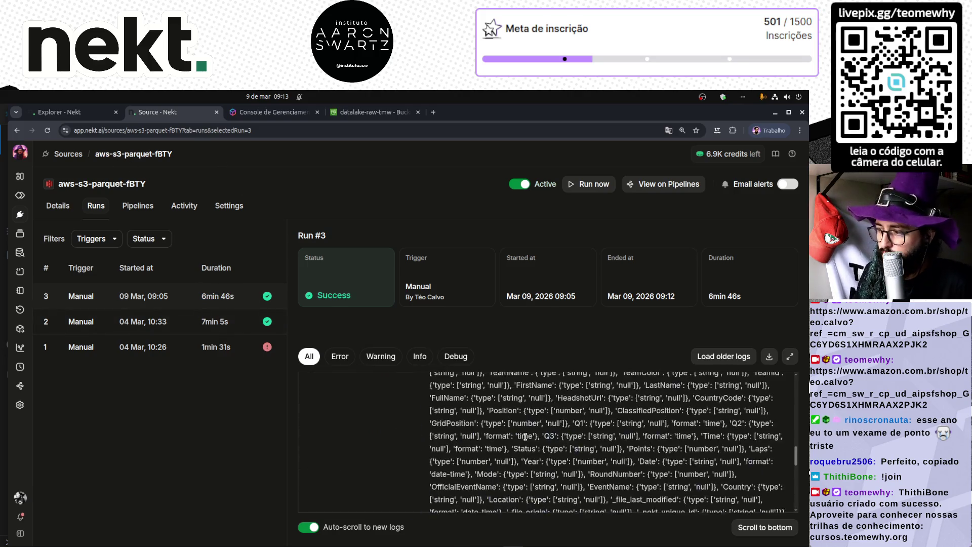
left_click(76, 111)
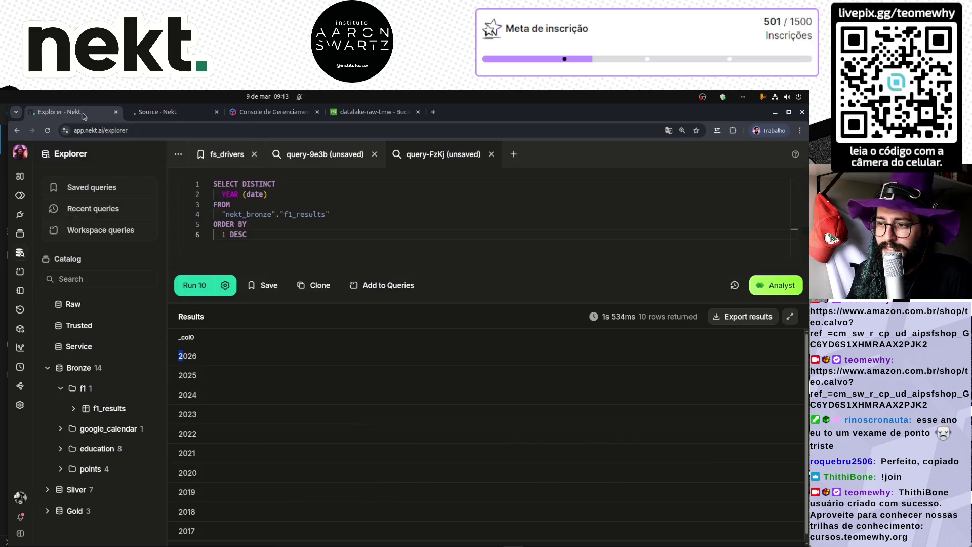
left_click(196, 286)
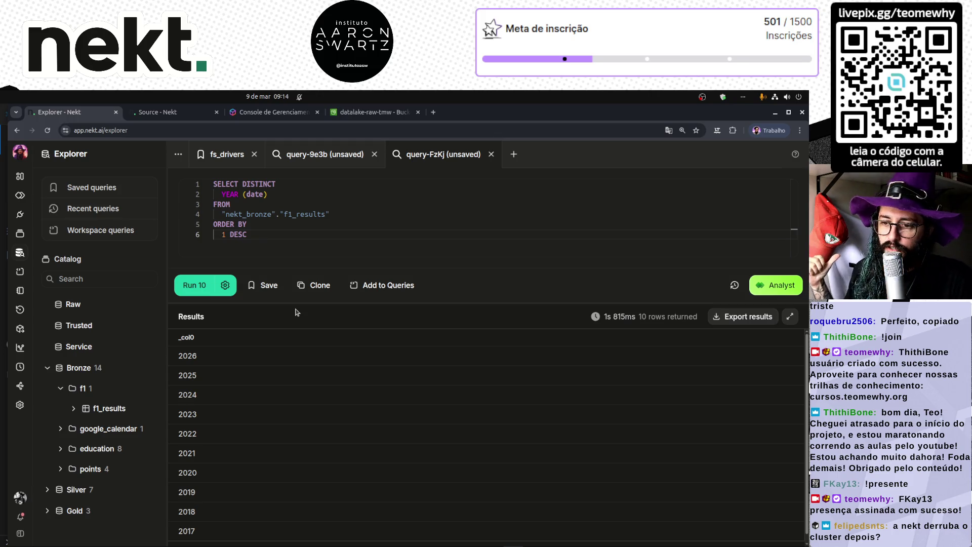
- Expand Silver > f1 in the catalog and run the per-year fs_f1_driver_life query in query-9e3b
left_click(52, 370)
left_click(48, 389)
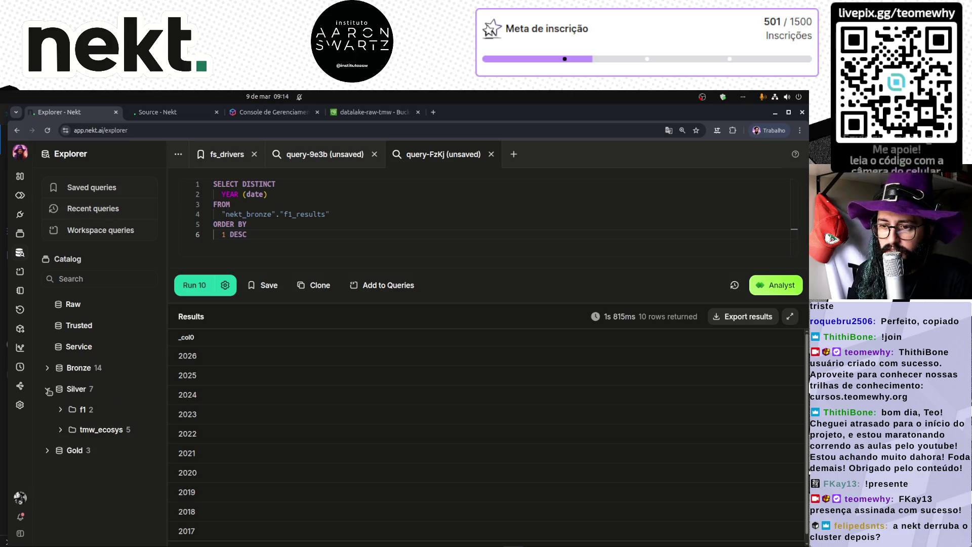
left_click(62, 411)
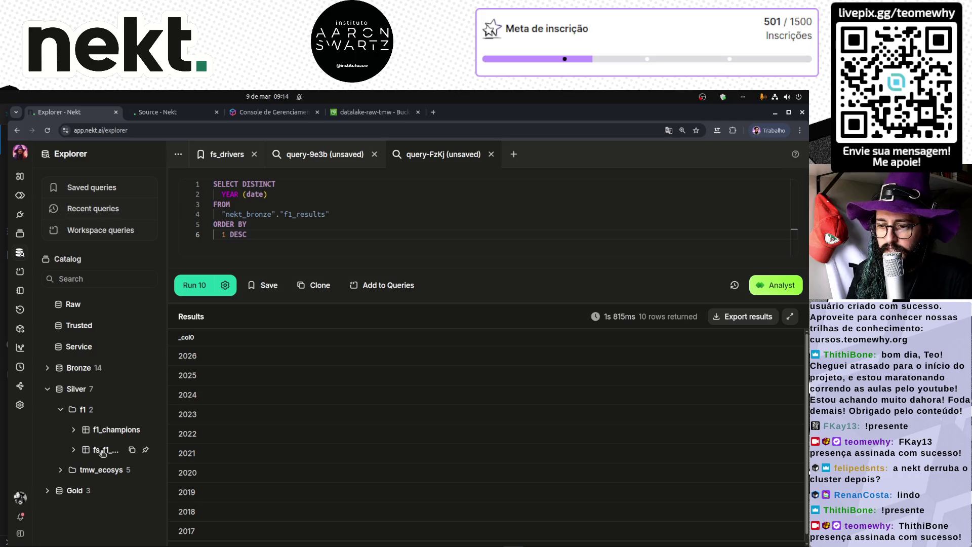
left_click(329, 154)
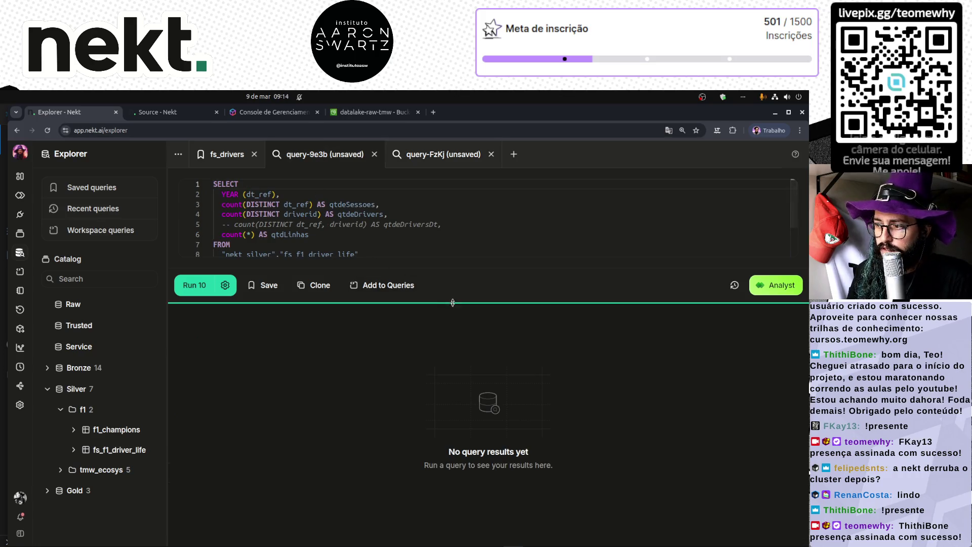
left_click_drag(452, 302, 452, 368)
left_click(193, 351)
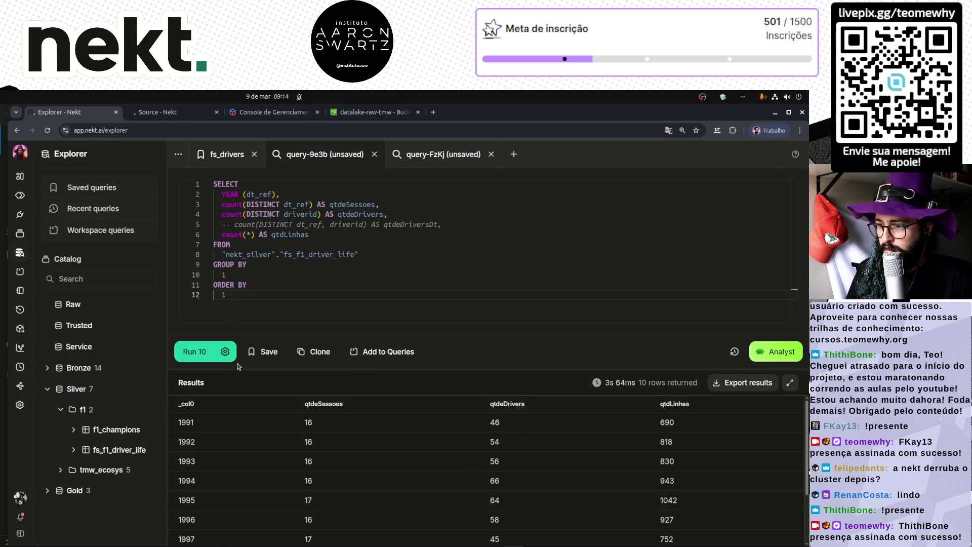
- Raise the row limit to 10000, rerun, and confirm the results stop at 2024
left_click(225, 351)
left_click(210, 444)
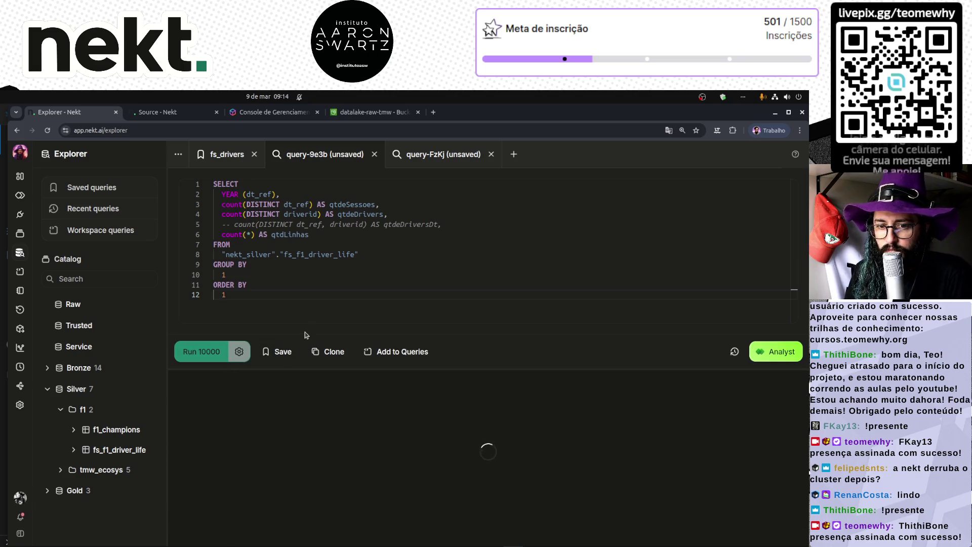
scroll(237, 488, "down", 10)
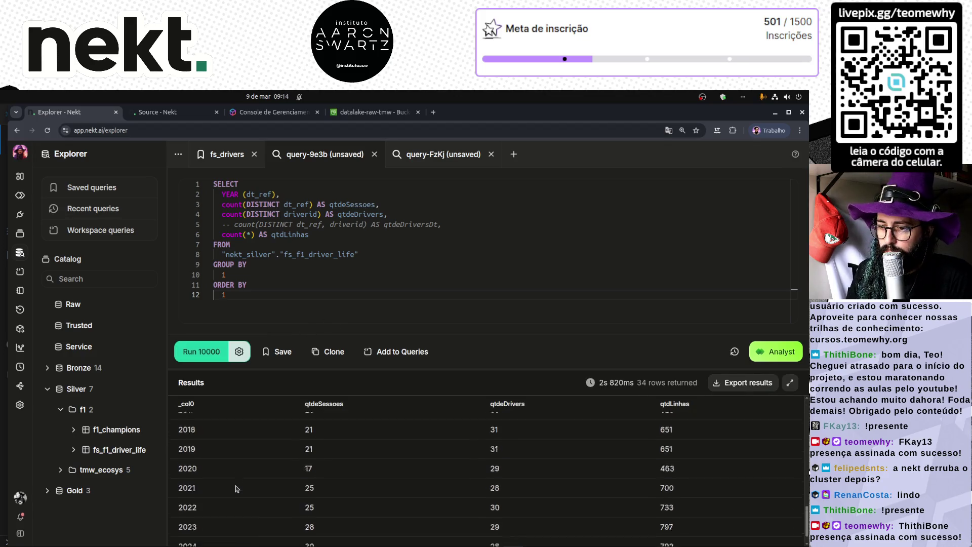
left_click_drag(178, 524, 715, 522)
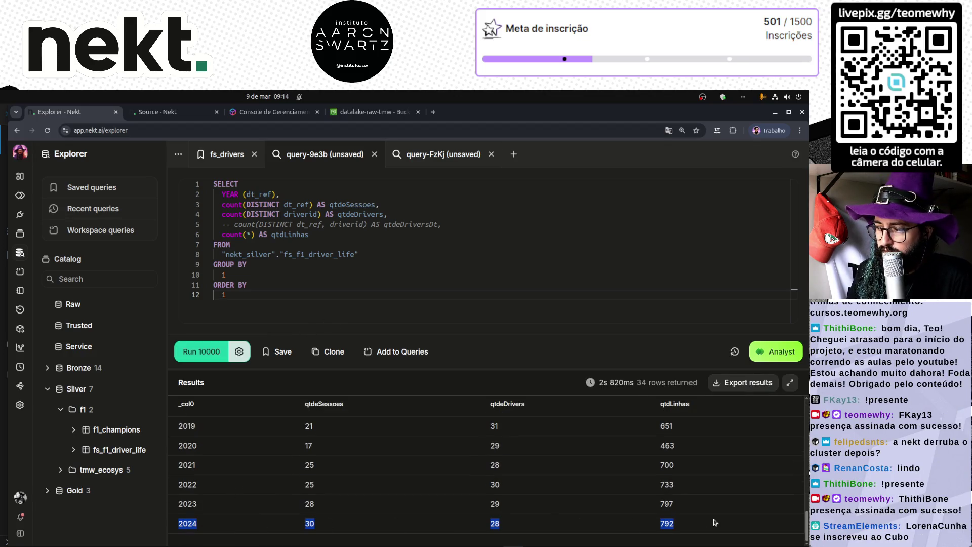
left_click(533, 461)
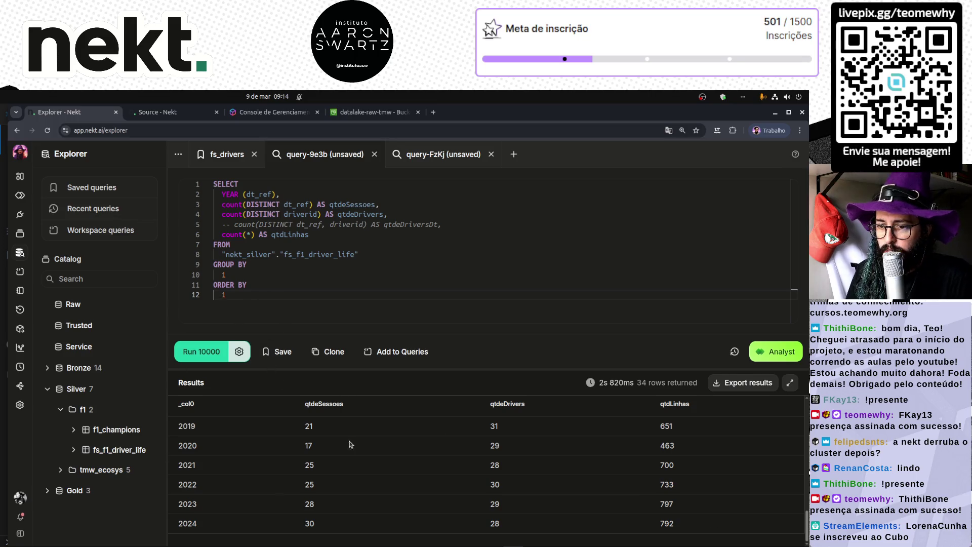
left_click(254, 293)
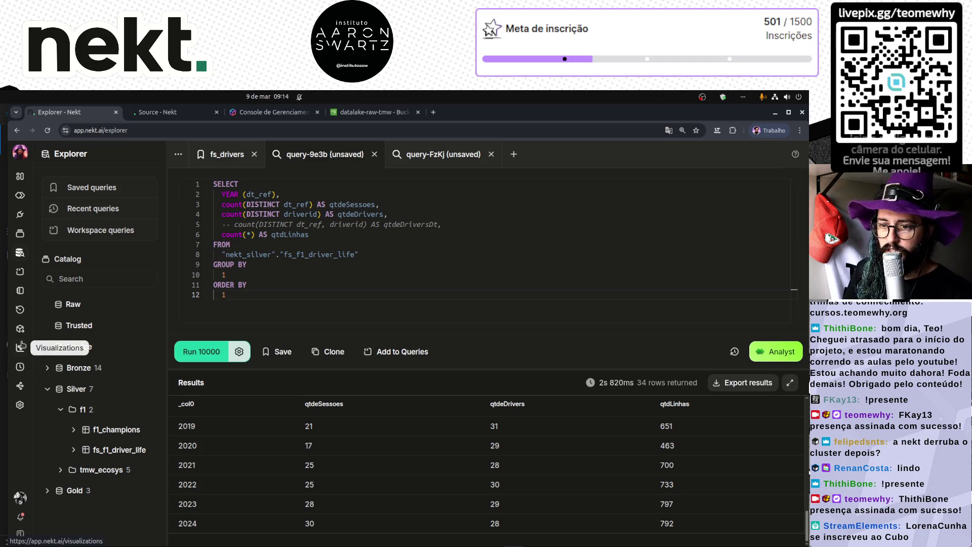
left_click(20, 290)
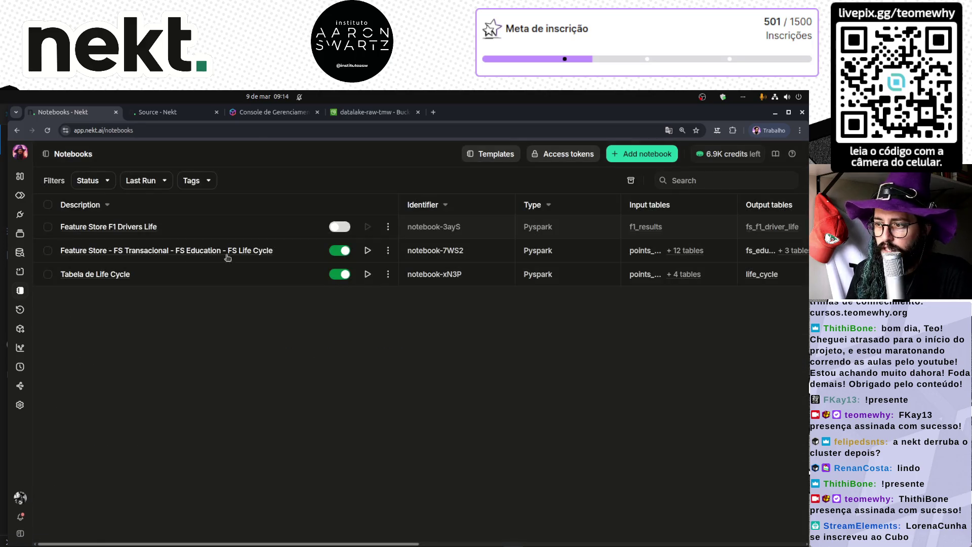
- Open the Feature Store F1 Drivers Life notebook for editing and fold the feature query blocks
left_click(123, 229)
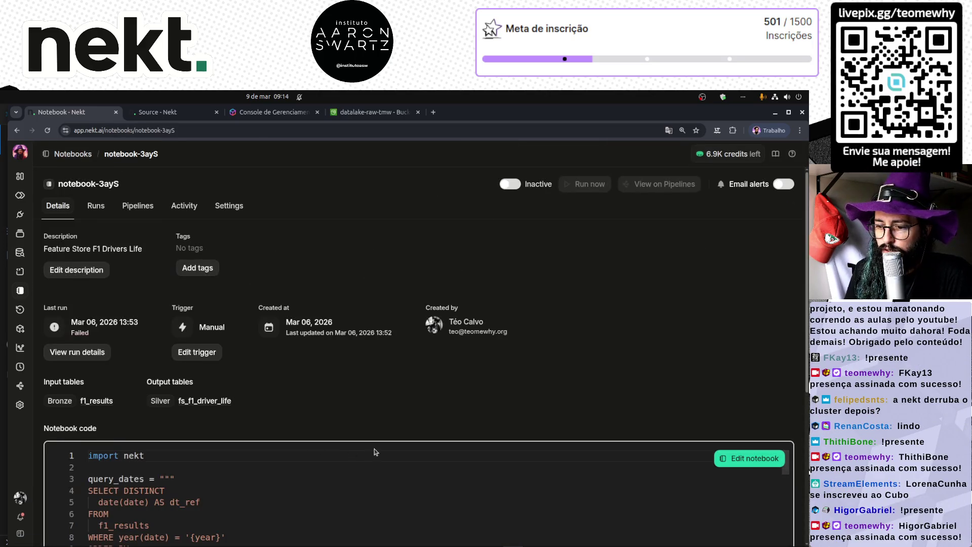
scroll(375, 451, "down", 5)
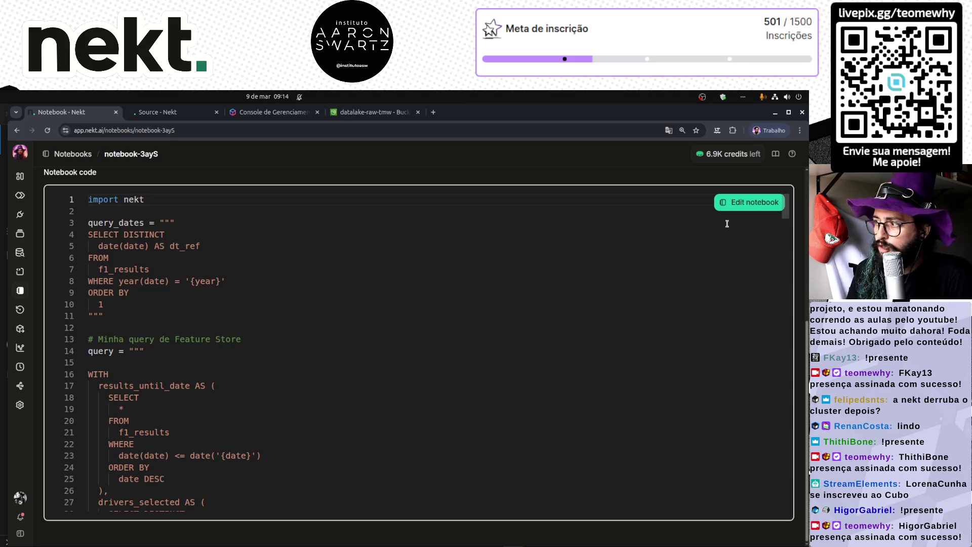
left_click(749, 202)
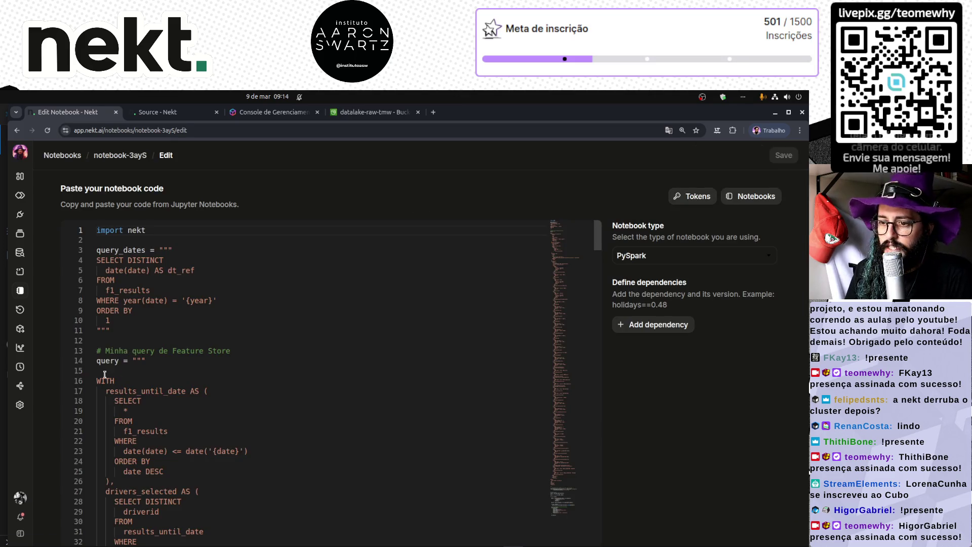
left_click(90, 381)
left_click(91, 391)
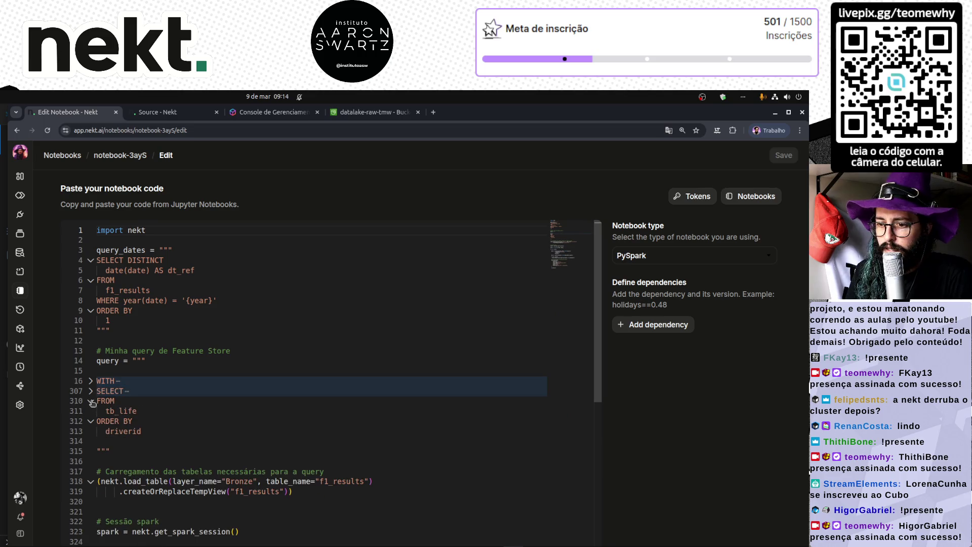
left_click(90, 400)
left_click(91, 410)
scroll(209, 458, "down", 2)
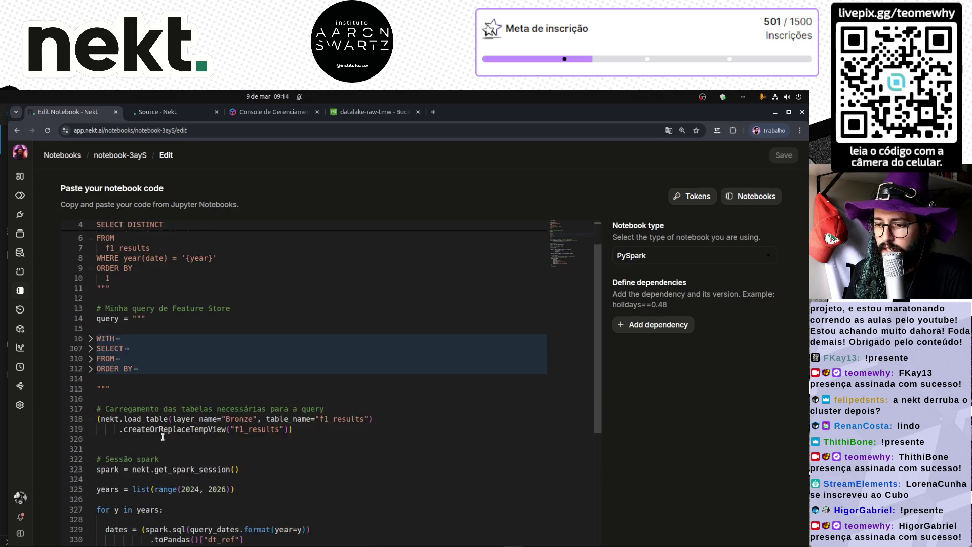
- Change the year range on line 325 to range(2025, 2027)
left_click(226, 468)
key("BackSpace")
type("7")
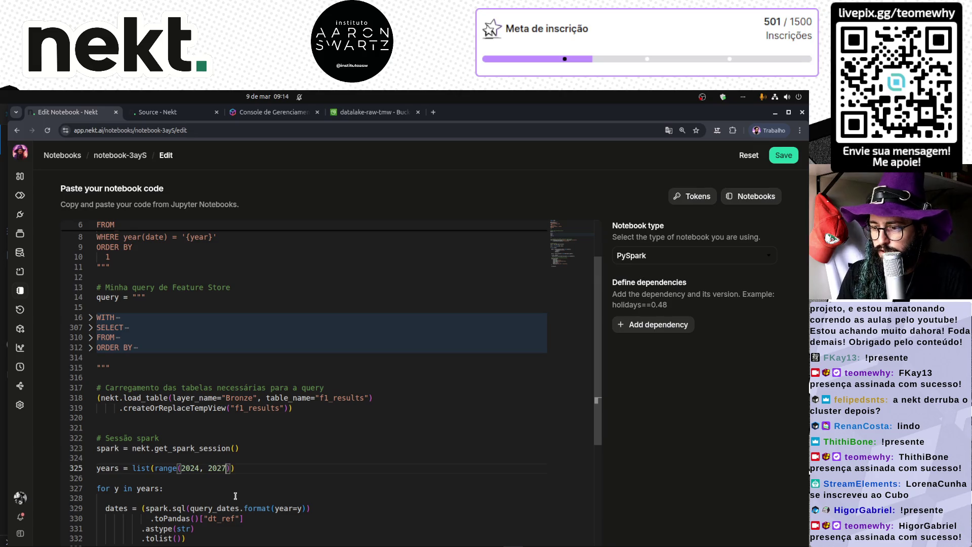
double_click(197, 466)
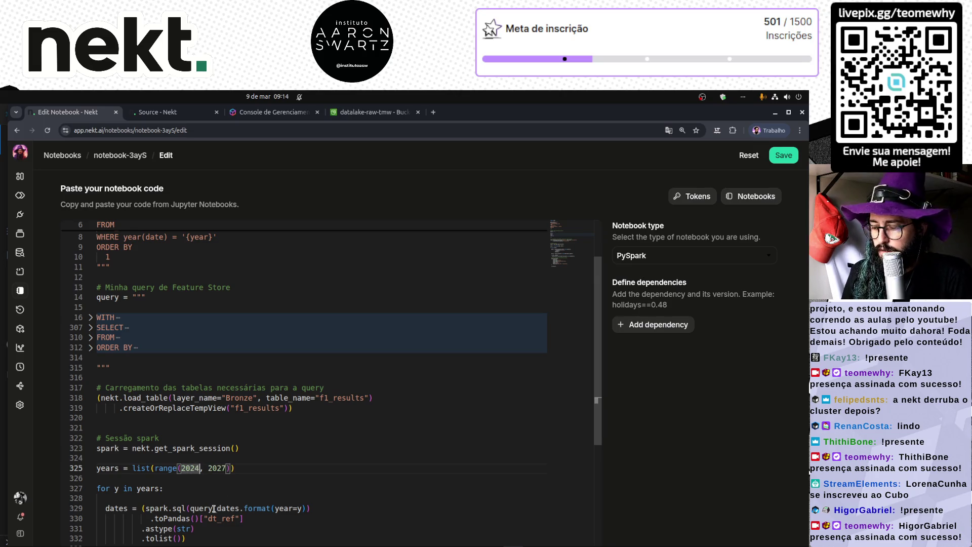
type("2025")
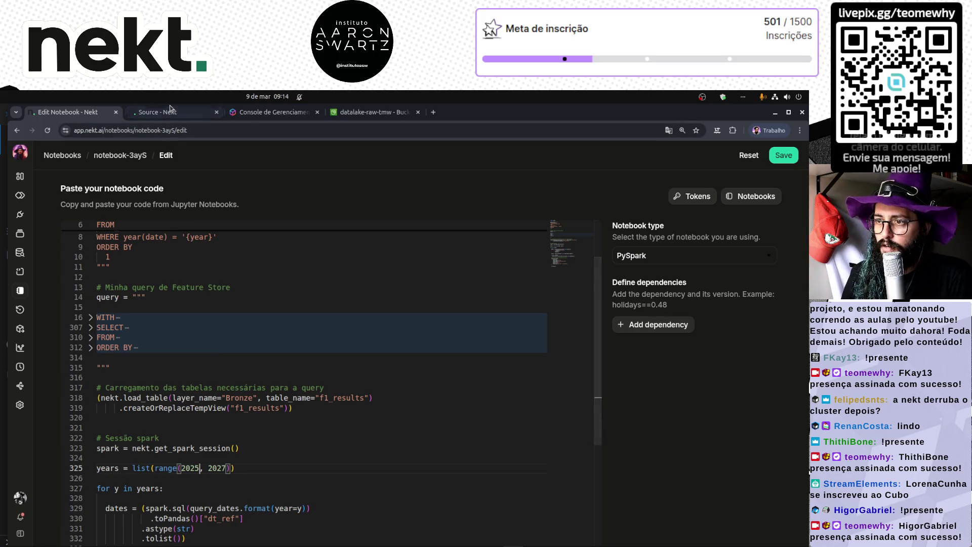
left_click(161, 112)
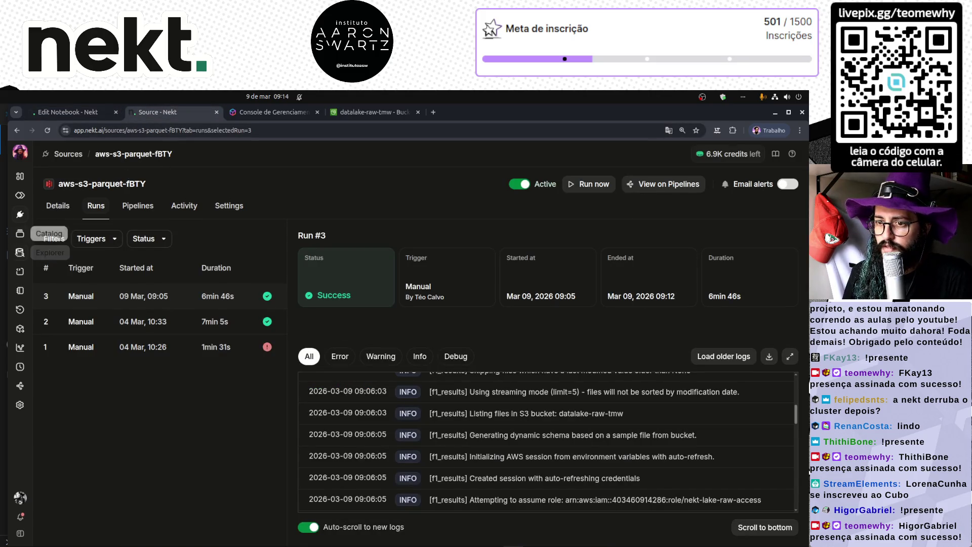
left_click(20, 252)
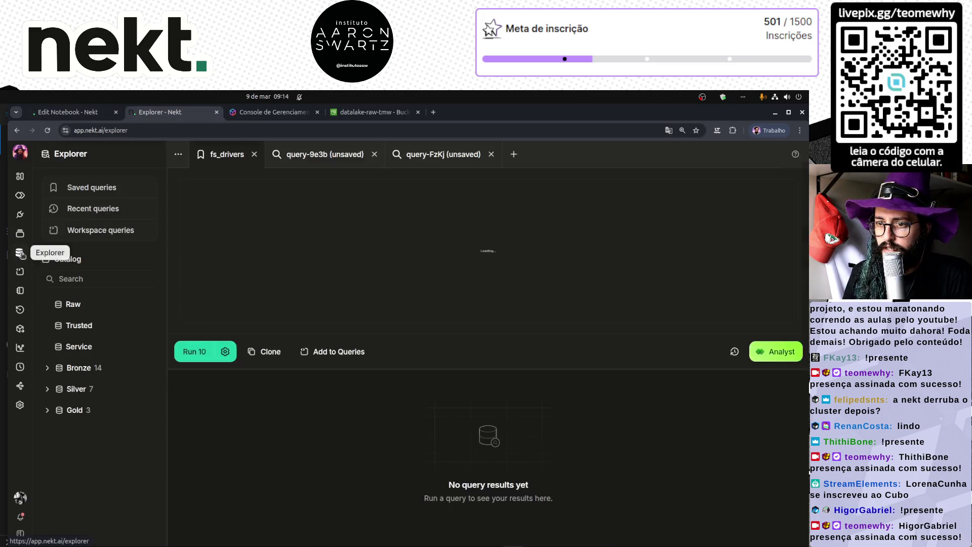
- Rerun query-9e3b with a 10000-row limit and confirm its 34 rows end at 2024
left_click(332, 158)
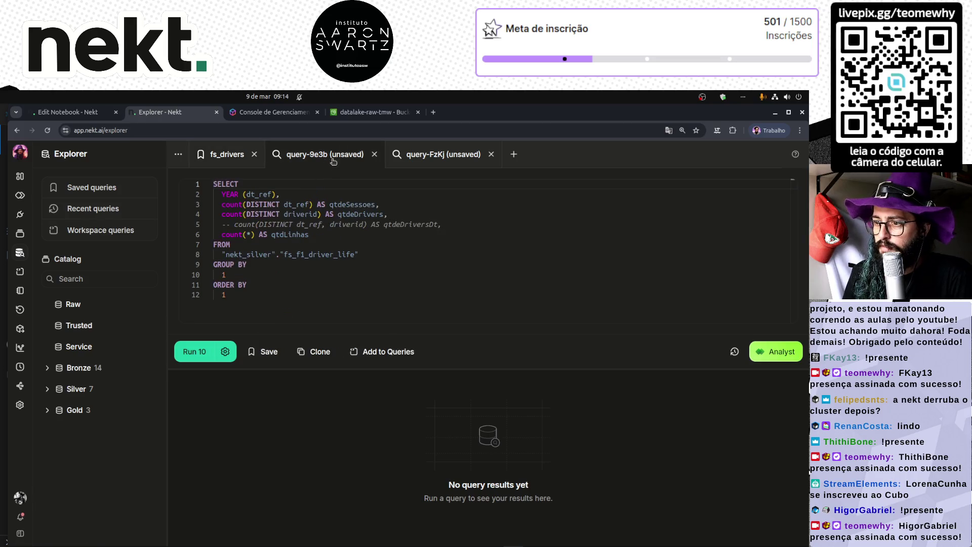
left_click(194, 352)
left_click(205, 435)
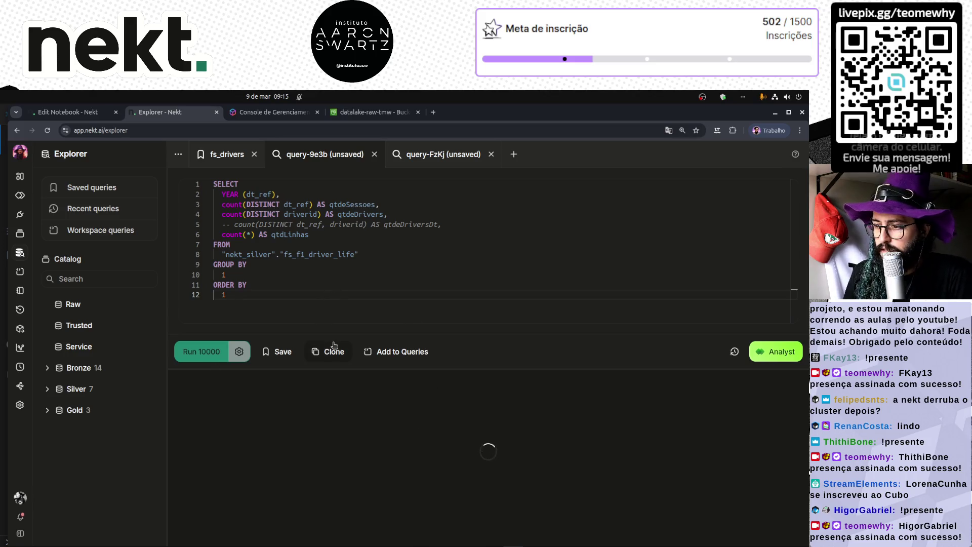
scroll(235, 440, "down", 10)
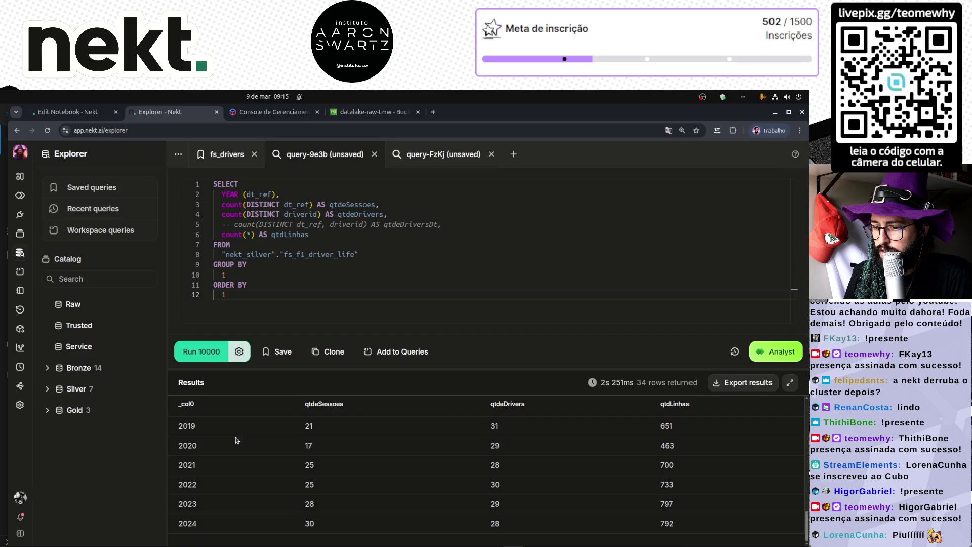
left_click_drag(190, 525, 695, 525)
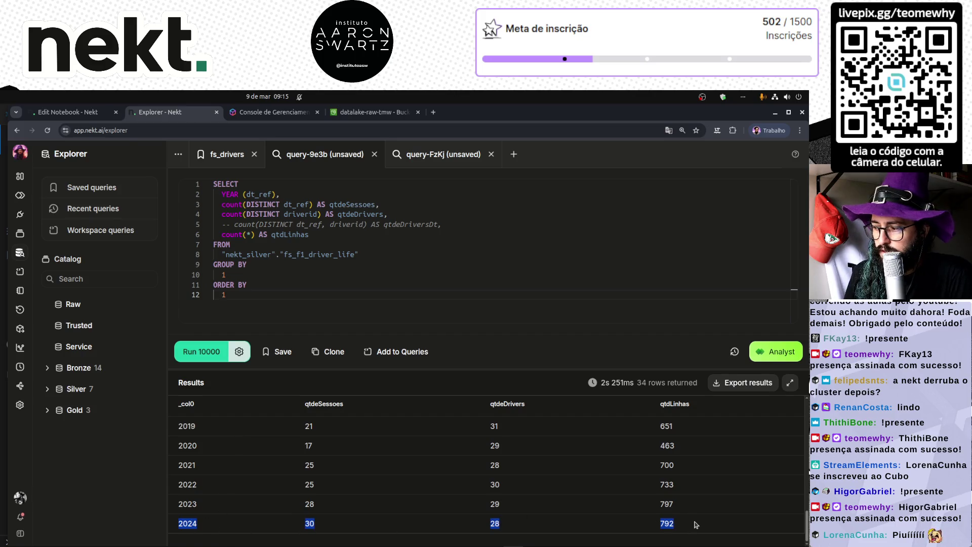
key("ctrl+Page_Up")
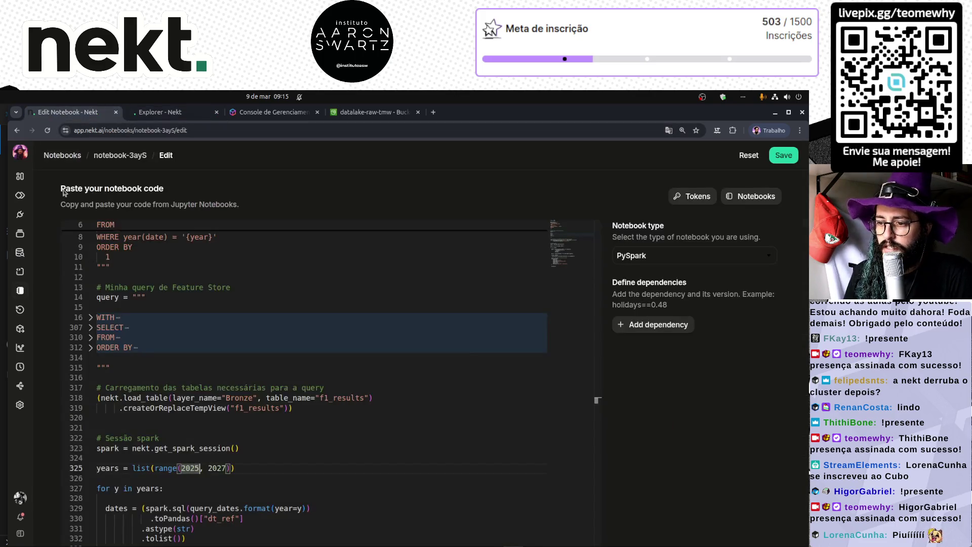
- Check range(2025, 2027) on line 325 and save notebook-3ayS with Ctrl+S
double_click(198, 468)
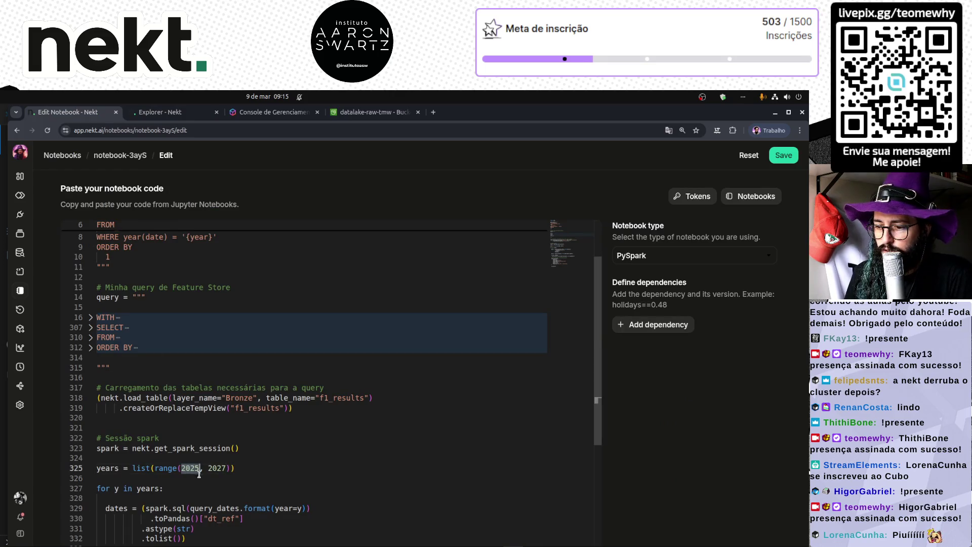
double_click(217, 468)
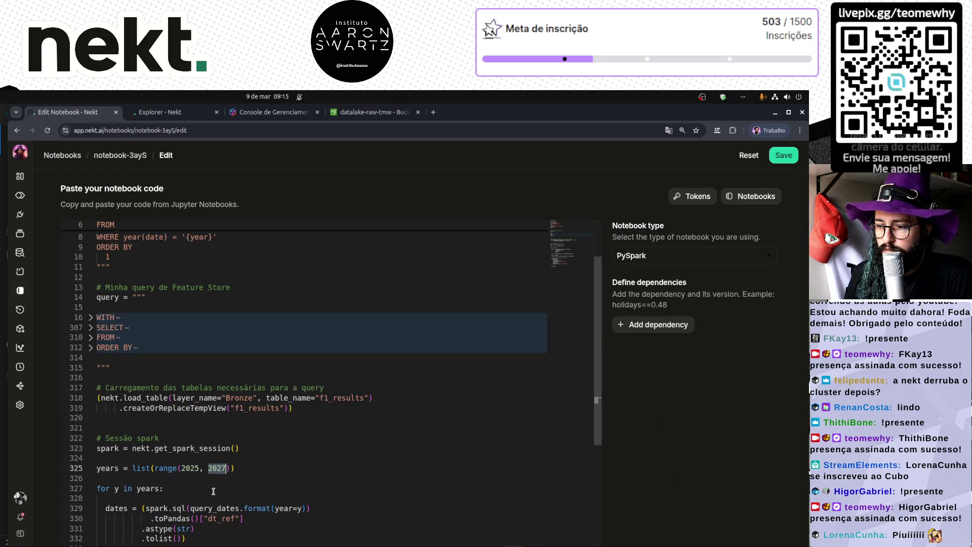
key("ctrl+s")
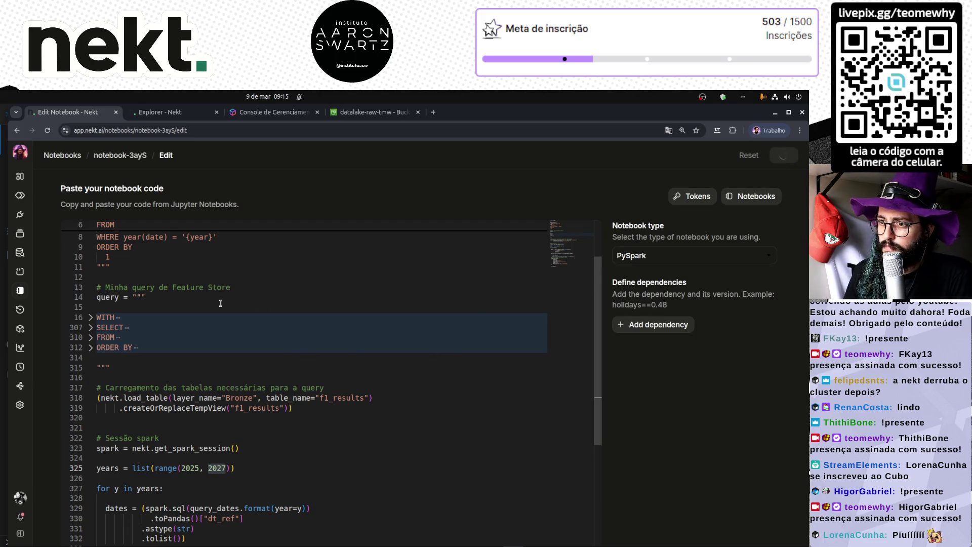
scroll(197, 363, "down", 4)
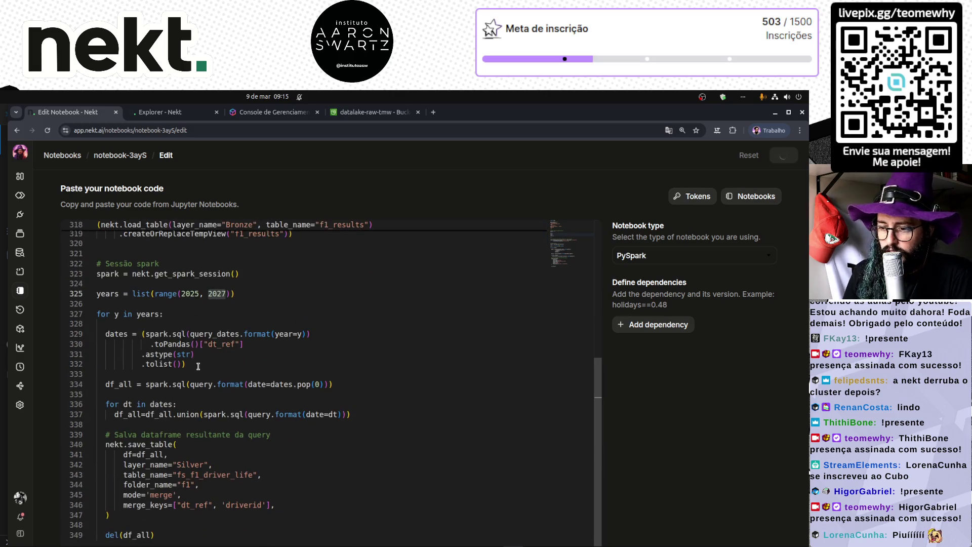
scroll(198, 366, "up", 6)
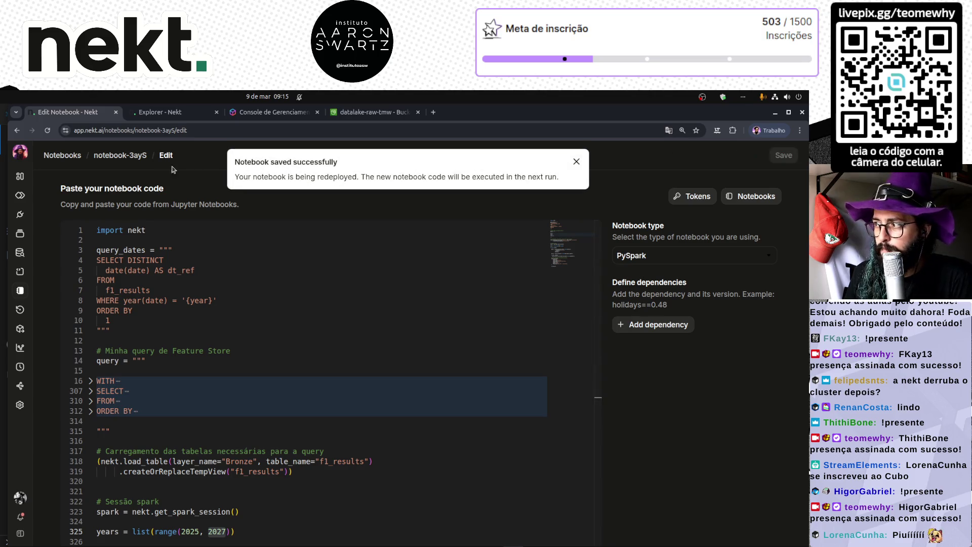
left_click(132, 156)
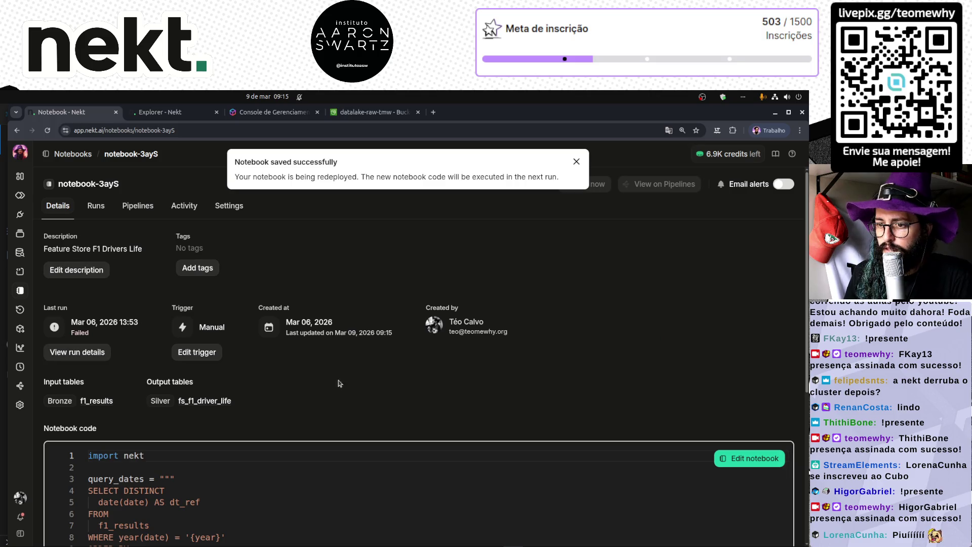
- Review run #8's memory error under Runs and the Spark resources under Settings, then refresh Details
left_click(86, 352)
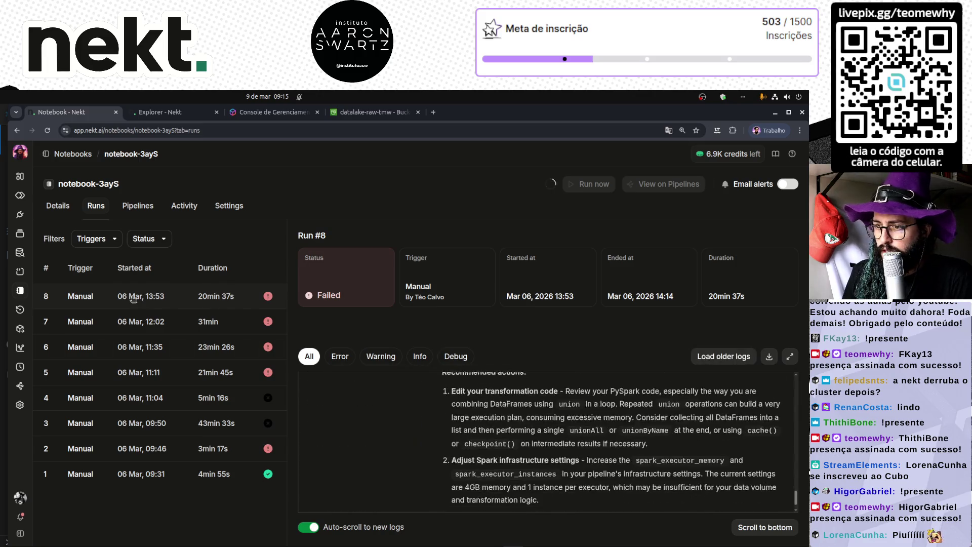
scroll(640, 470, "up", 10)
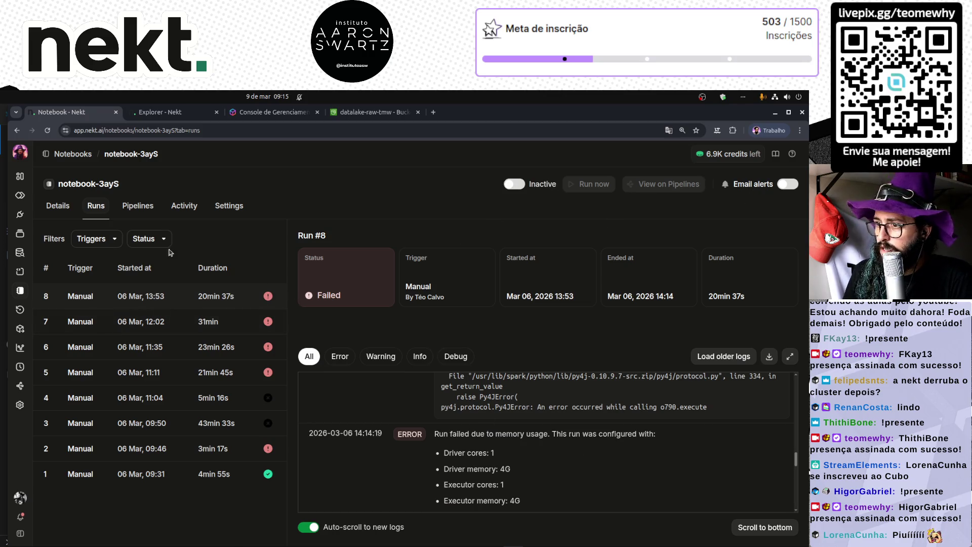
left_click(56, 205)
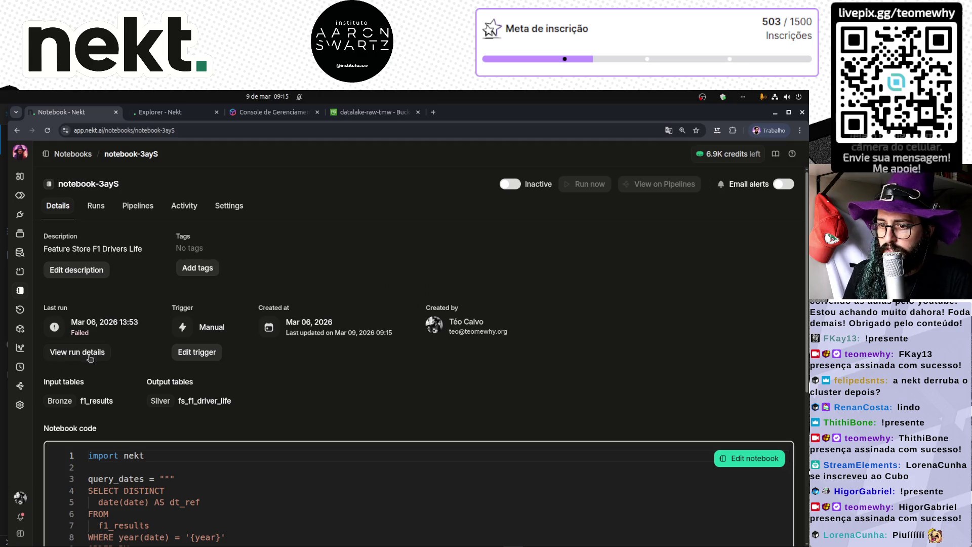
left_click(229, 205)
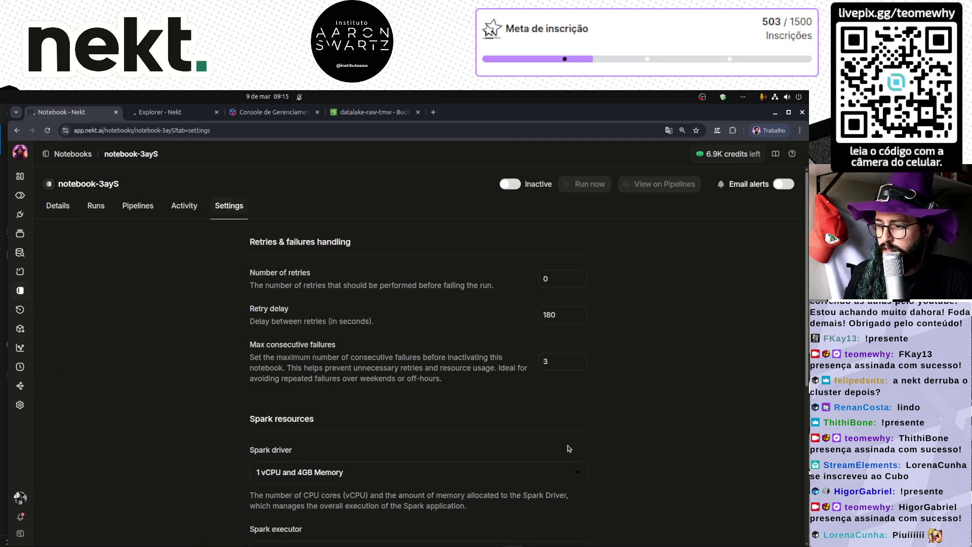
scroll(378, 419, "down", 3)
scroll(168, 307, "up", 10)
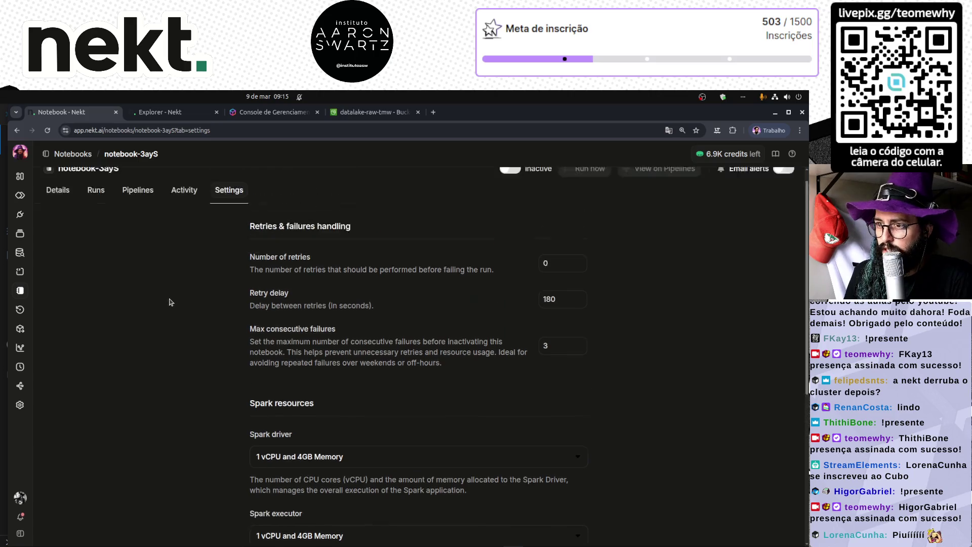
left_click(57, 205)
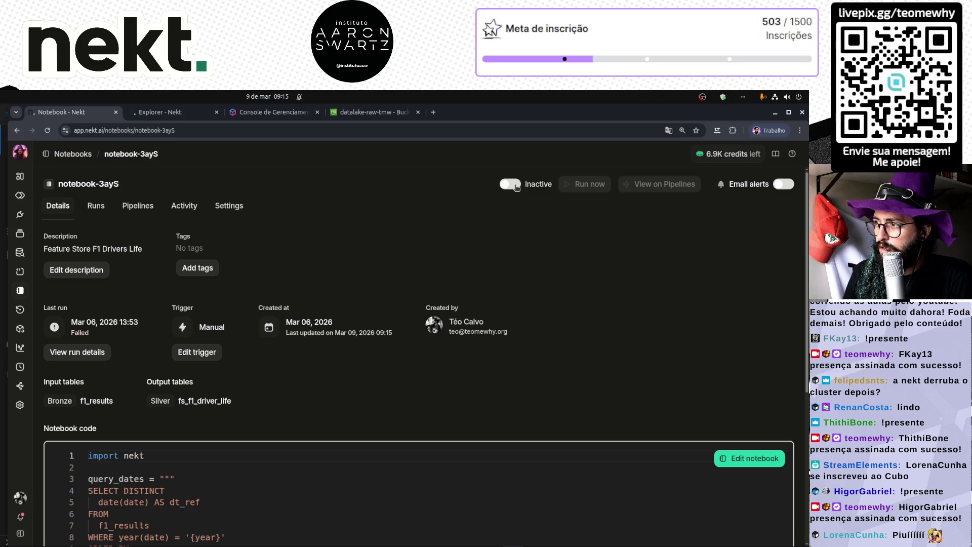
left_click(47, 130)
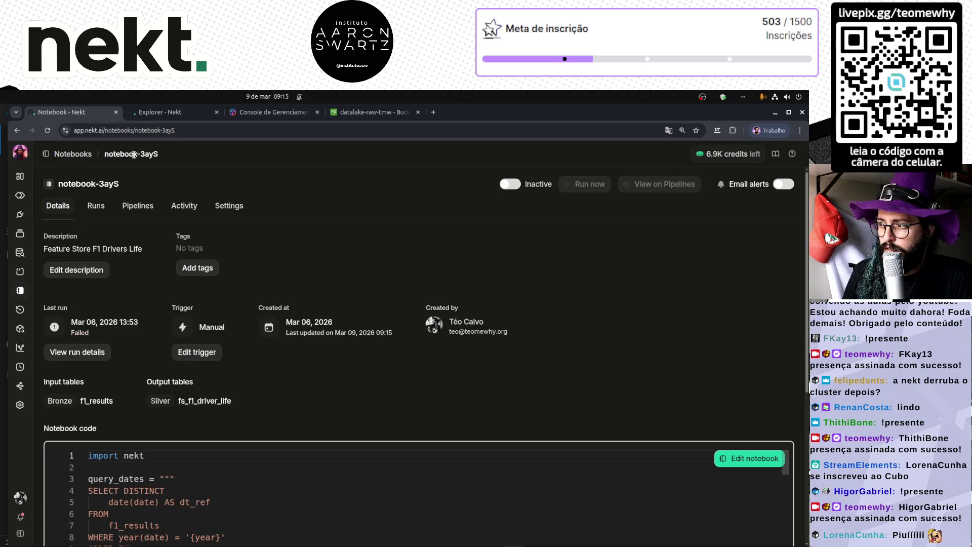
left_click(89, 154)
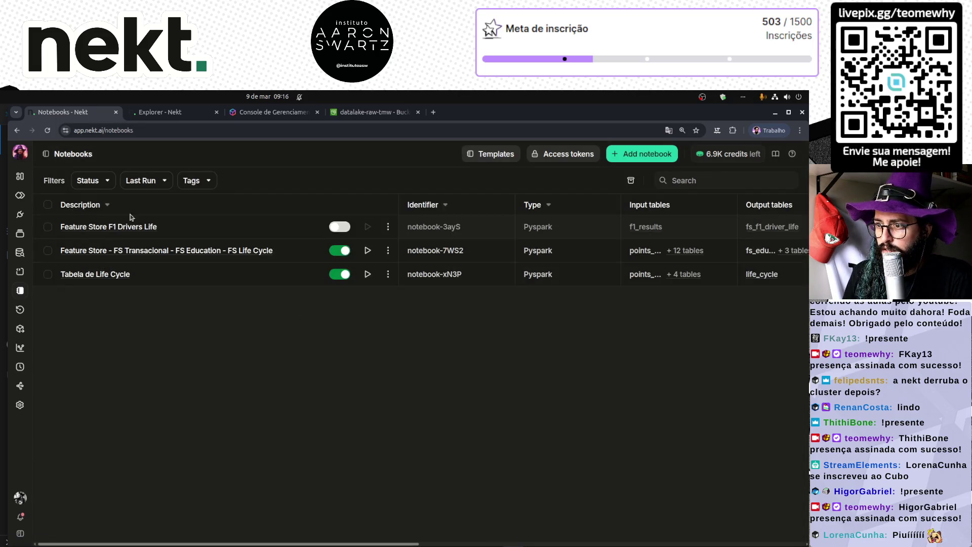
- Activate notebook-3ayS, trigger a new run, and open Run #9's details from its run history
left_click(339, 227)
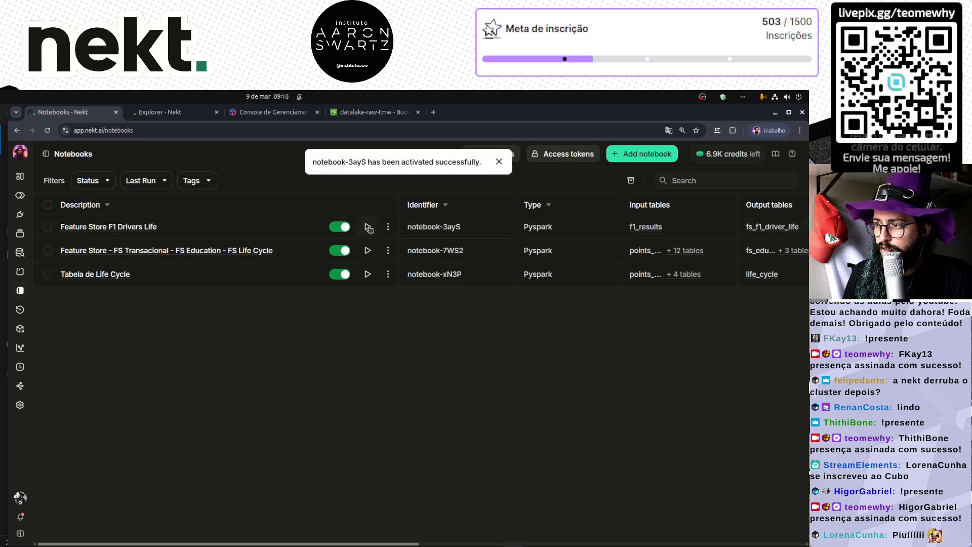
left_click(367, 227)
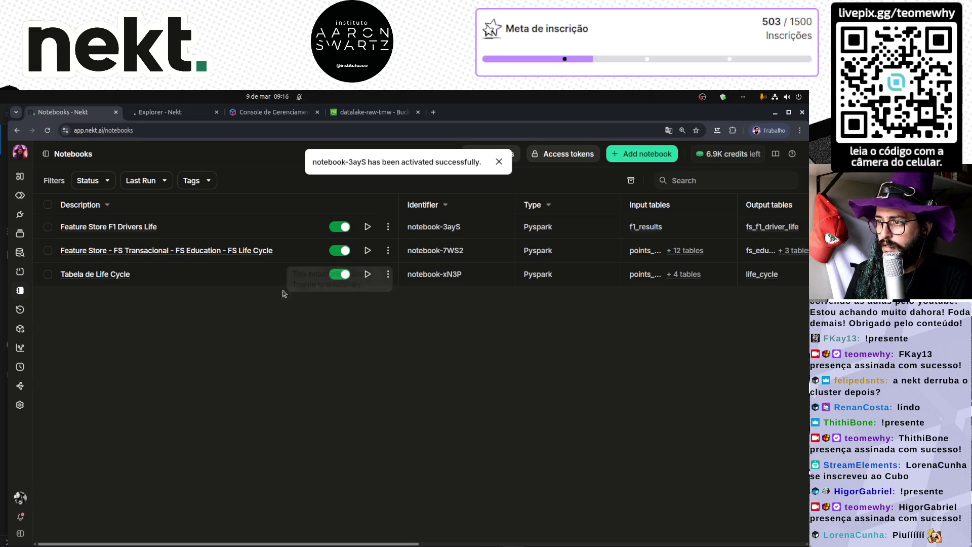
left_click(106, 227)
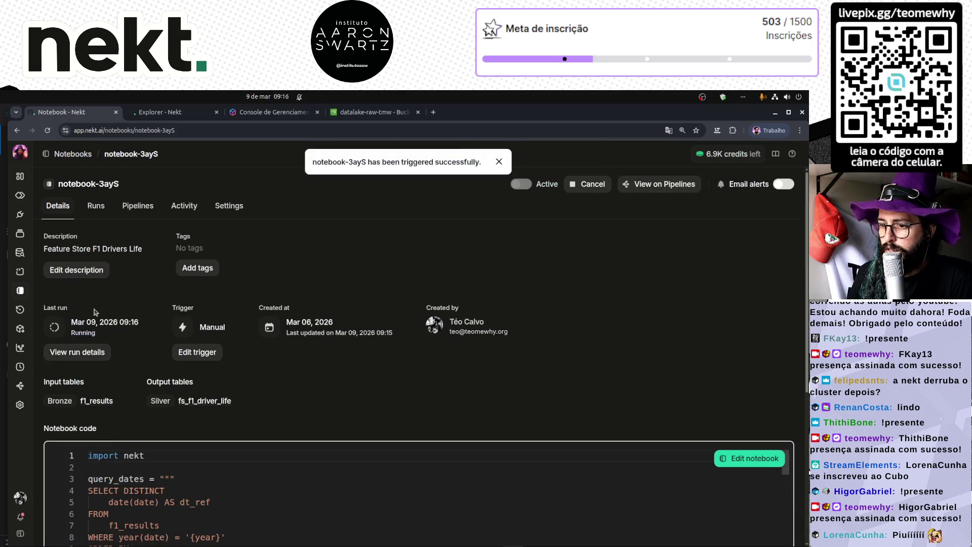
left_click(87, 352)
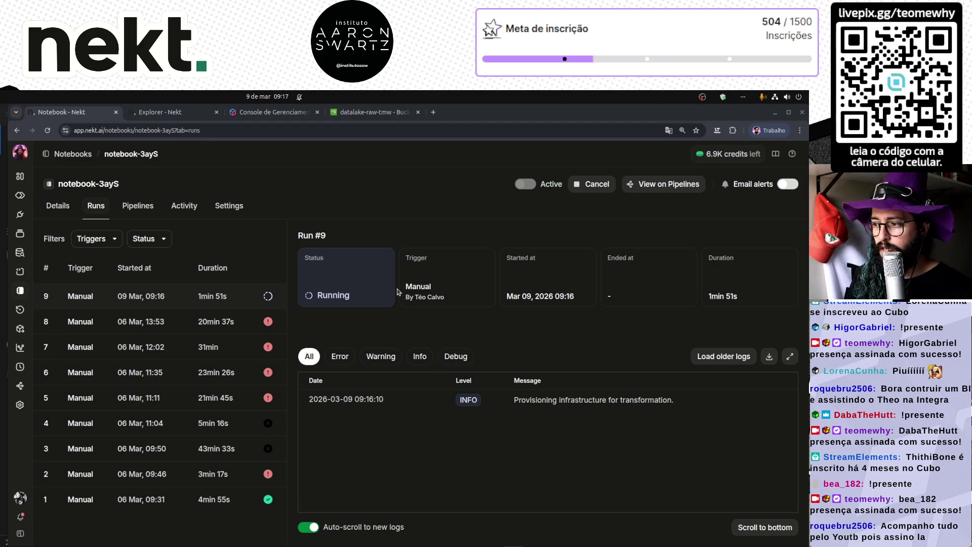
left_click(377, 484)
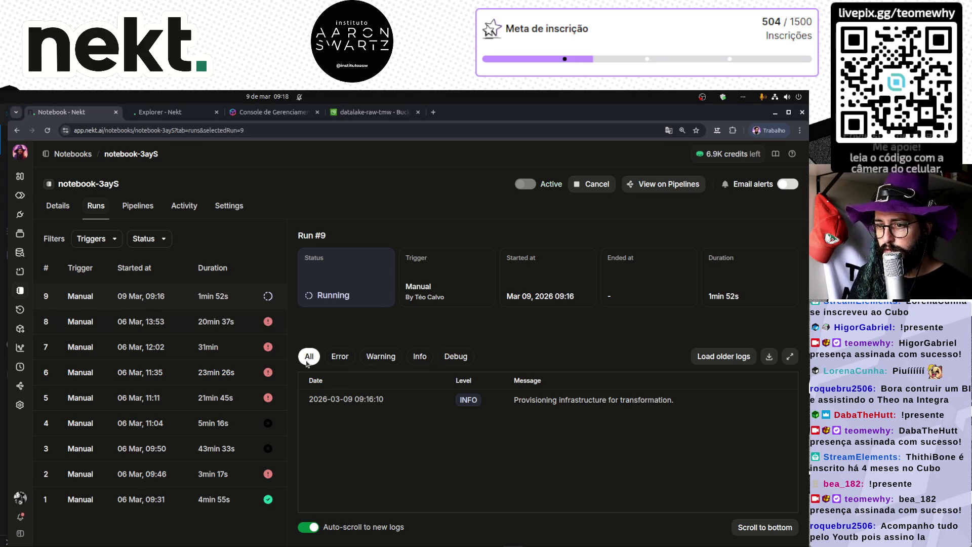
- Check Run #9's infrastructure provisioning log line, then open the failed Run #8
triple_click(379, 399)
double_click(582, 400)
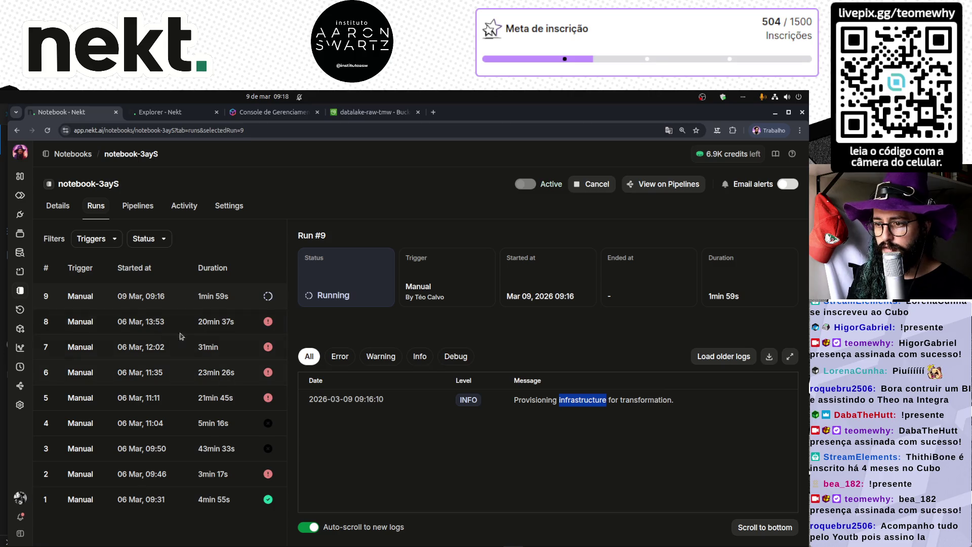
left_click(152, 325)
- Scroll through Run #8's logs from the table-saving entries to the ERROR and recommended actions
scroll(535, 435, "up", 10)
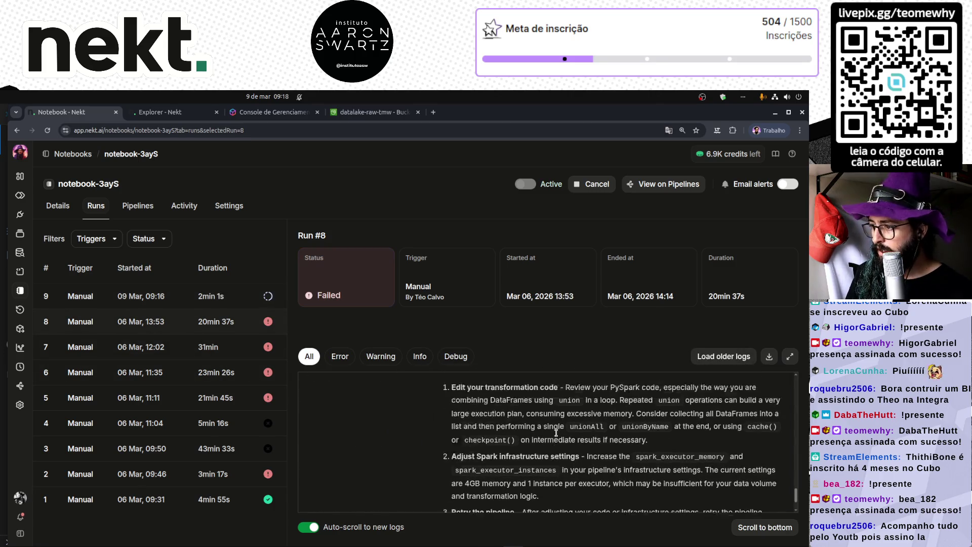
scroll(559, 435, "up", 10)
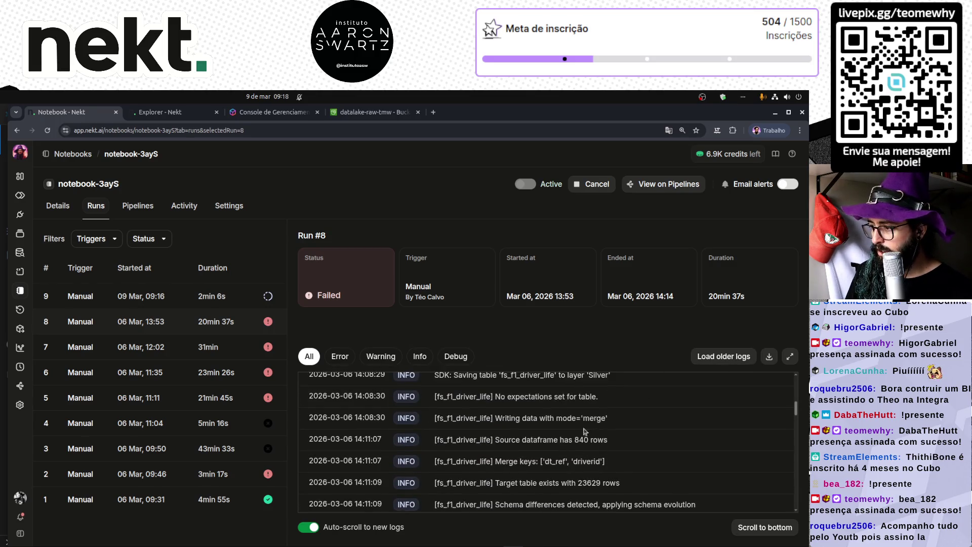
scroll(507, 450, "up", 10)
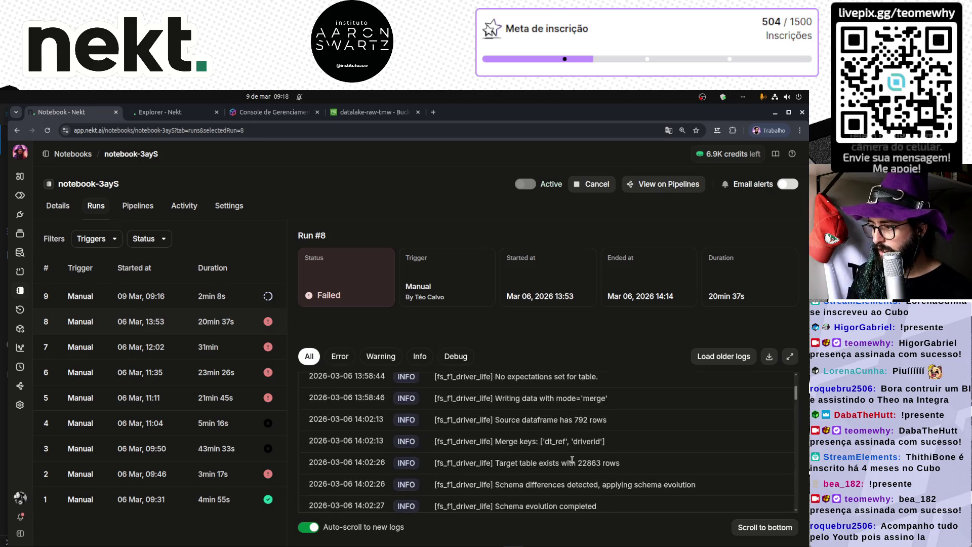
scroll(573, 463, "up", 2)
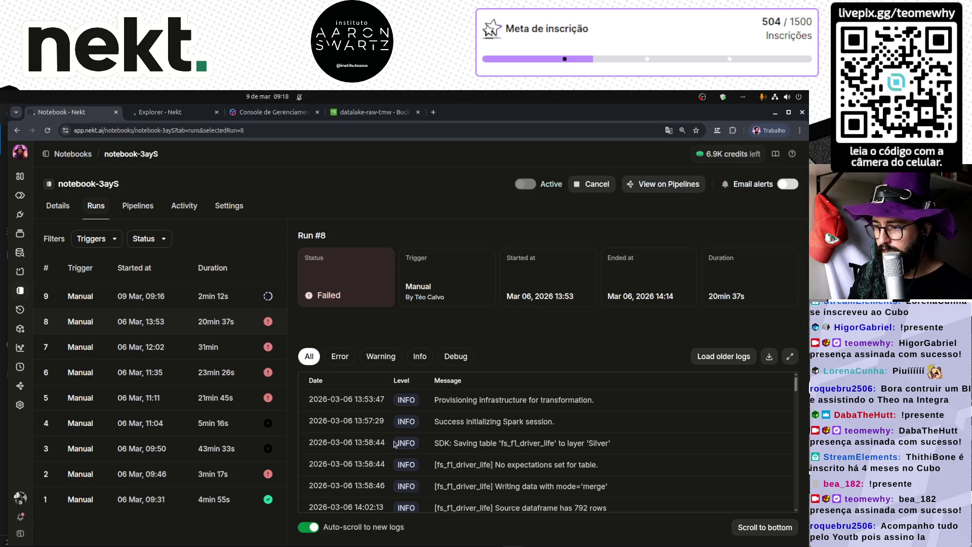
scroll(400, 445, "down", 1)
scroll(396, 443, "down", 3)
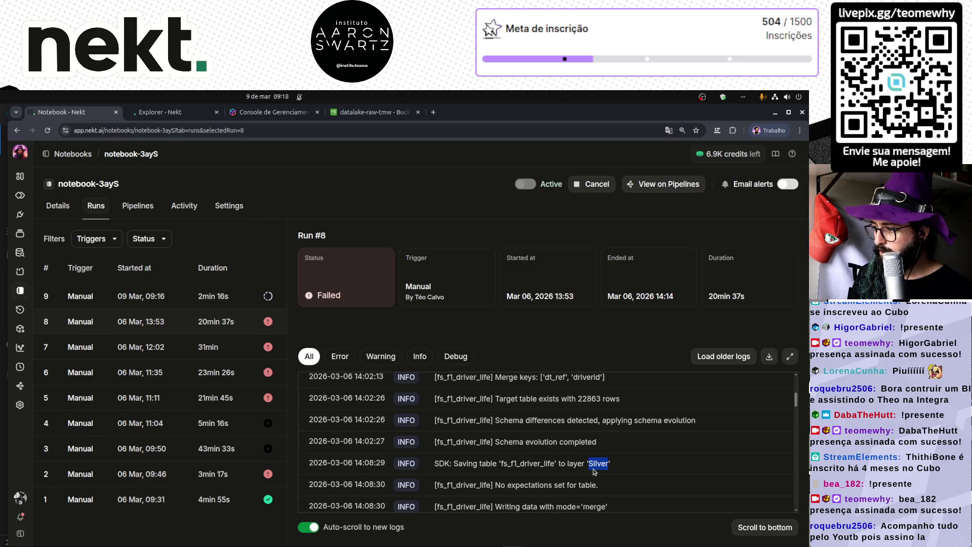
scroll(582, 463, "down", 3)
scroll(577, 476, "down", 3)
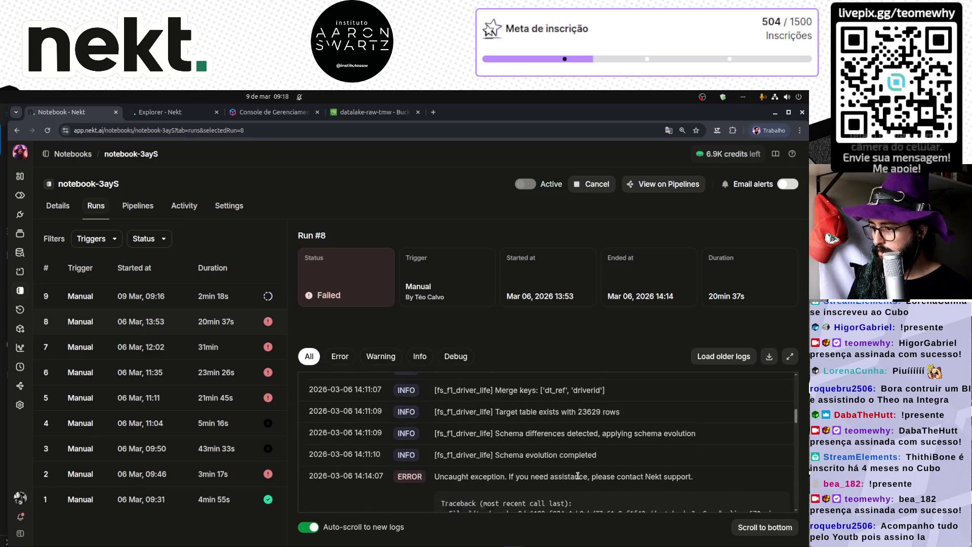
scroll(579, 479, "up", 1)
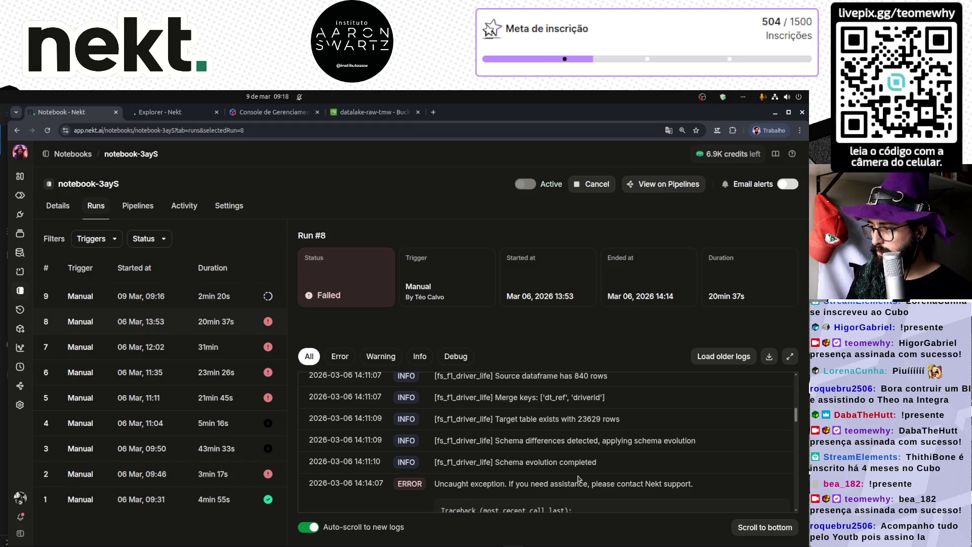
scroll(579, 479, "up", 2)
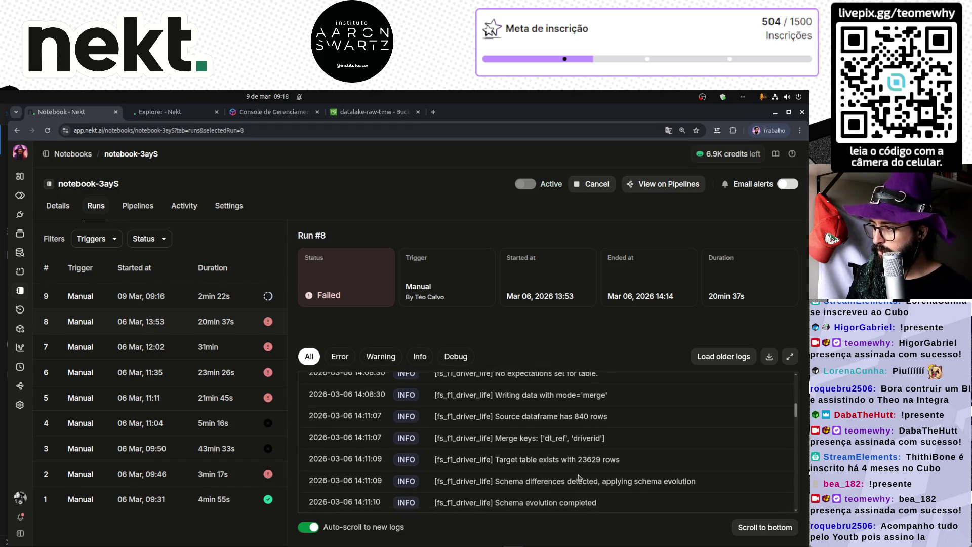
scroll(578, 474, "up", 3)
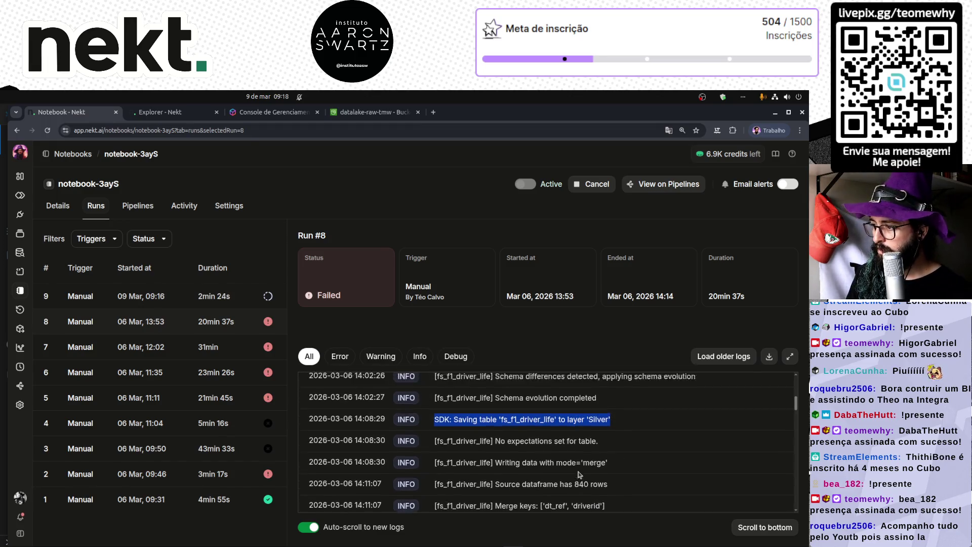
scroll(580, 474, "down", 10)
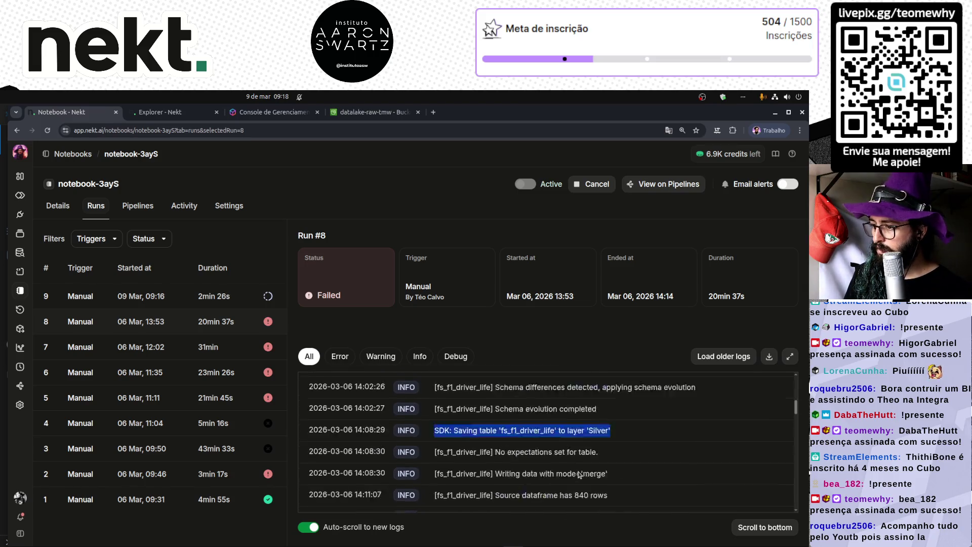
scroll(579, 475, "down", 3)
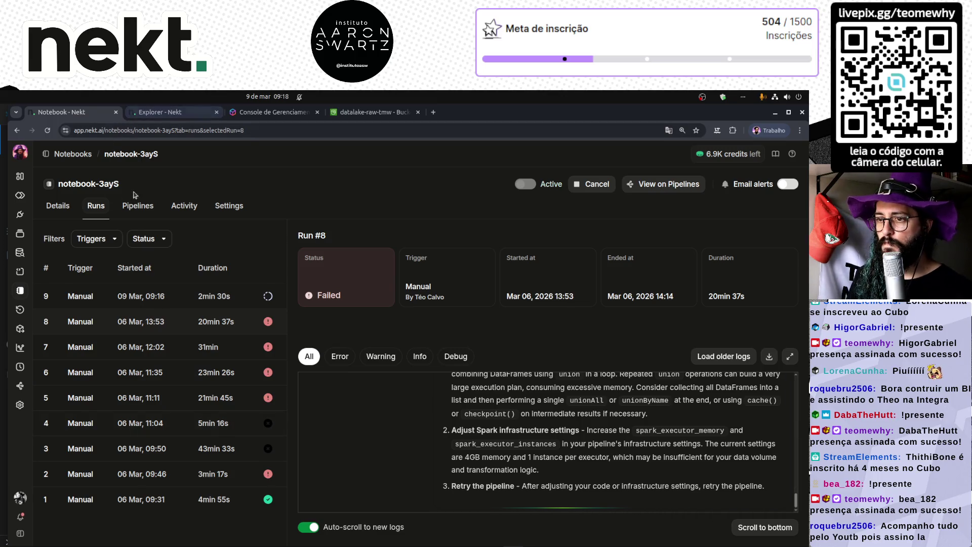
left_click(52, 210)
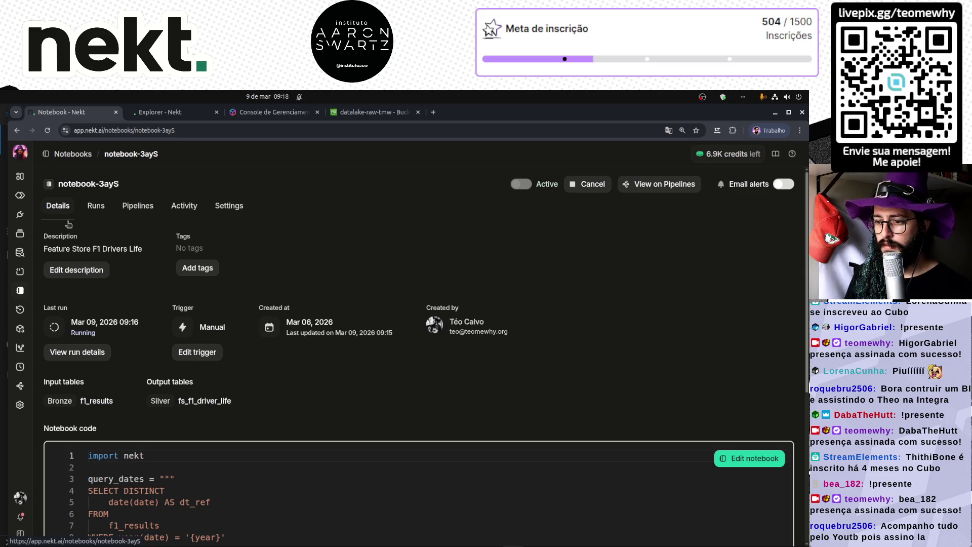
- Open run #9's details, close the S3 datalake browser tab, and return to run #9's page
left_click(79, 349)
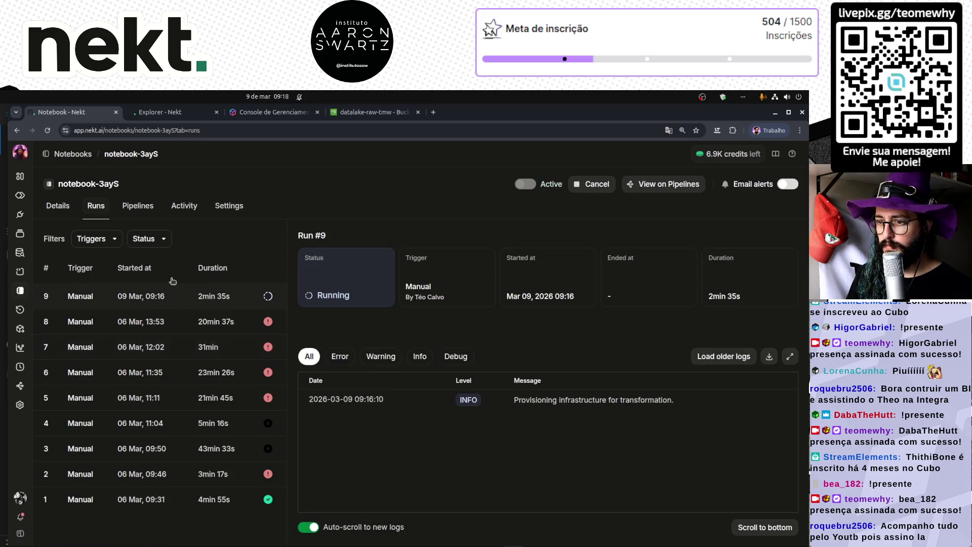
left_click(181, 296)
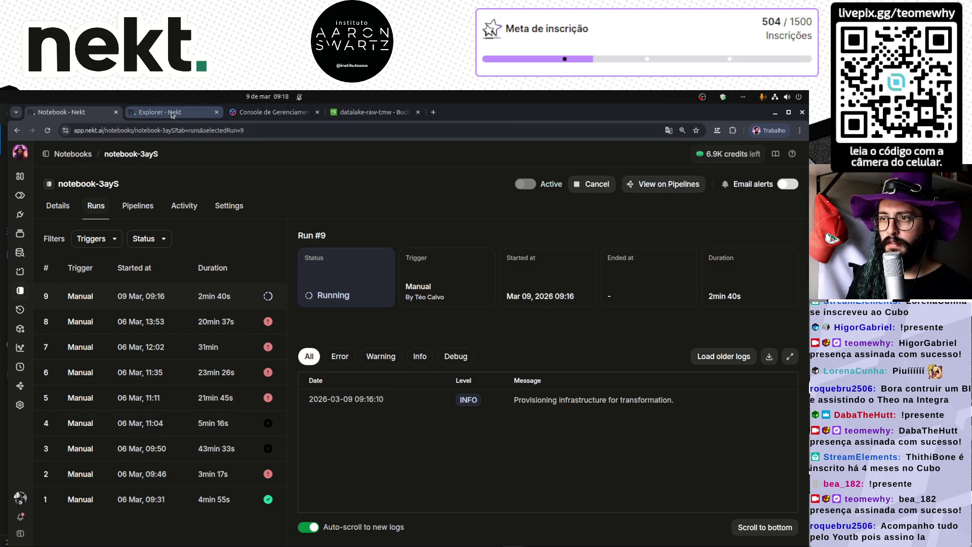
left_click(377, 114)
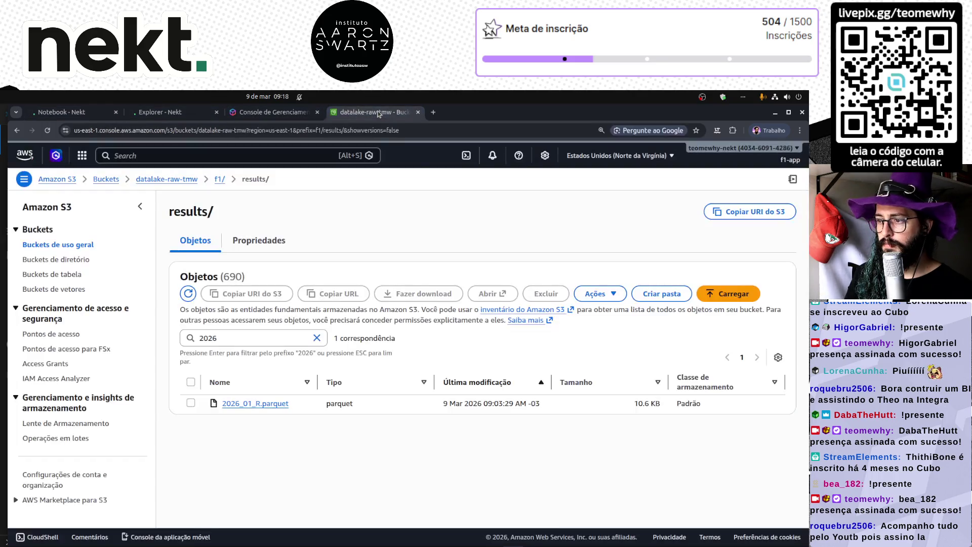
middle_click(369, 113)
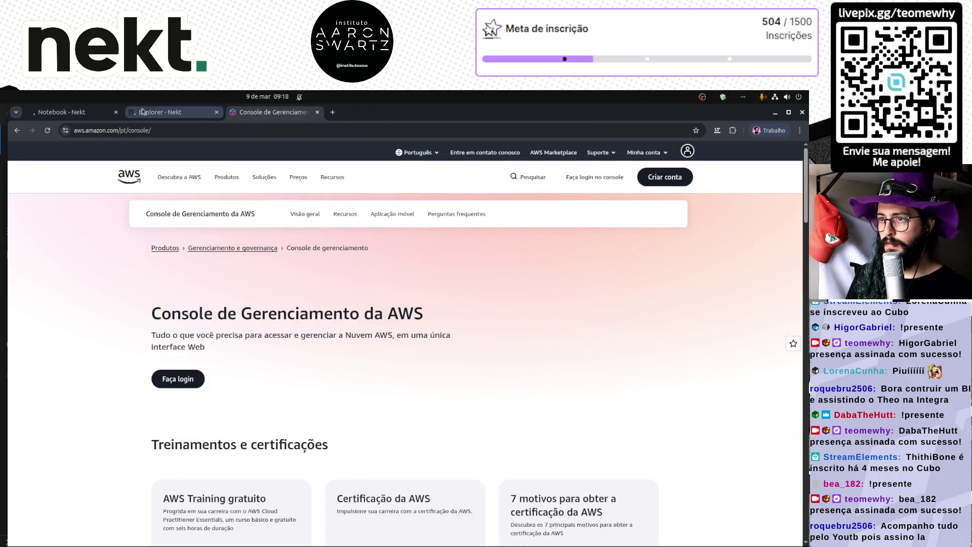
left_click(160, 111)
left_click(65, 115)
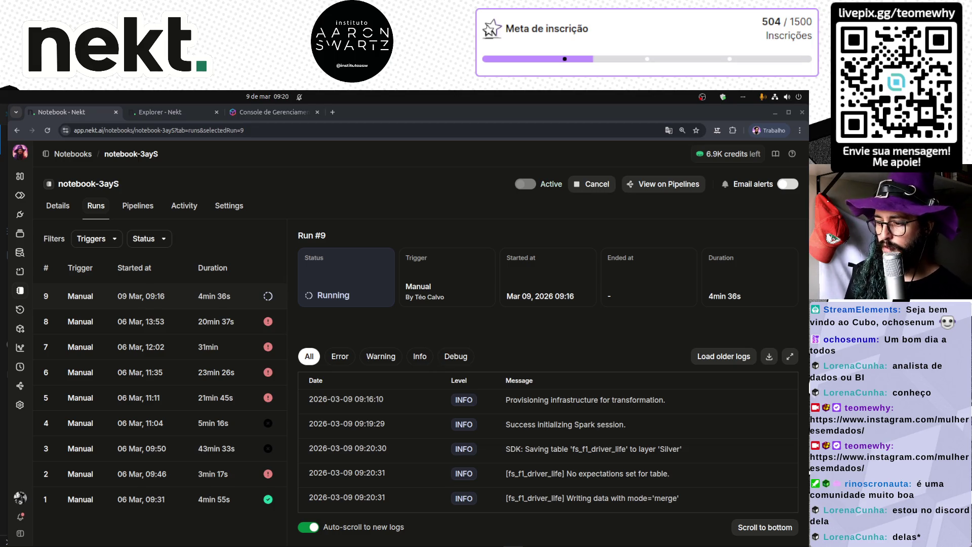
- Open the failed run #8's details (20 min 37 s, 13:53 to 14:14)
left_click(165, 320)
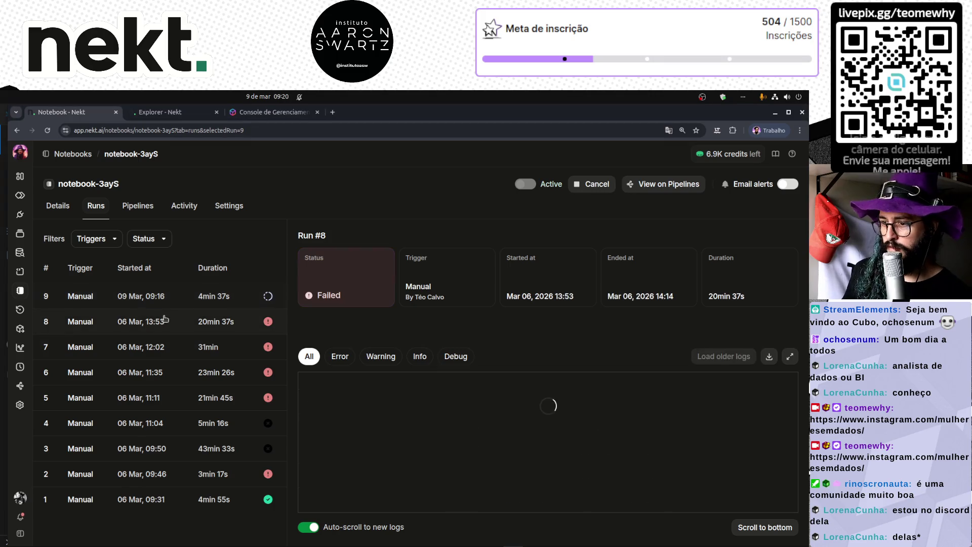
- Scan run #8's logs past the fs_f1_driver_life Silver save line, then switch to run #9's logs
scroll(395, 433, "up", 15)
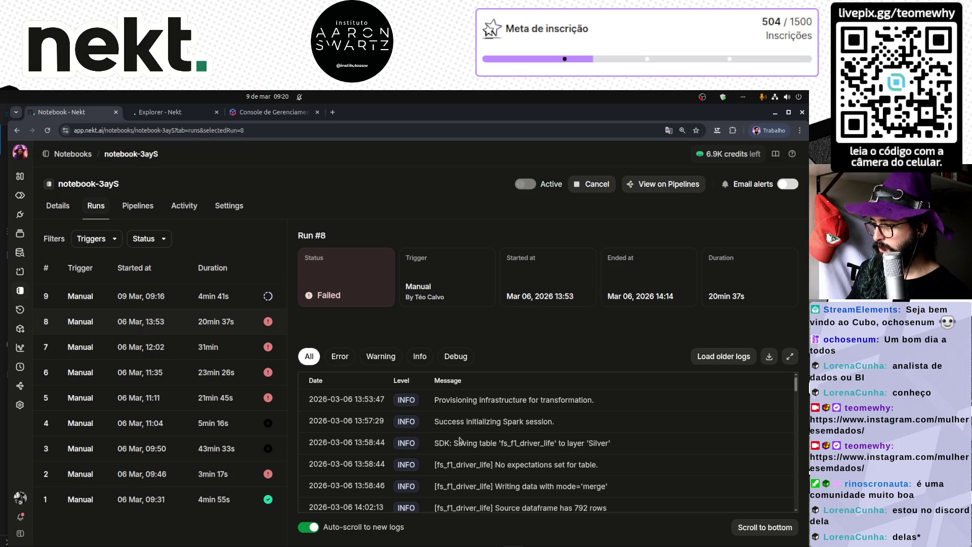
scroll(460, 439, "down", 1)
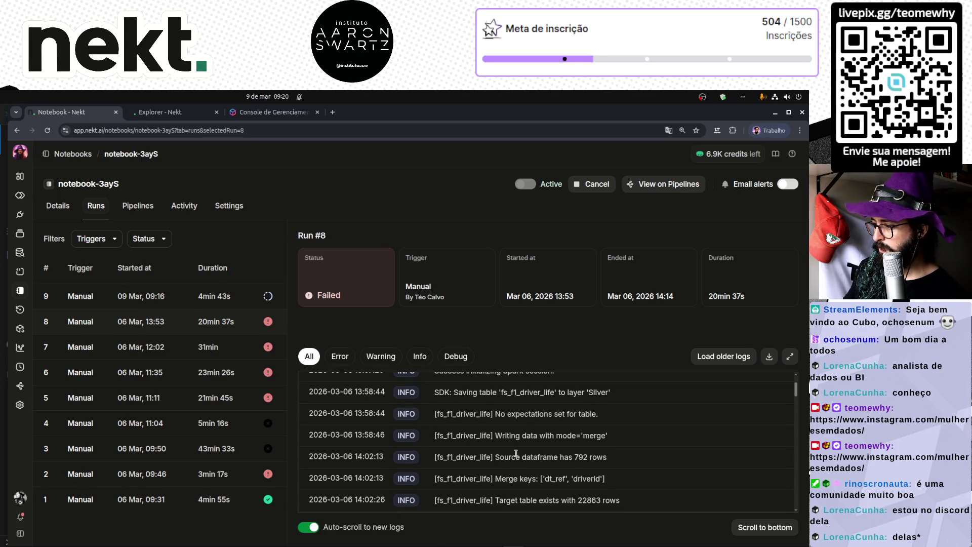
scroll(516, 452, "down", 1)
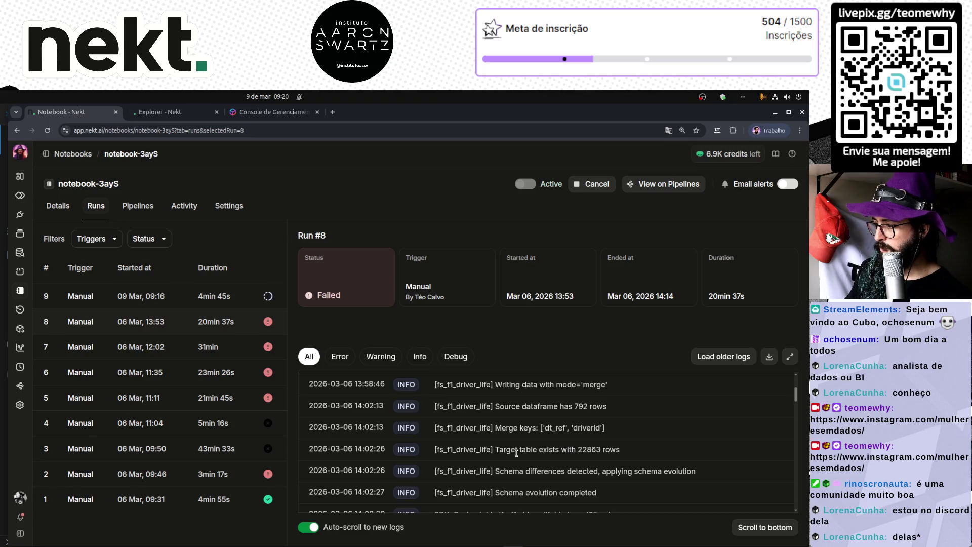
scroll(516, 452, "down", 1)
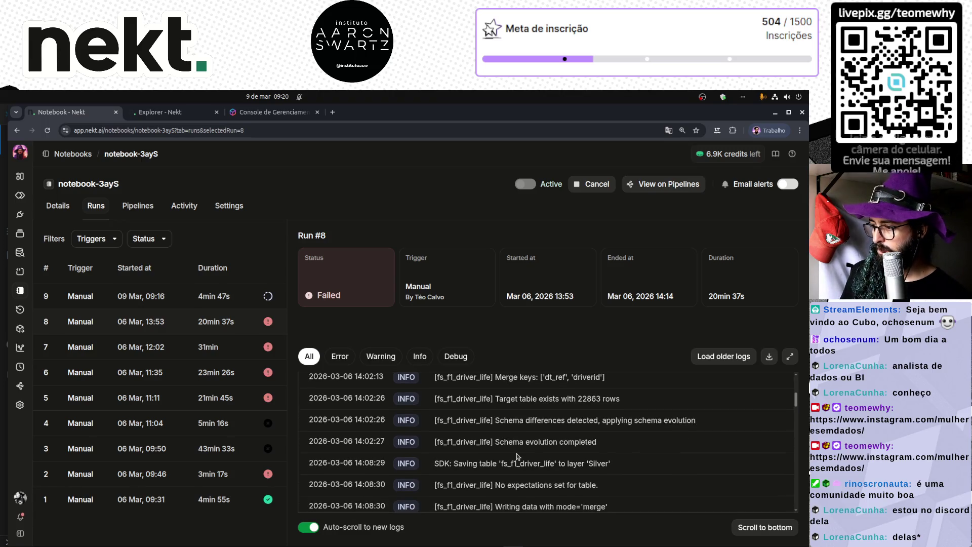
triple_click(517, 461)
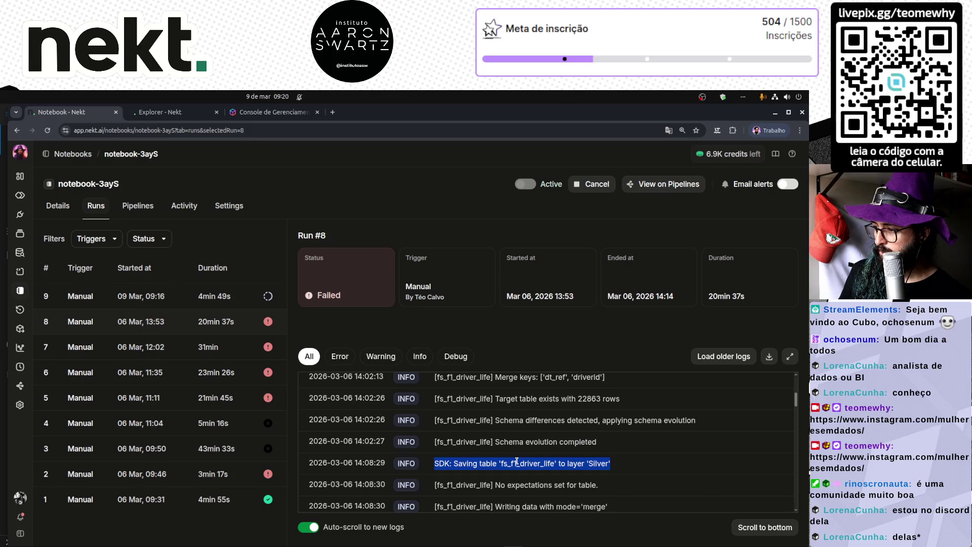
scroll(516, 461, "down", 1)
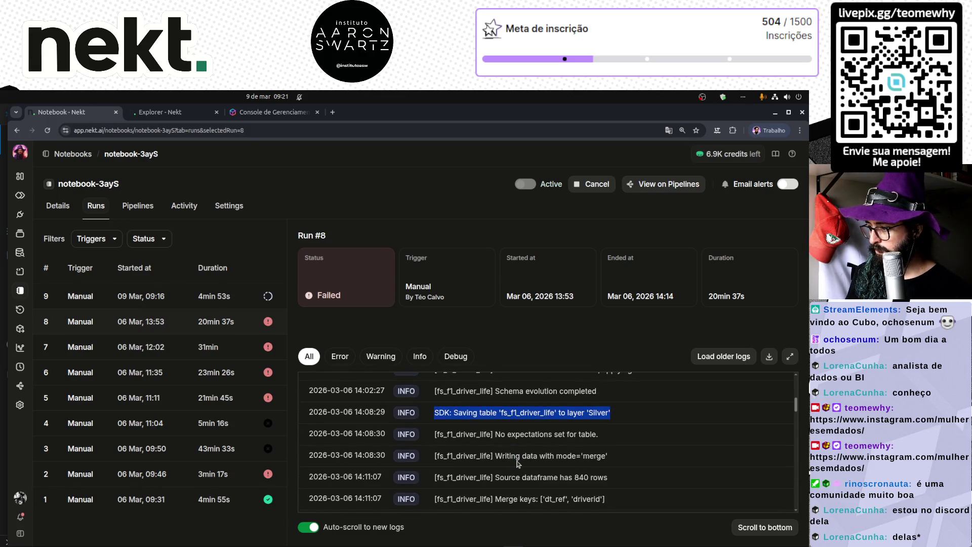
scroll(516, 461, "down", 1)
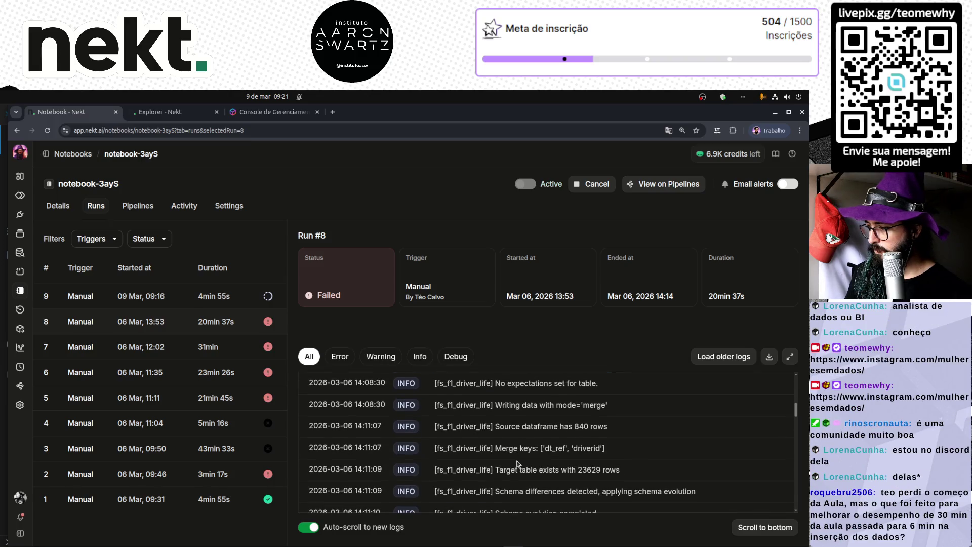
scroll(518, 464, "up", 1)
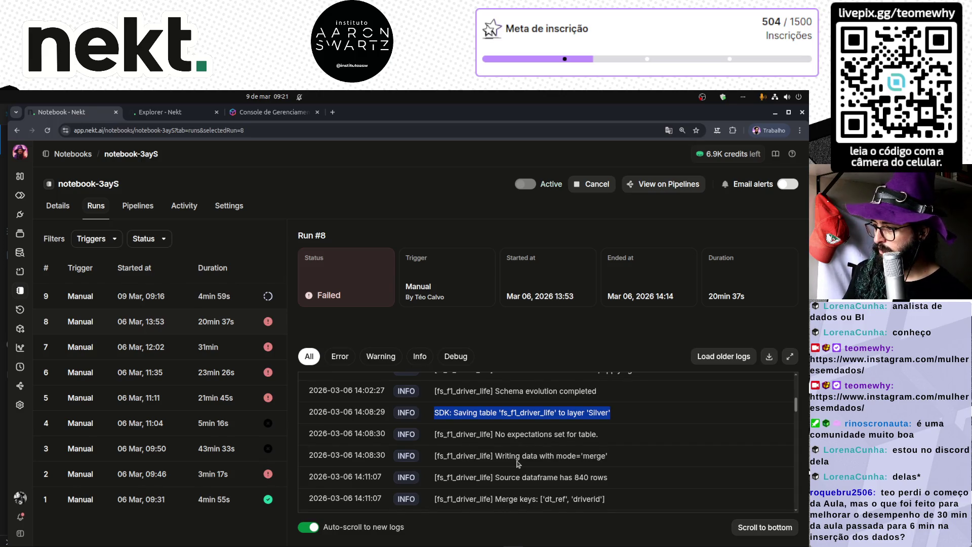
scroll(517, 463, "down", 4)
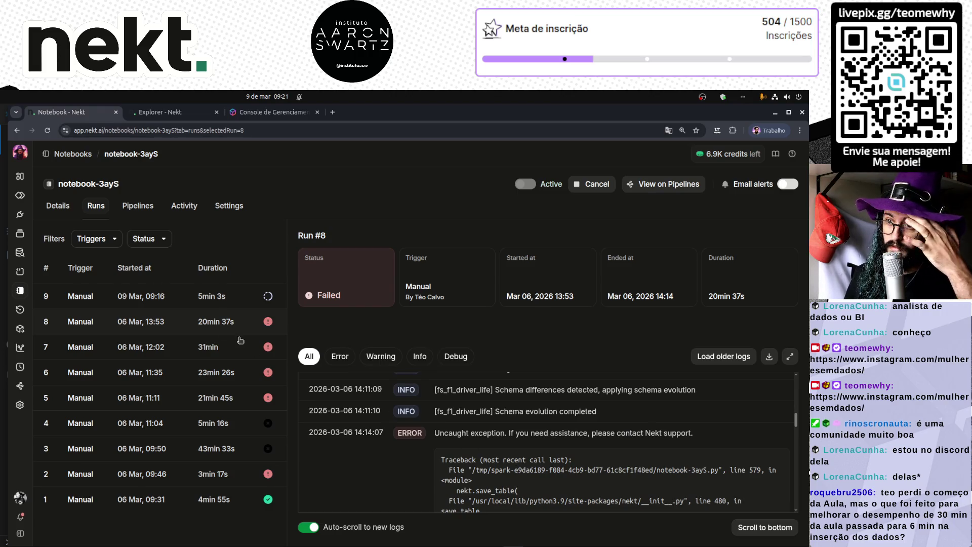
left_click(233, 296)
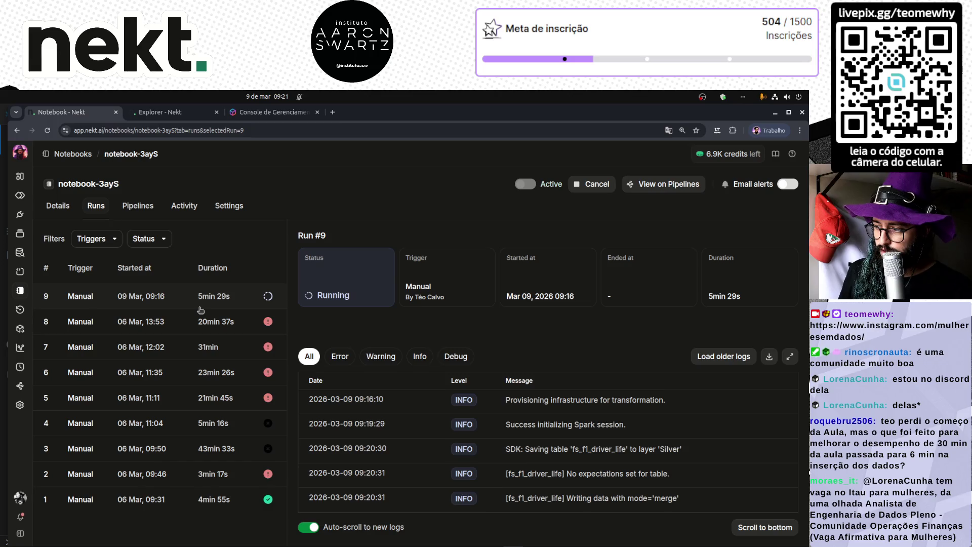
- Check F1 Datasource's f1_results table, then select run #3 in the source's run history
left_click(19, 215)
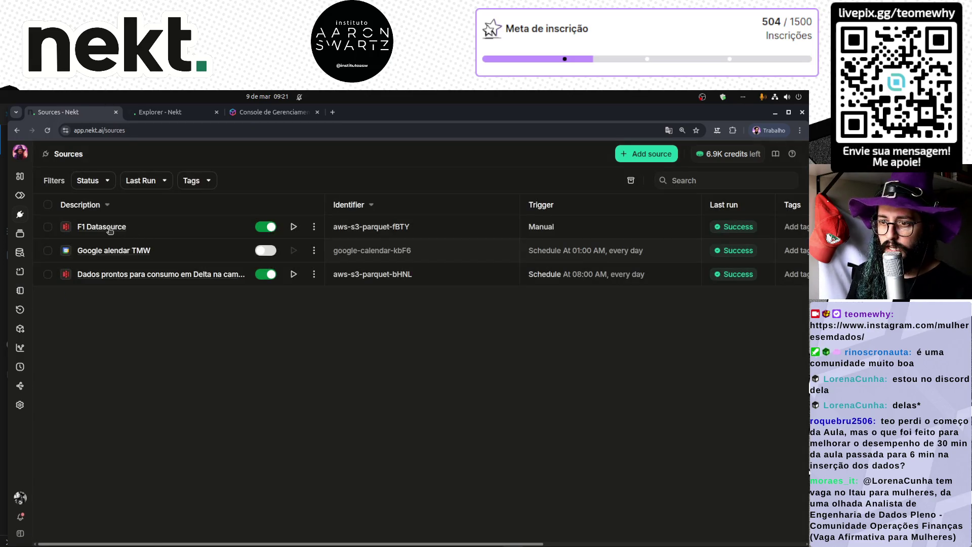
left_click(112, 234)
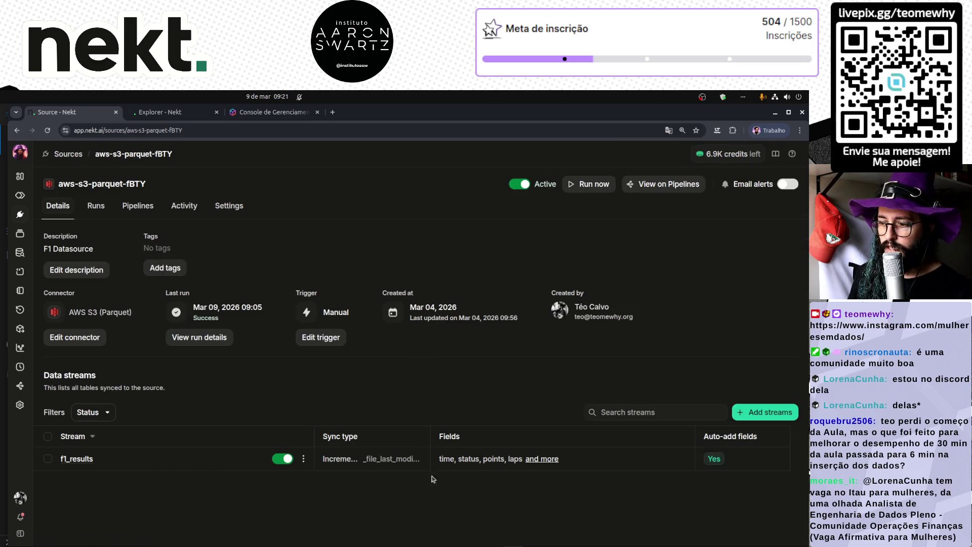
left_click(78, 459)
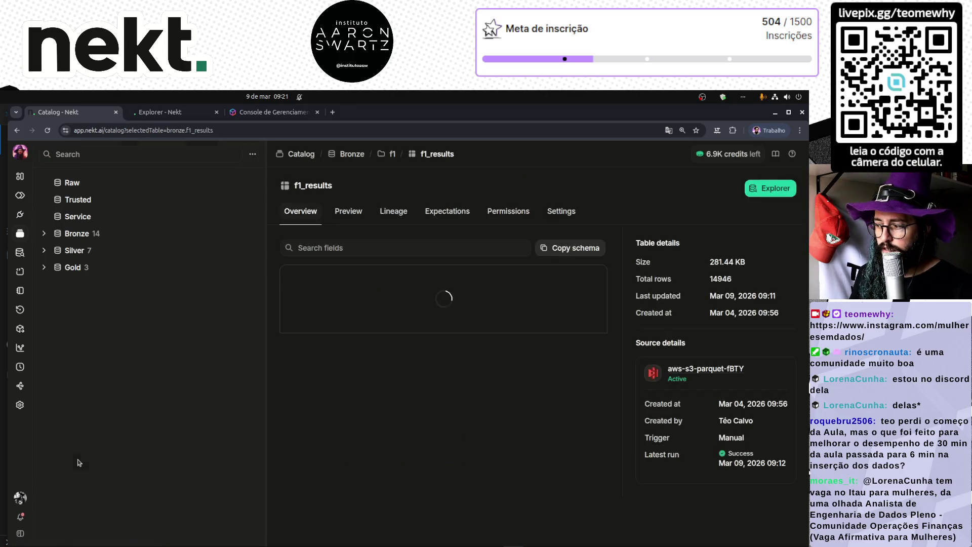
key("alt+Left")
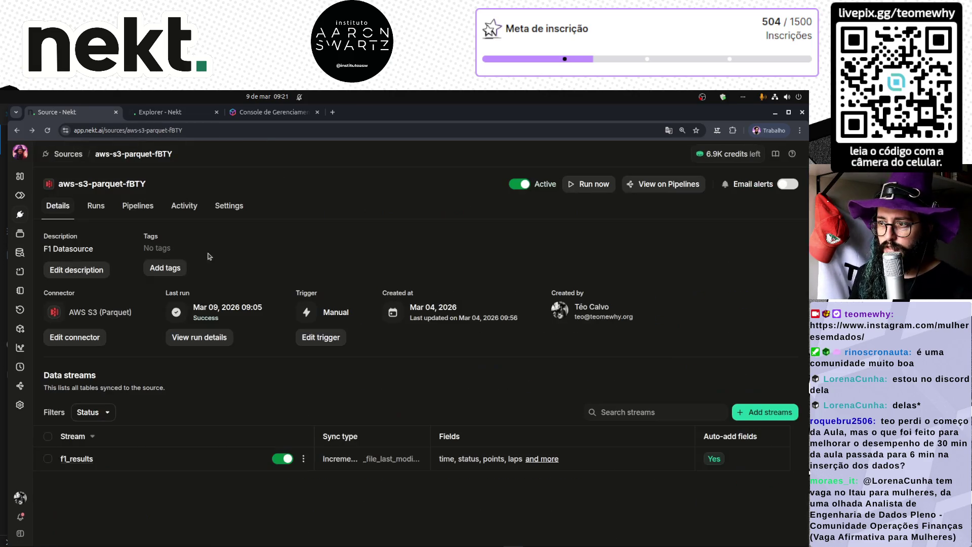
left_click(96, 205)
left_click(215, 303)
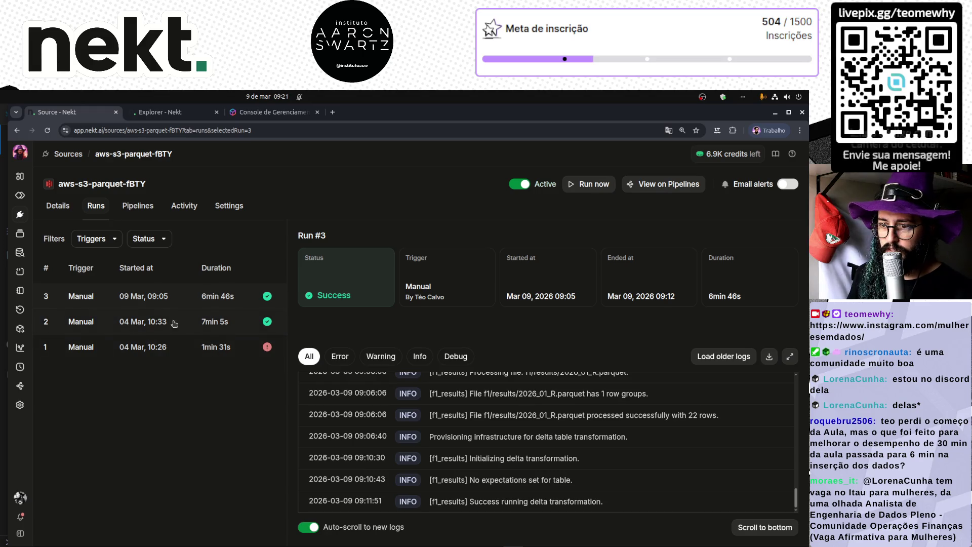
- Compare runs #2 and #3 ingestion logs, marking the 22-rows-processed line, then go to Notebooks
left_click(223, 320)
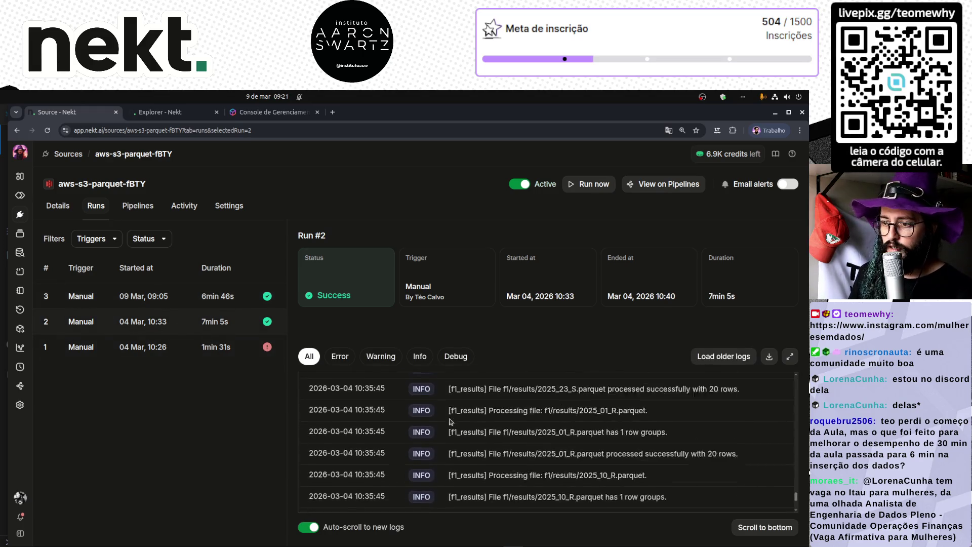
scroll(498, 418, "up", 10)
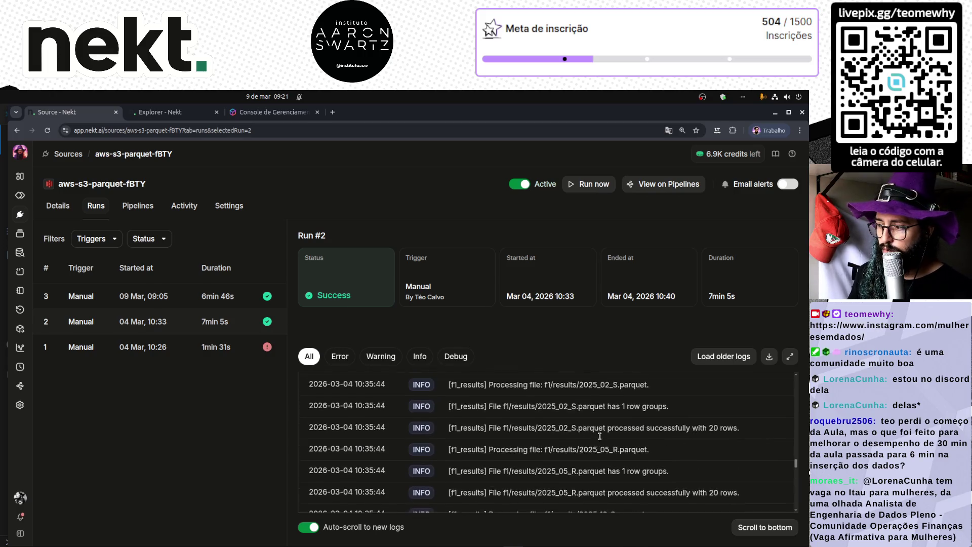
scroll(599, 436, "up", 5)
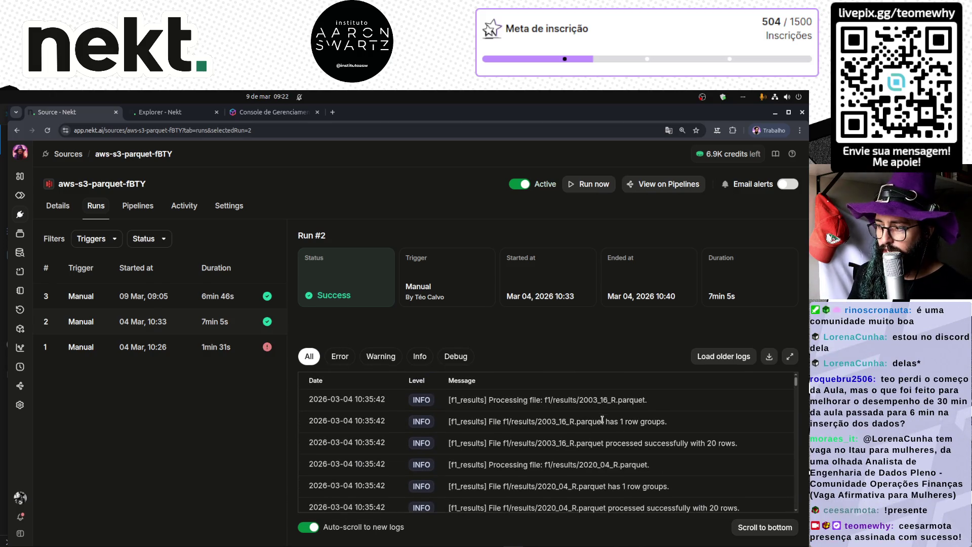
scroll(599, 435, "down", 5)
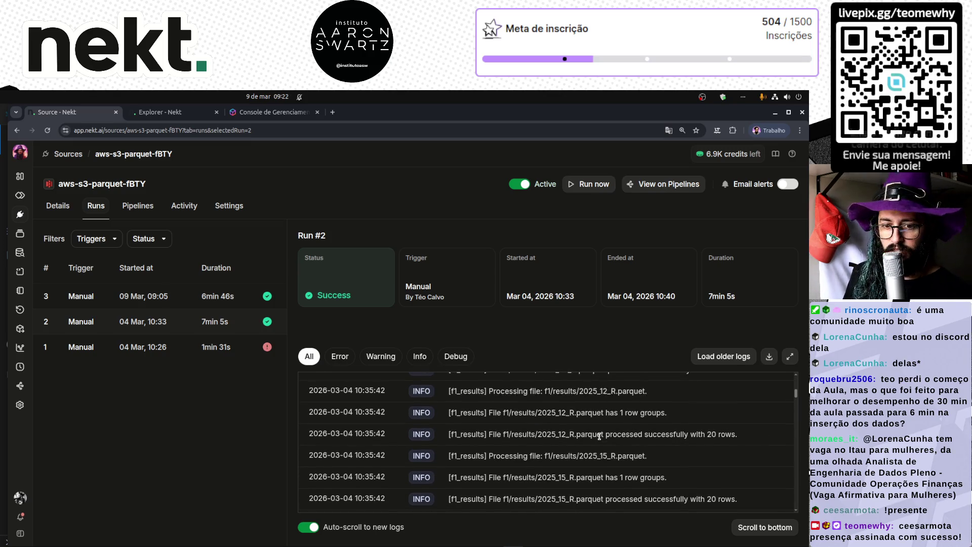
scroll(600, 436, "down", 10)
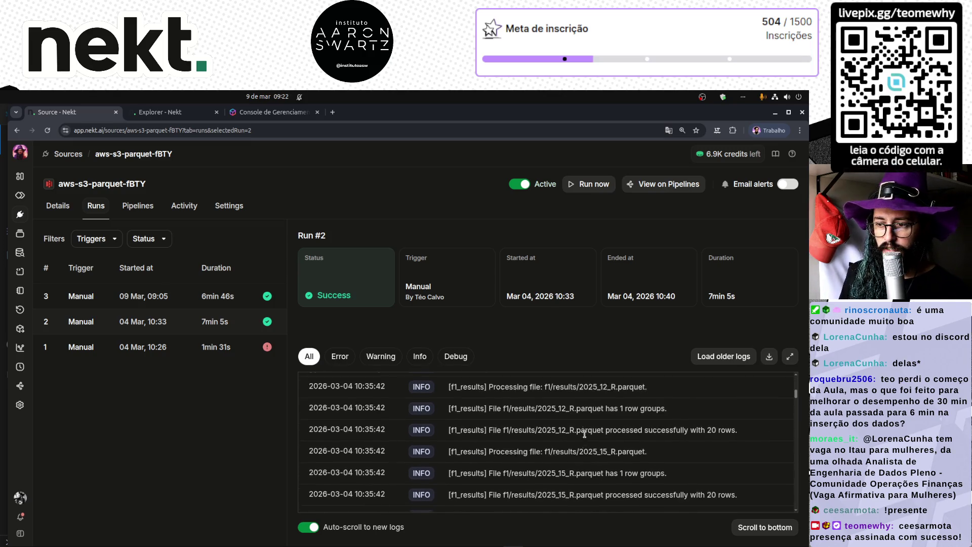
left_click(160, 298)
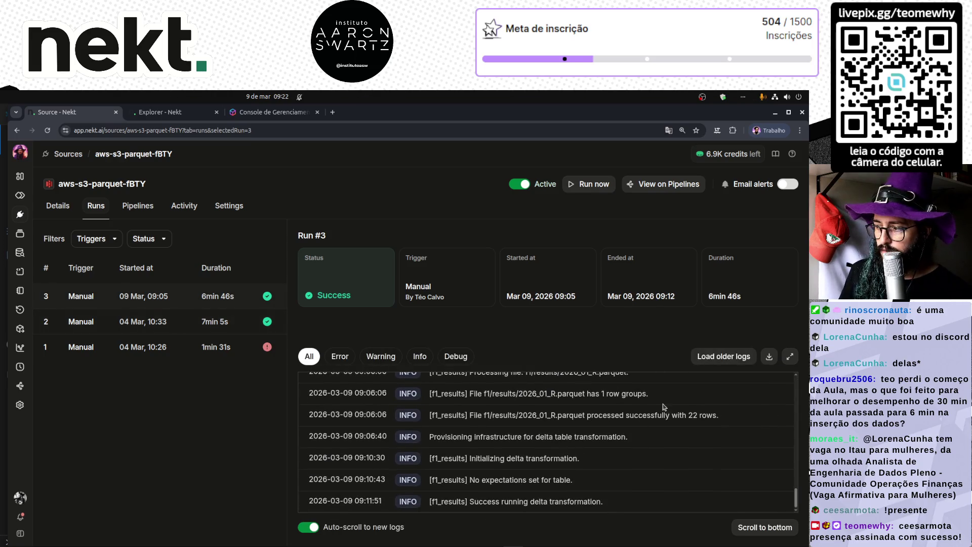
left_click_drag(727, 421, 432, 414)
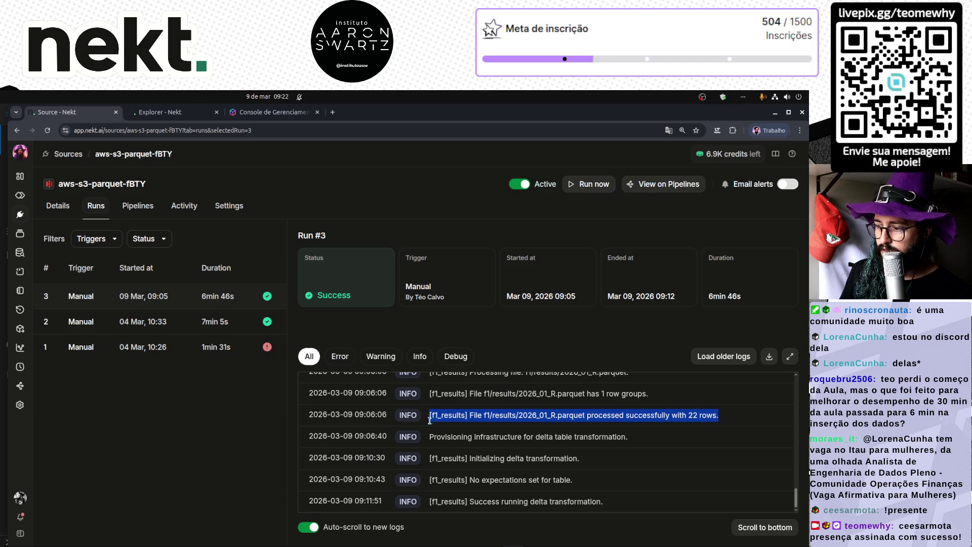
left_click(159, 328)
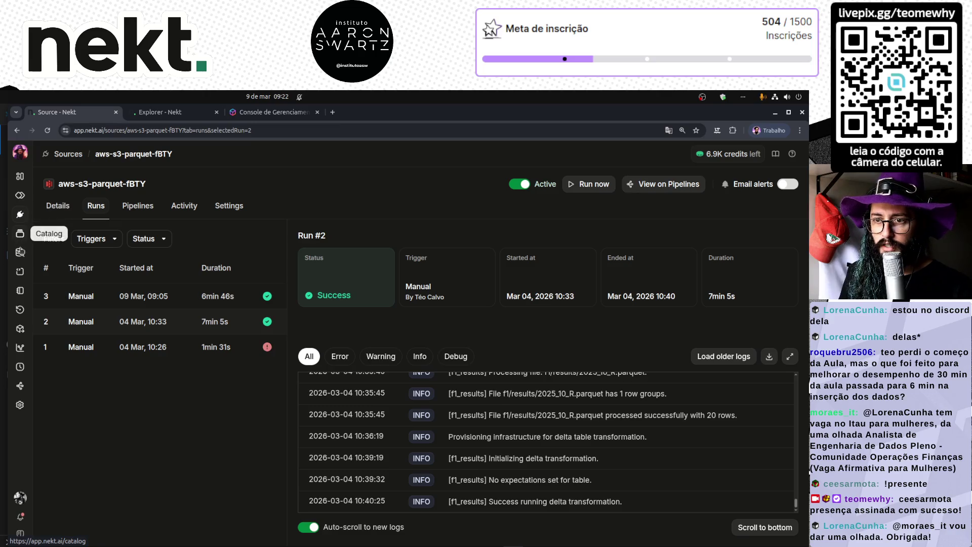
left_click(20, 291)
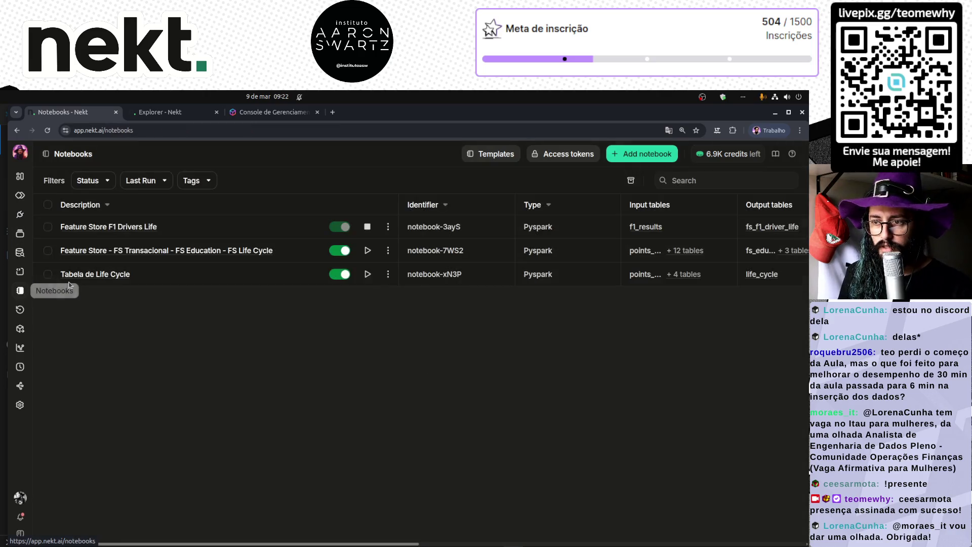
- Open the Feature Store F1 Drivers Life notebook and view run #9's live logs
left_click(135, 226)
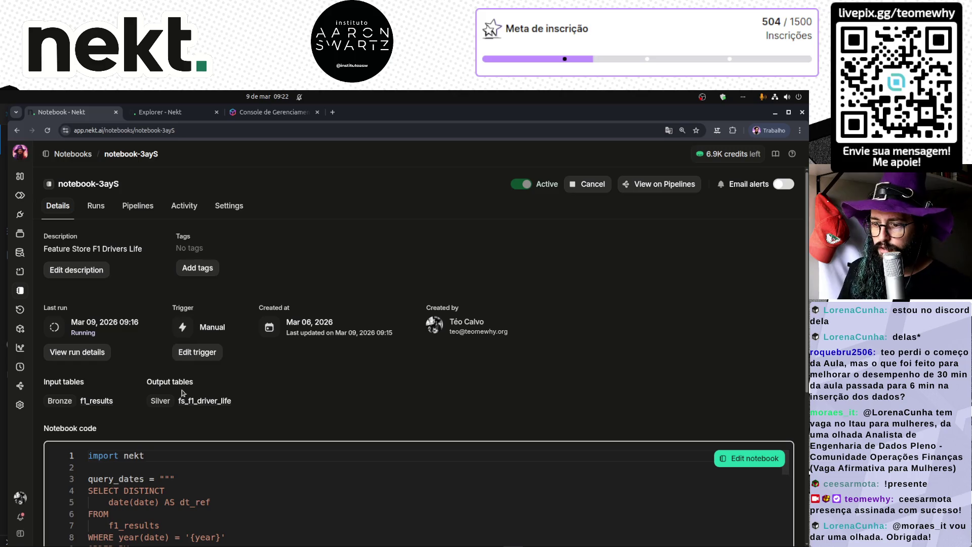
left_click(76, 351)
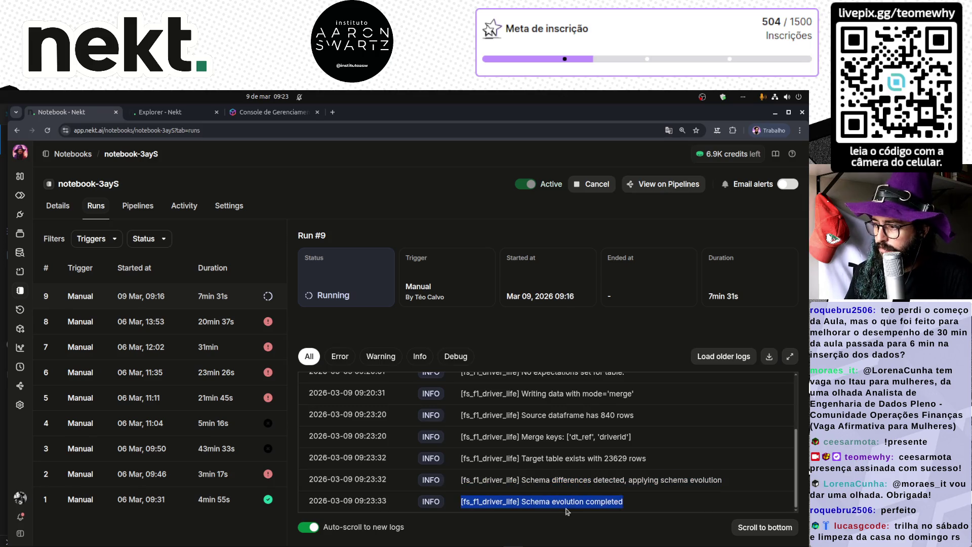
- Compare the Schema evolution completed lines of run #9 and failed run #8, then reopen run #9
triple_click(568, 501)
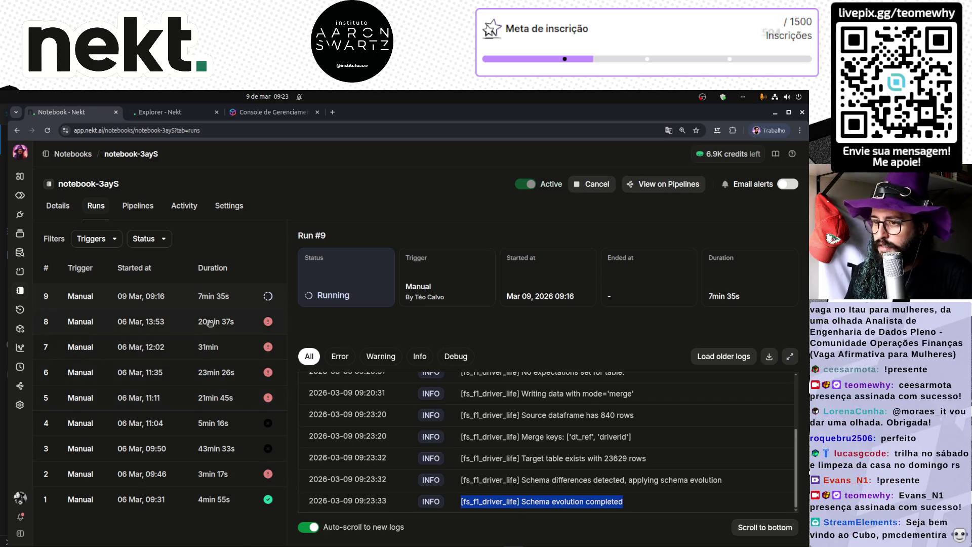
left_click(243, 322)
scroll(535, 442, "up", 15)
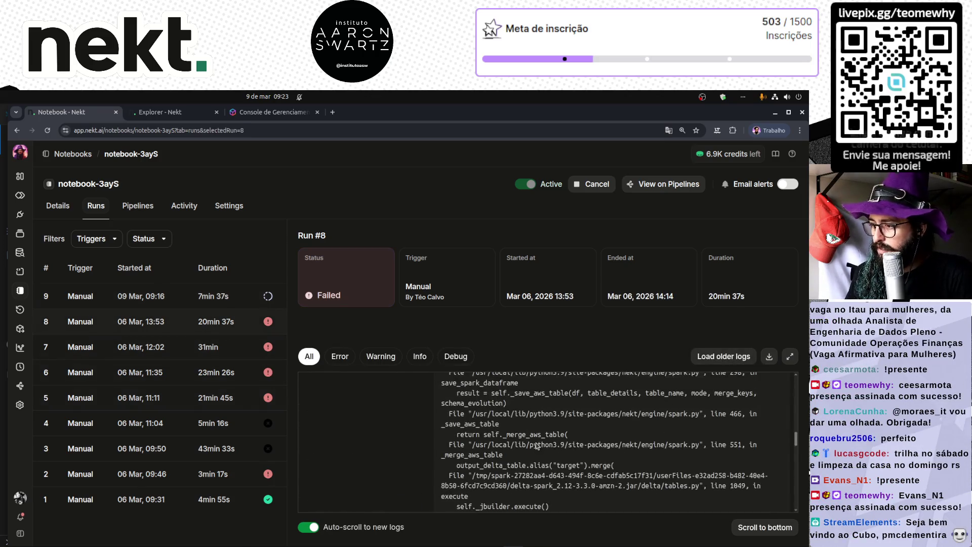
scroll(535, 441, "down", 1)
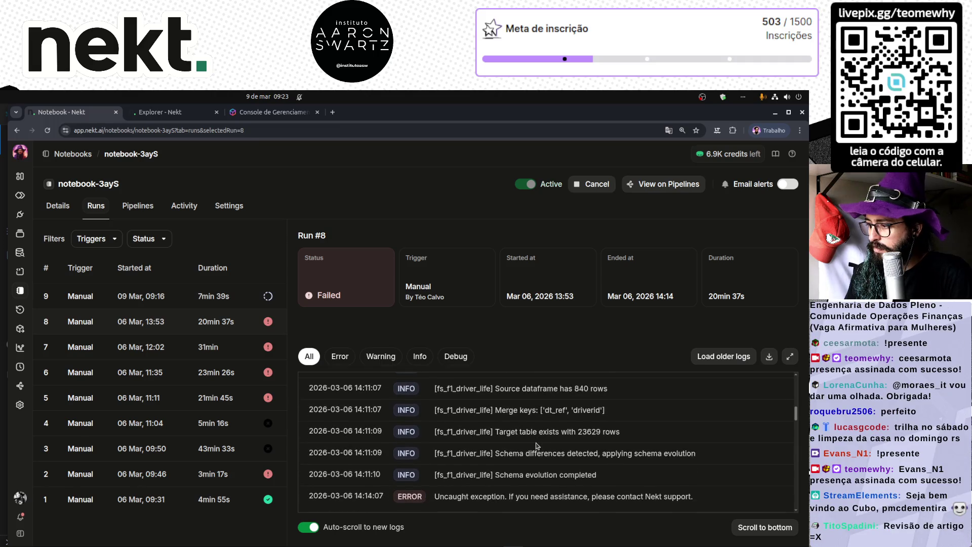
triple_click(530, 476)
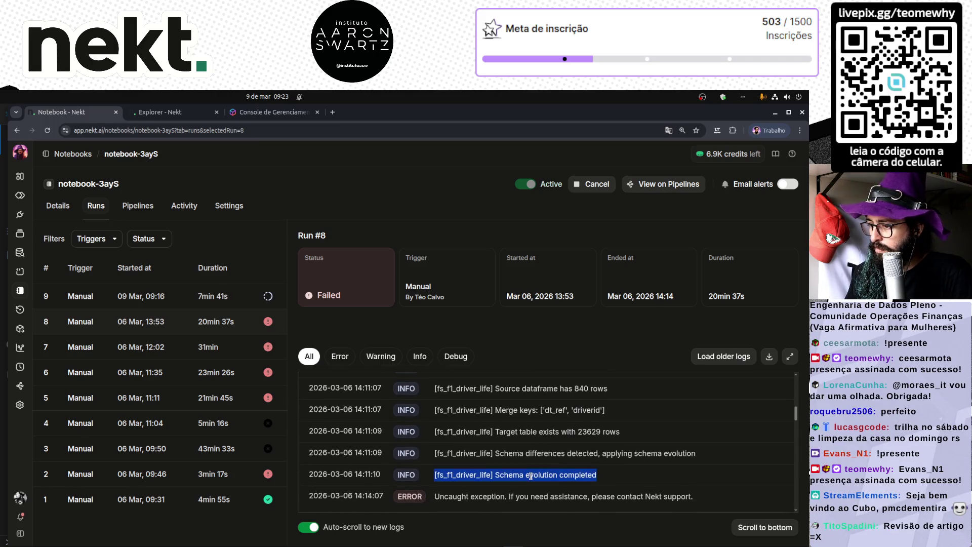
scroll(530, 476, "down", 1)
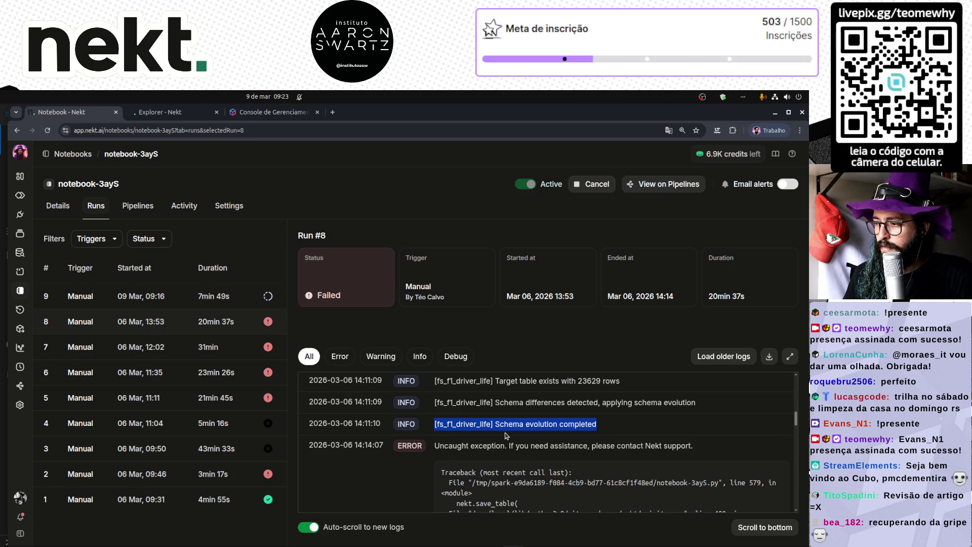
scroll(506, 435, "up", 5)
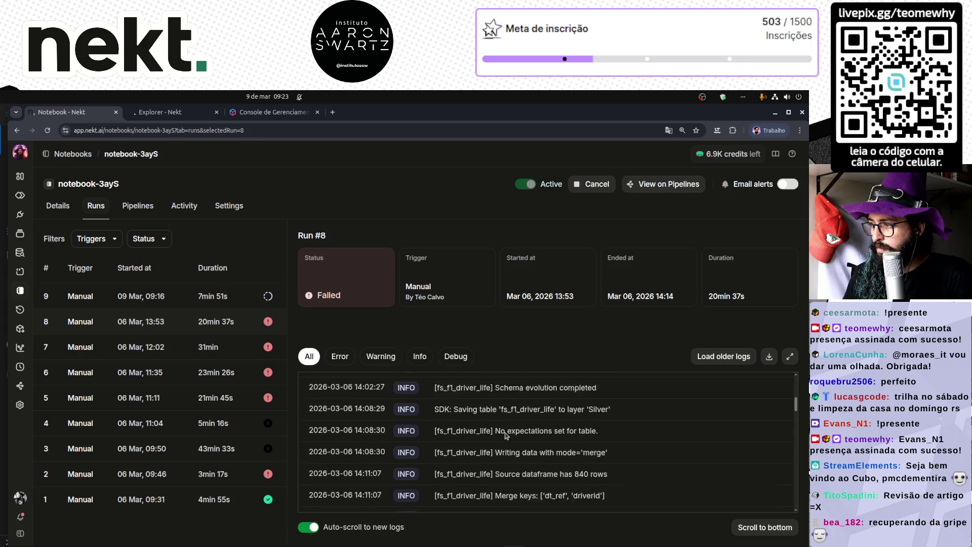
scroll(506, 435, "down", 5)
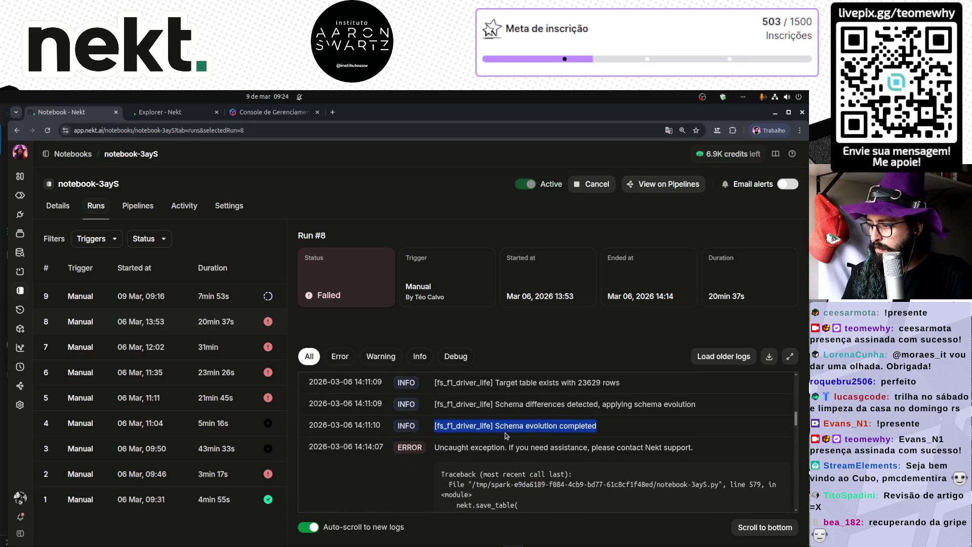
scroll(506, 436, "up", 5)
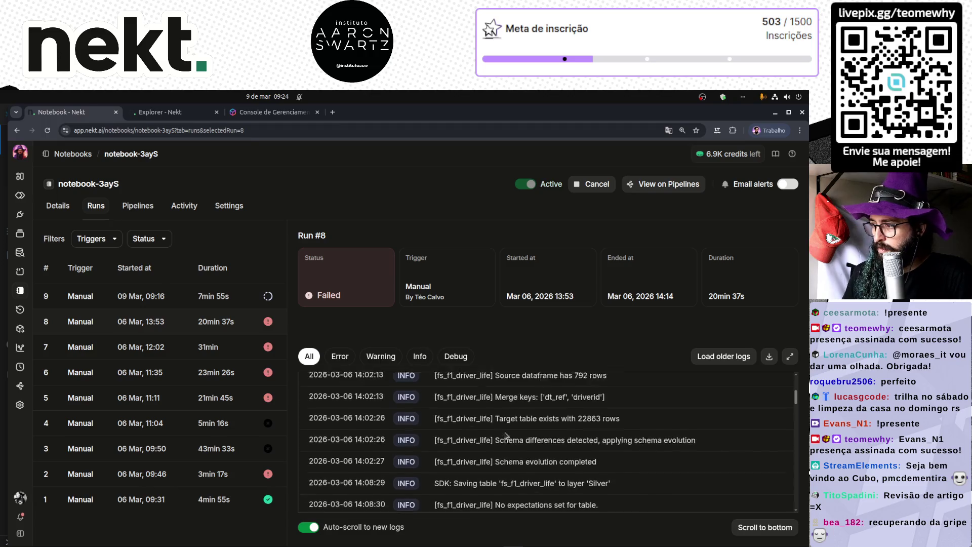
scroll(505, 435, "up", 5)
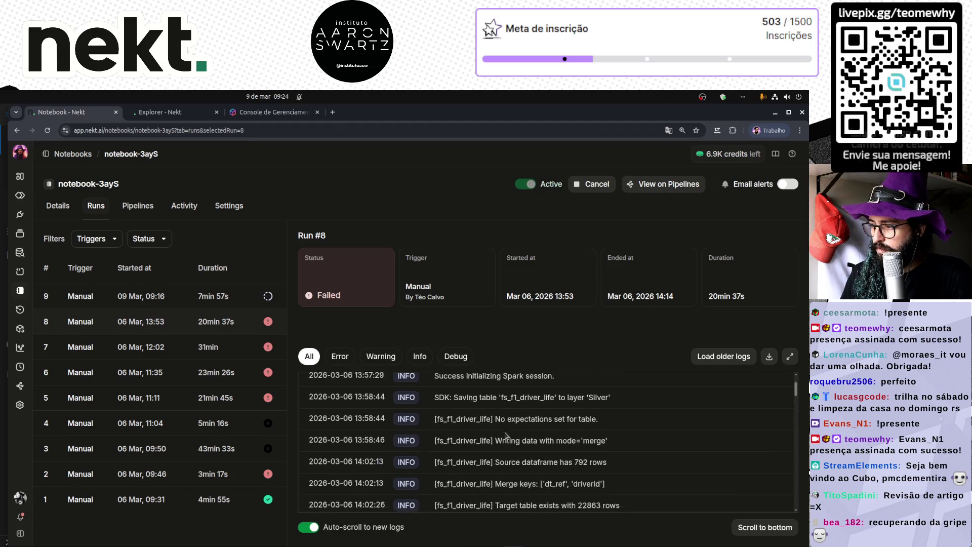
scroll(505, 435, "down", 5)
left_click(162, 295)
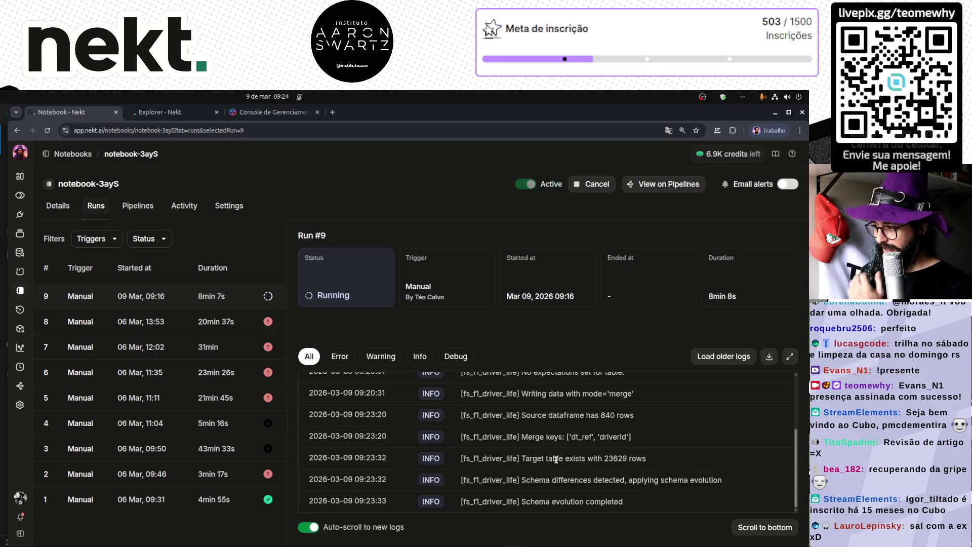
- Add DESC to the per-year query's ORDER BY so the newest year comes first, and re-run it
key("ctrl+Tab")
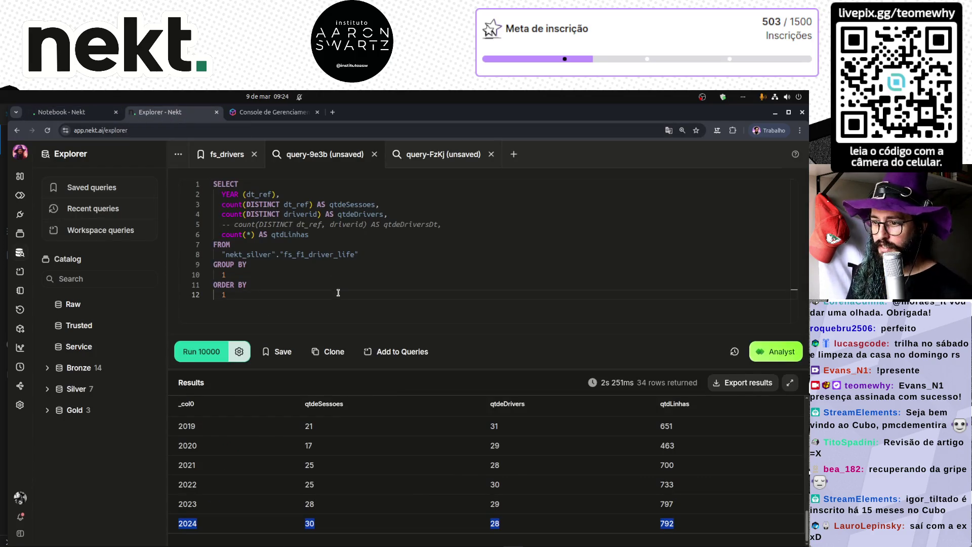
left_click(293, 296)
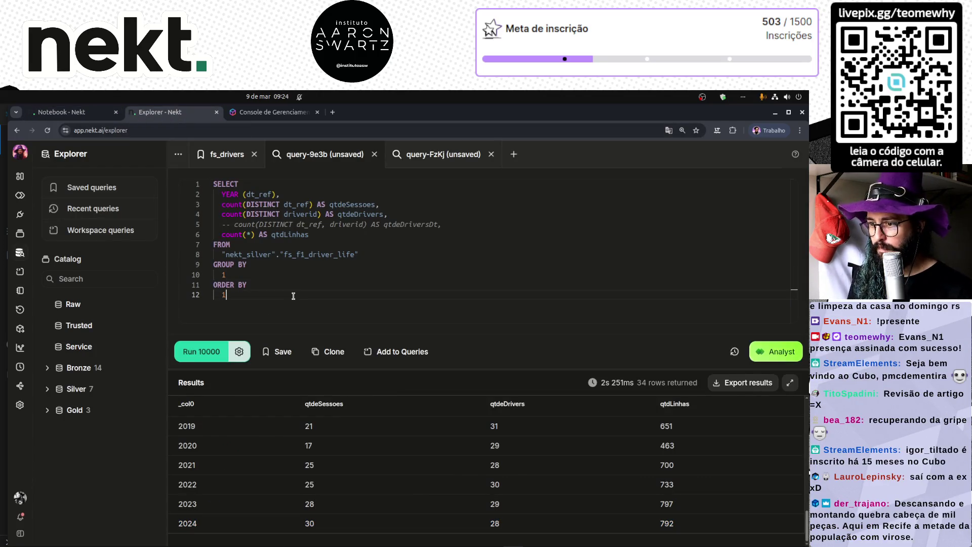
type("DESC")
key("ctrl+Return")
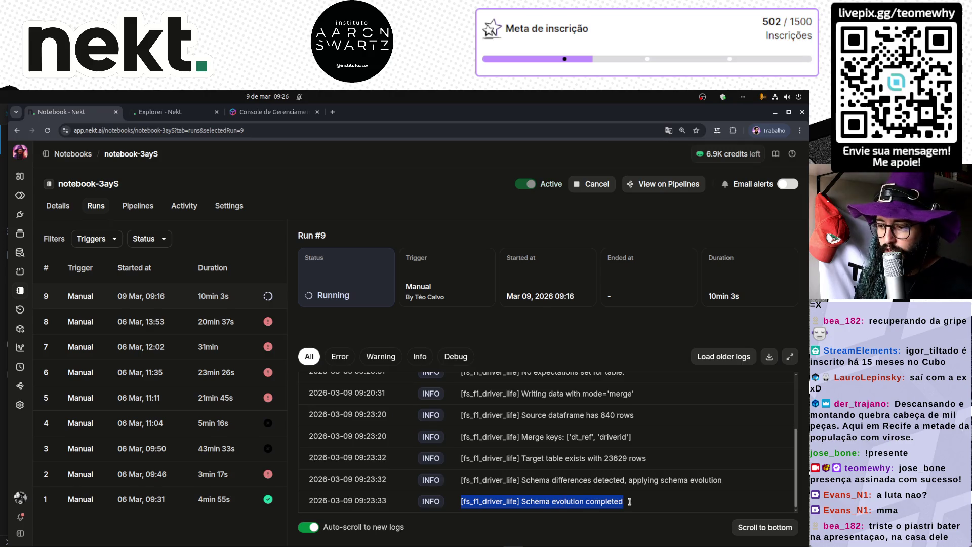
triple_click(537, 502)
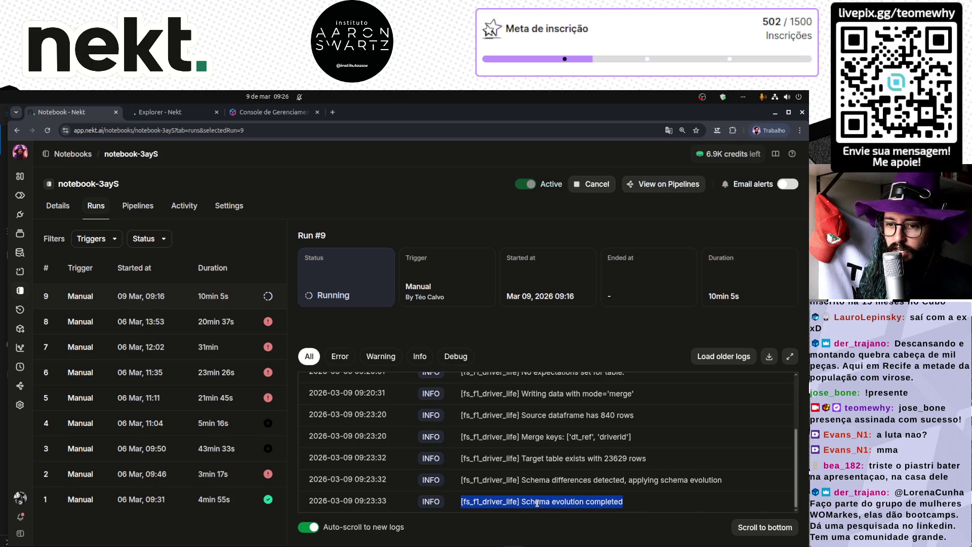
double_click(489, 504)
double_click(501, 481)
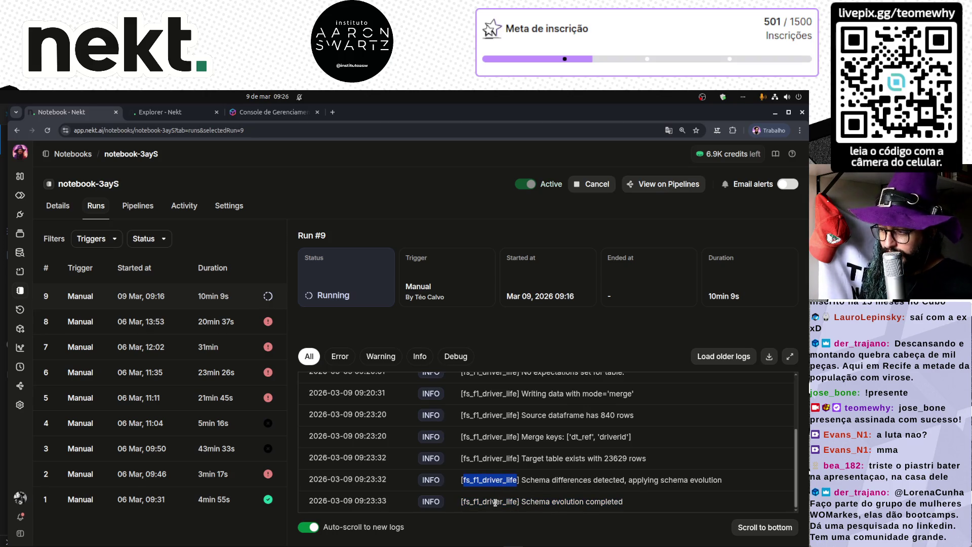
double_click(490, 501)
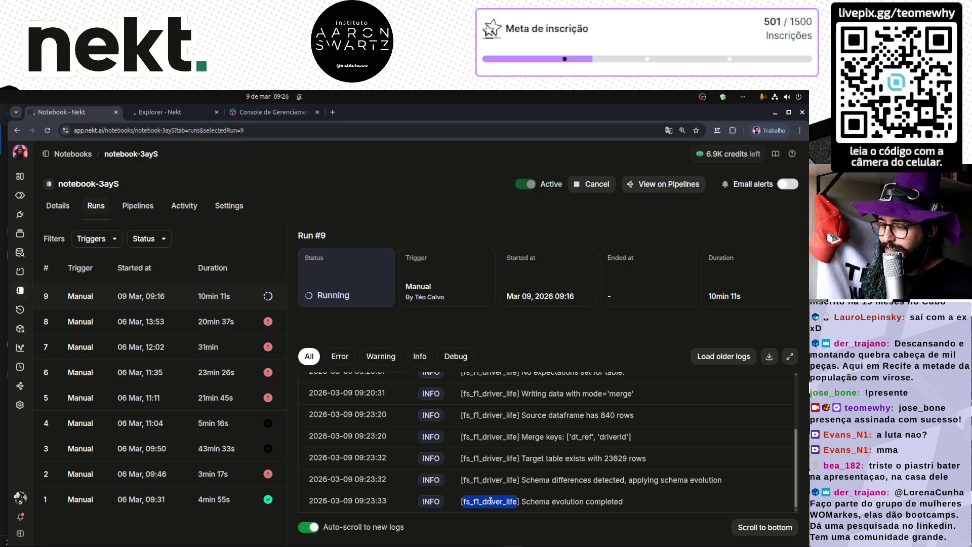
triple_click(561, 504)
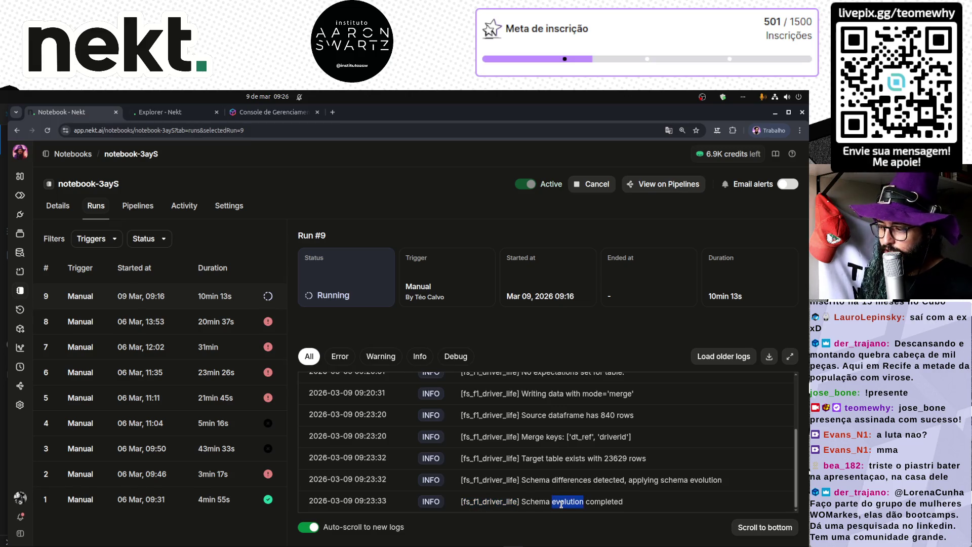
left_click(561, 505)
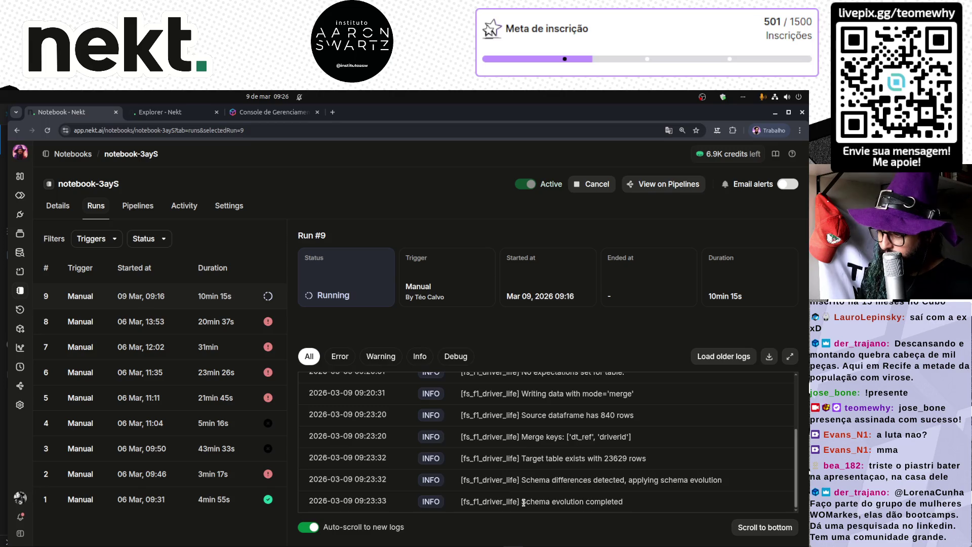
mouse_move(521, 501)
left_mouse_down()
mouse_move(624, 501)
mouse_move(529, 501)
left_mouse_up()
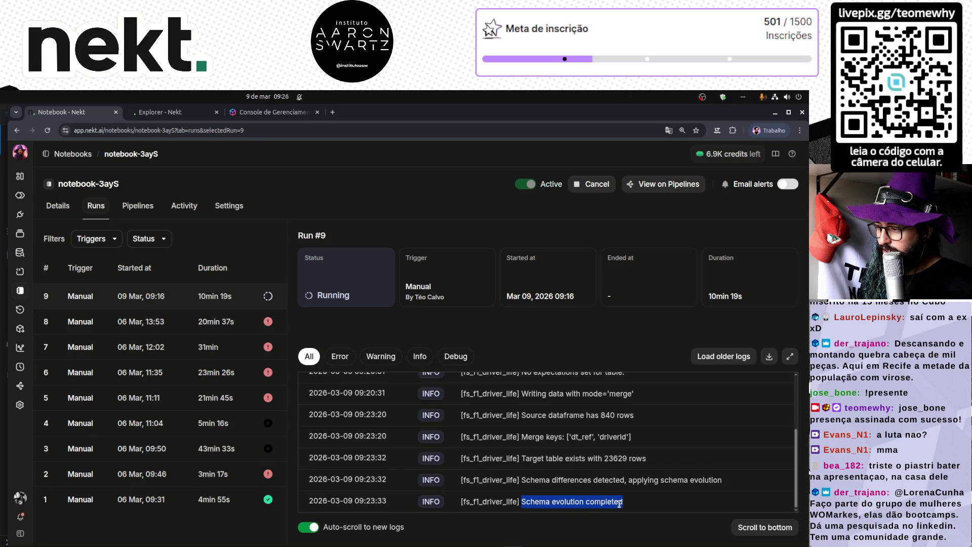
left_click(629, 506)
left_click_drag(629, 506, 519, 501)
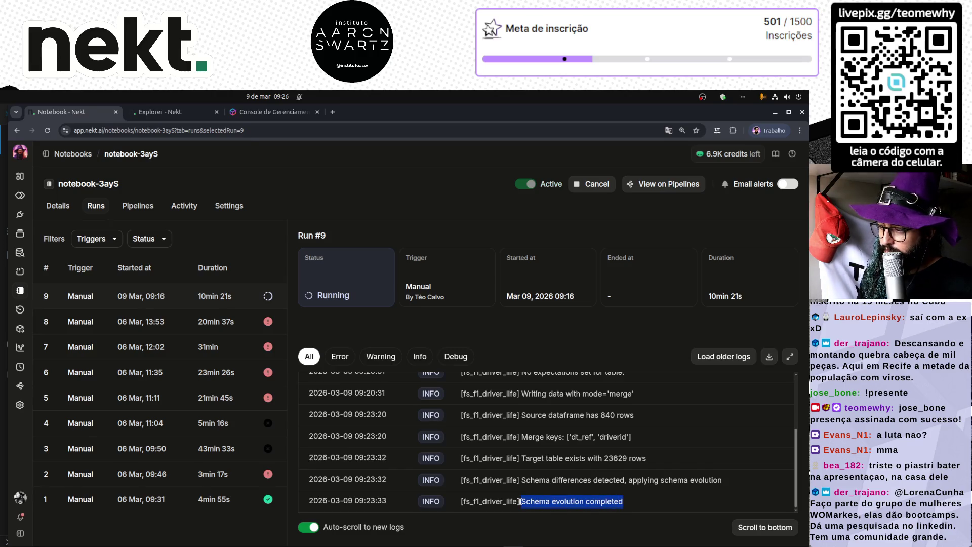
double_click(528, 501)
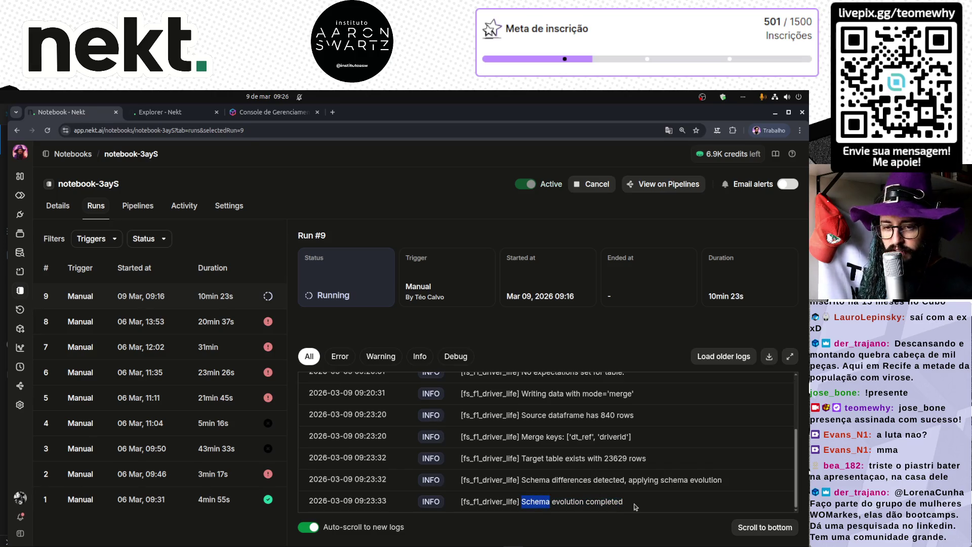
left_click_drag(634, 505, 520, 500)
left_click(495, 503)
double_click(494, 502)
double_click(501, 503)
left_click(541, 501)
triple_click(531, 500)
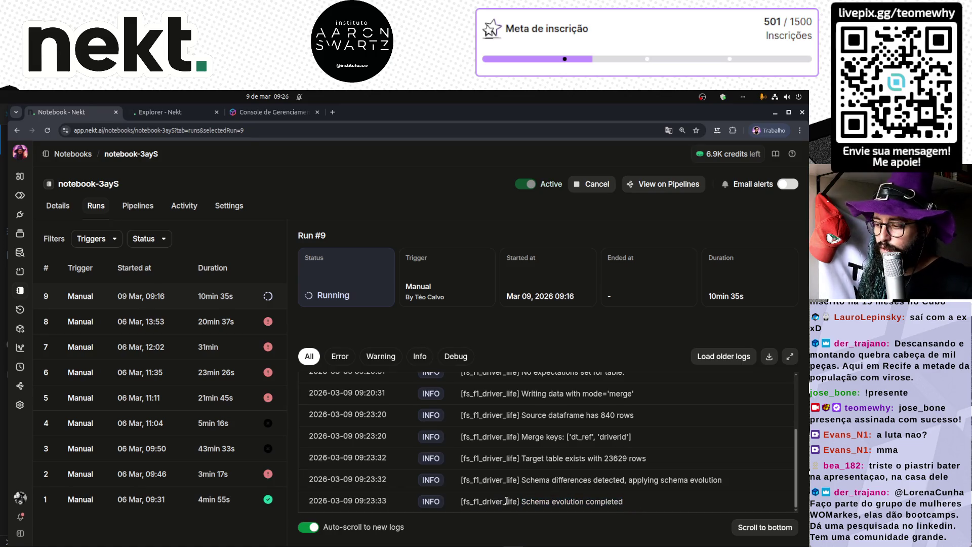
left_click(529, 503)
left_click_drag(521, 501, 629, 504)
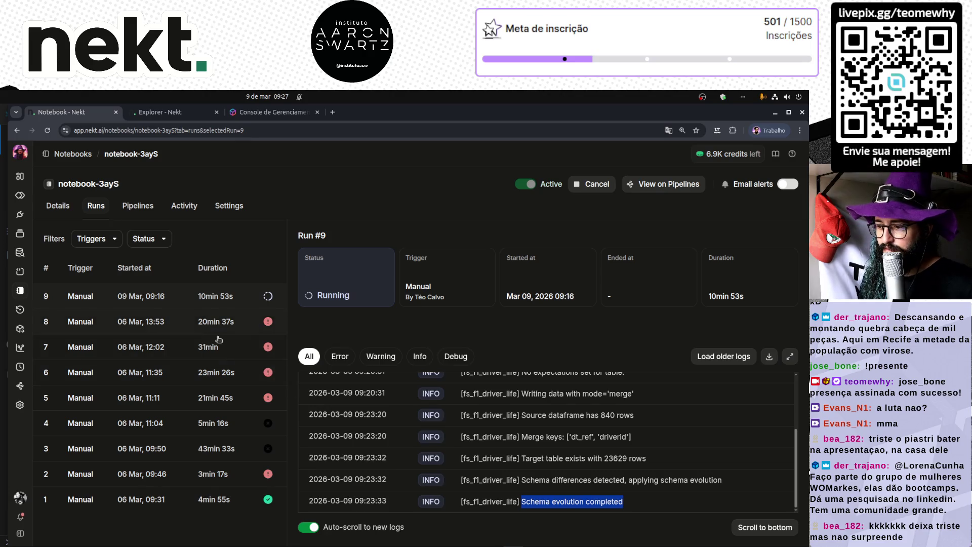
left_click(207, 294)
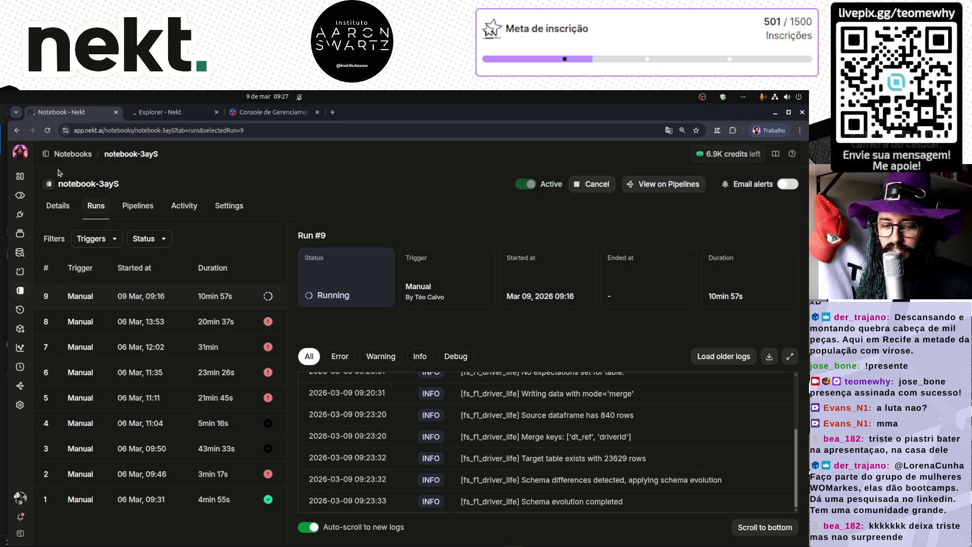
left_click(47, 130)
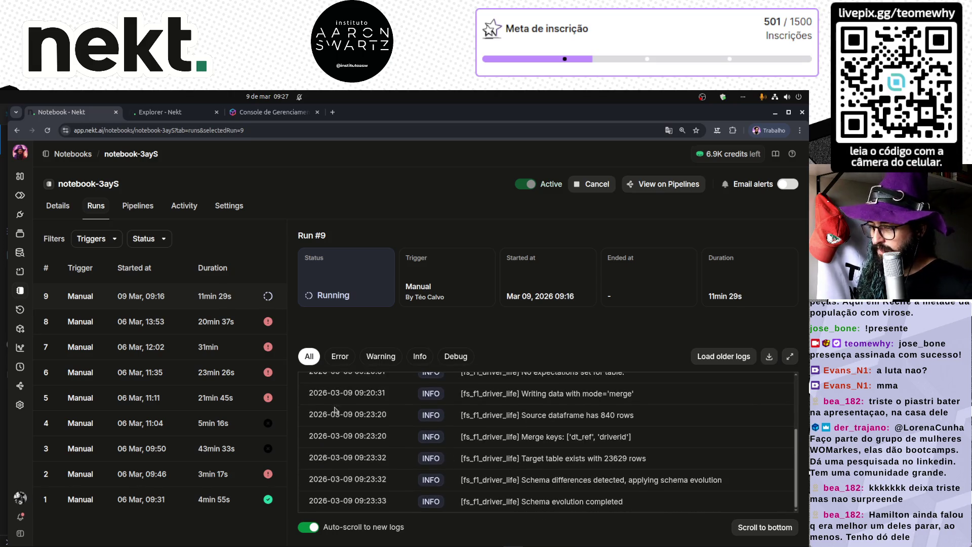
left_click(181, 119)
- Re-run the descending per-year query, then go back to run #9's notebook logs
left_click(202, 351)
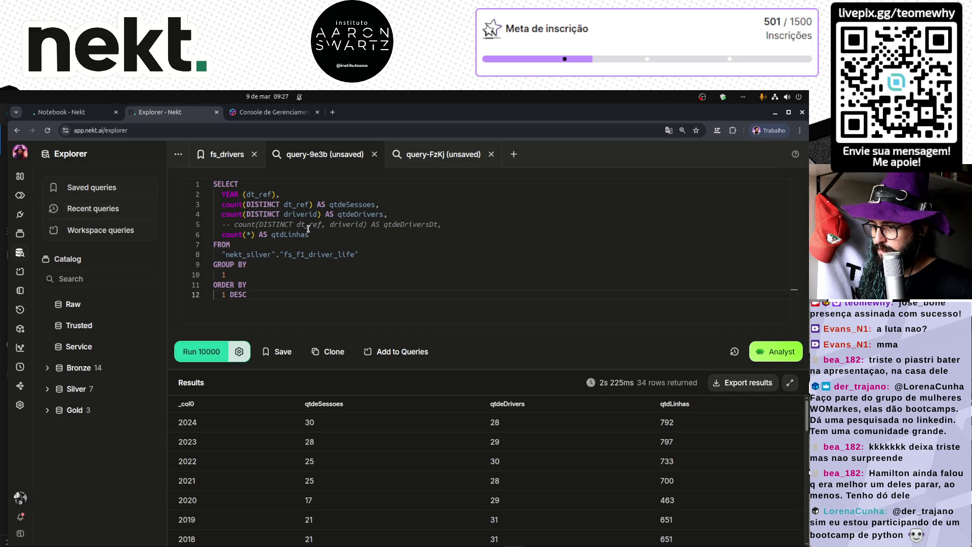
key("ctrl+Page_Up")
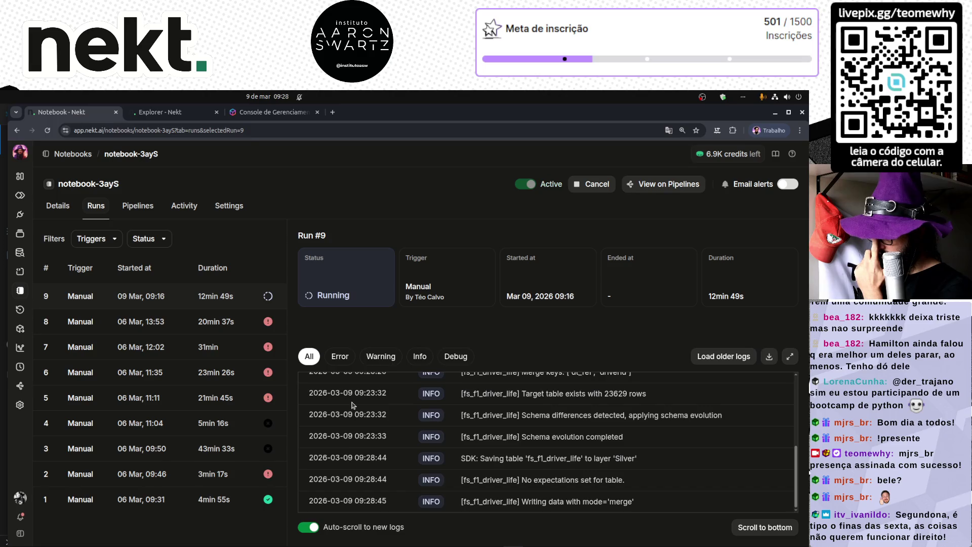
- Re-run the per-year query, highlight the new 2025 row, then return to the notebook log
left_click(182, 114)
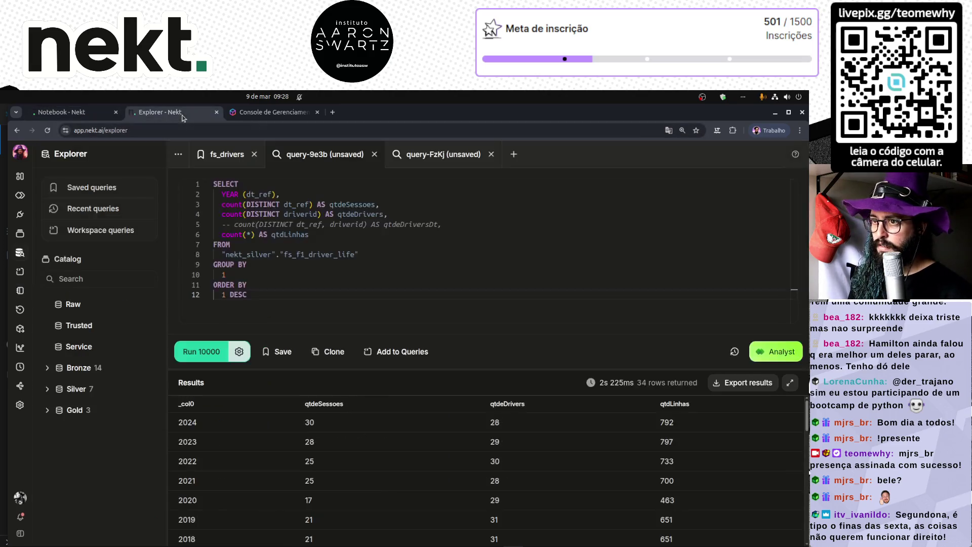
left_click(202, 350)
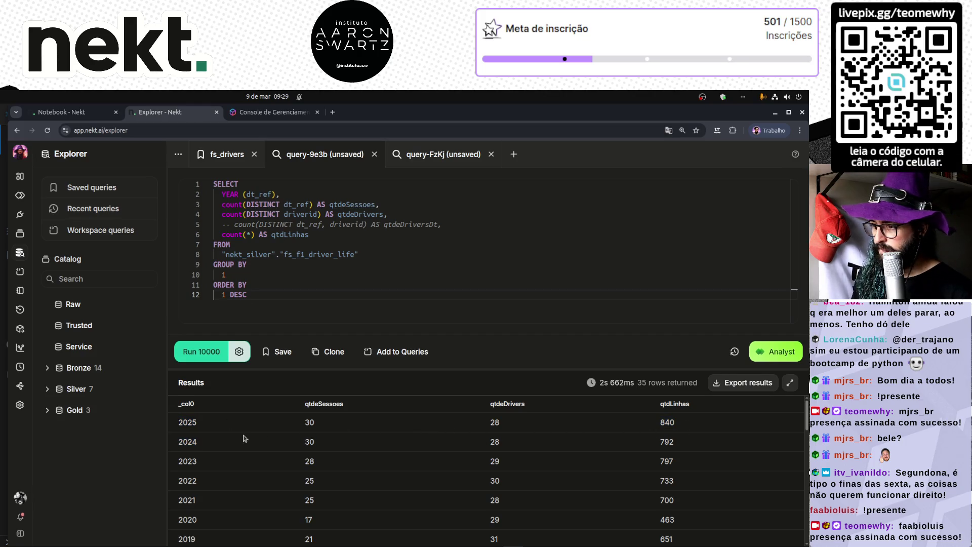
triple_click(176, 424)
left_click(53, 112)
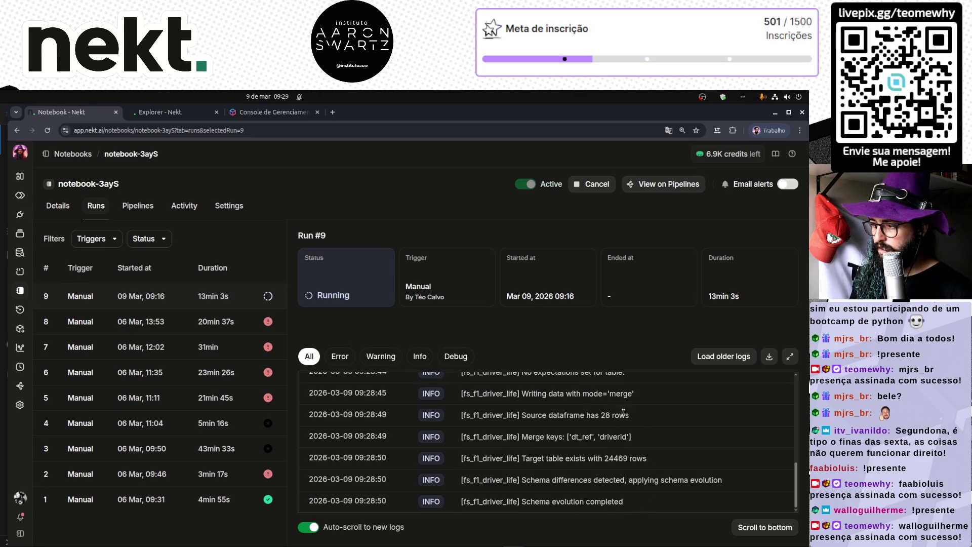
- Highlight the 'Source dataframe has 28 rows' log line, then return to the per-year fs_f1_driver_life results
left_click_drag(631, 415, 449, 418)
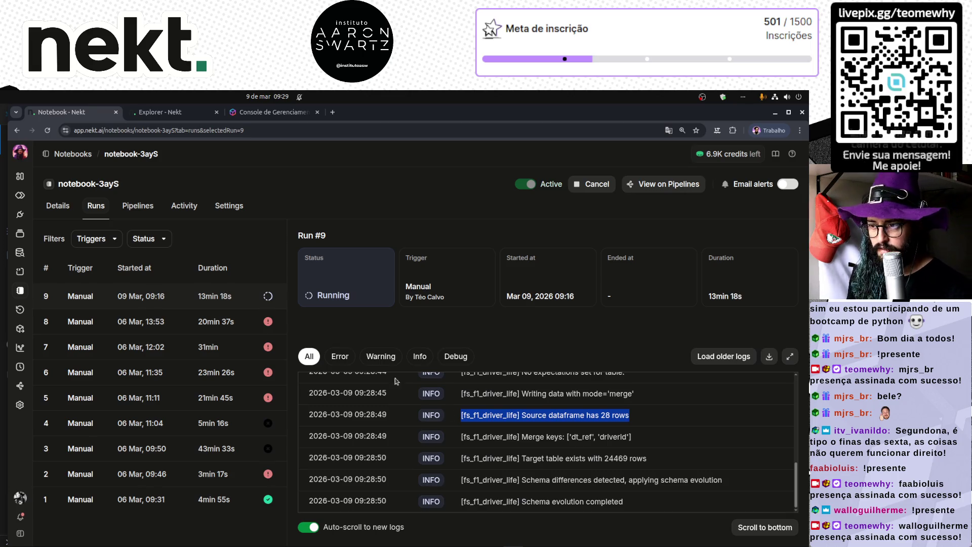
left_click(187, 113)
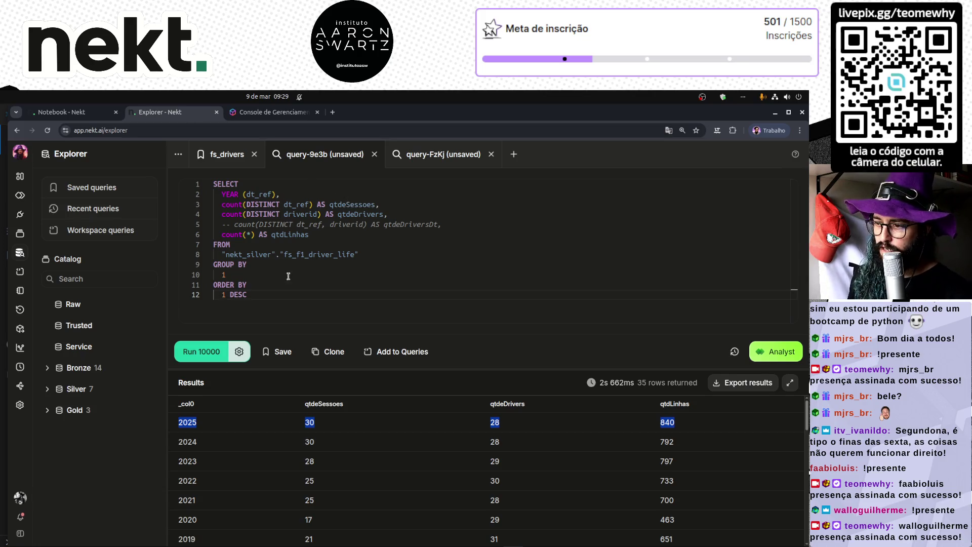
left_click(257, 293)
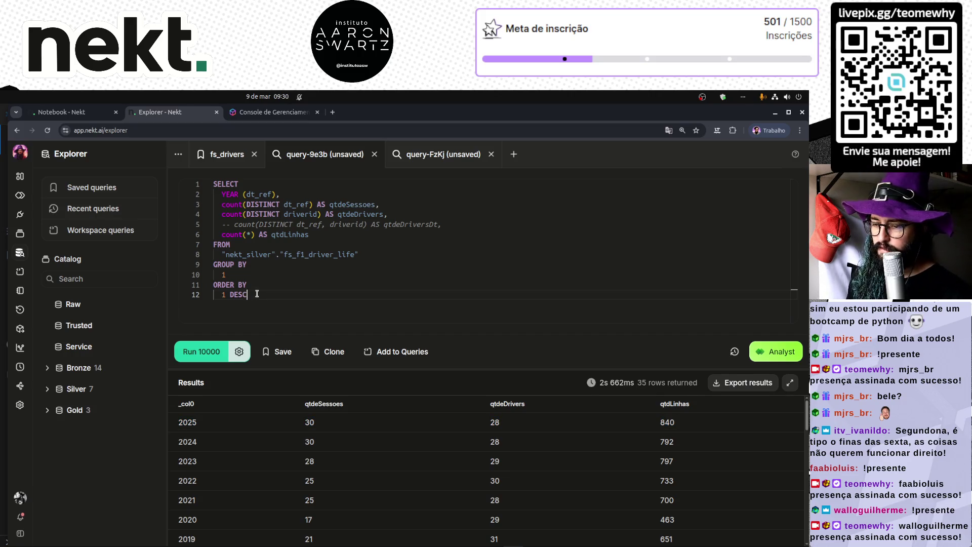
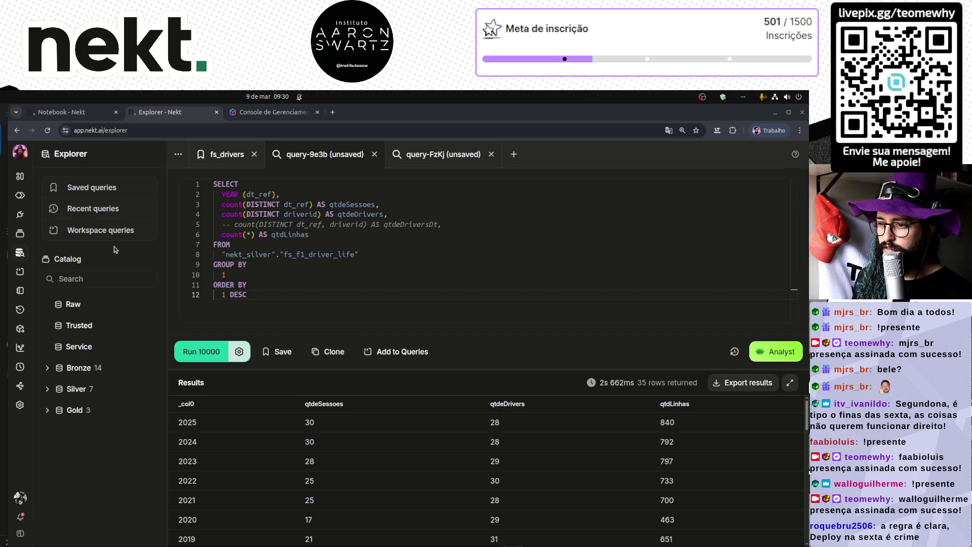
- Rerun the yearly summary query and check the notebook's run #9 logs
left_click(184, 336)
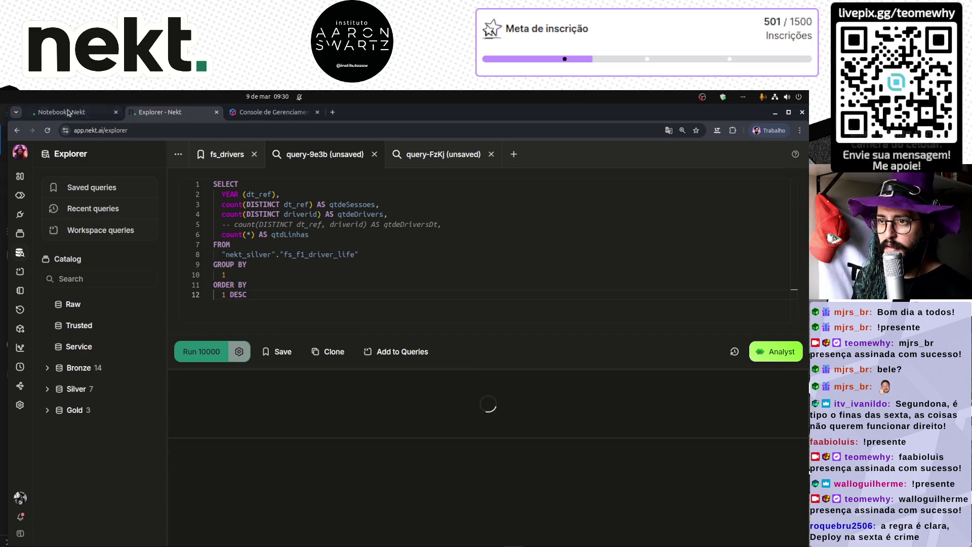
left_click(68, 111)
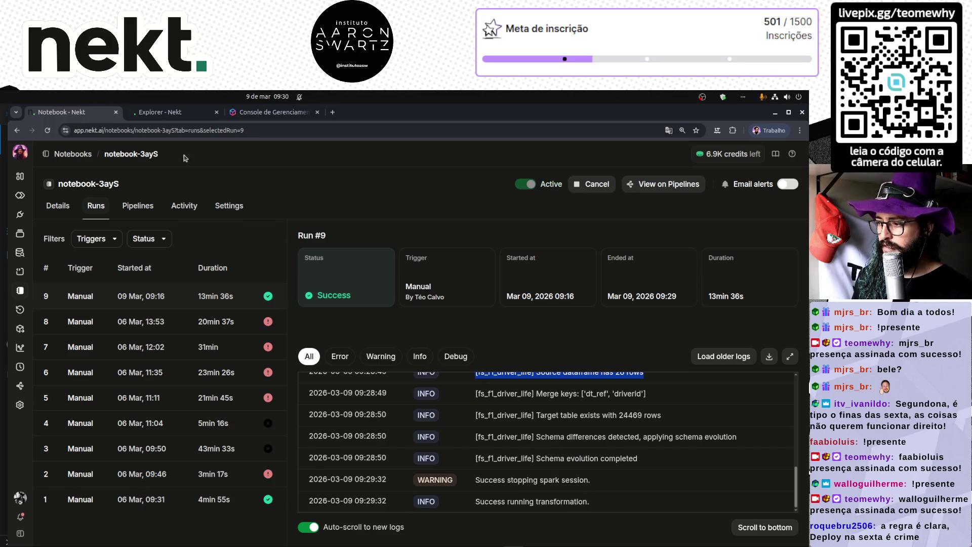
left_click(160, 112)
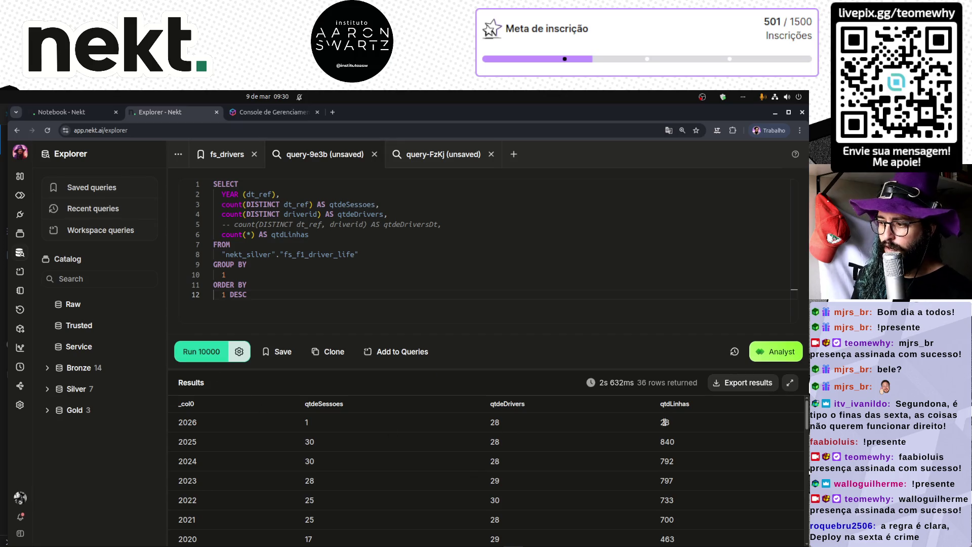
- Inspect the 2026 row's session and driver counts, then open the fs_drivers query
mouse_move(705, 427)
left_mouse_down()
mouse_move(604, 419)
mouse_move(175, 427)
left_mouse_up()
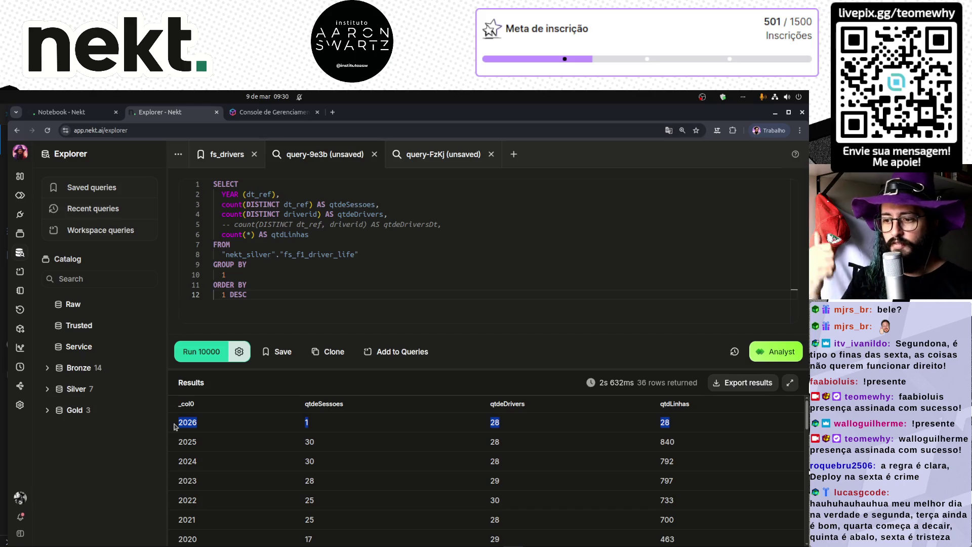
scroll(192, 436, "down", 10)
scroll(192, 436, "up", 10)
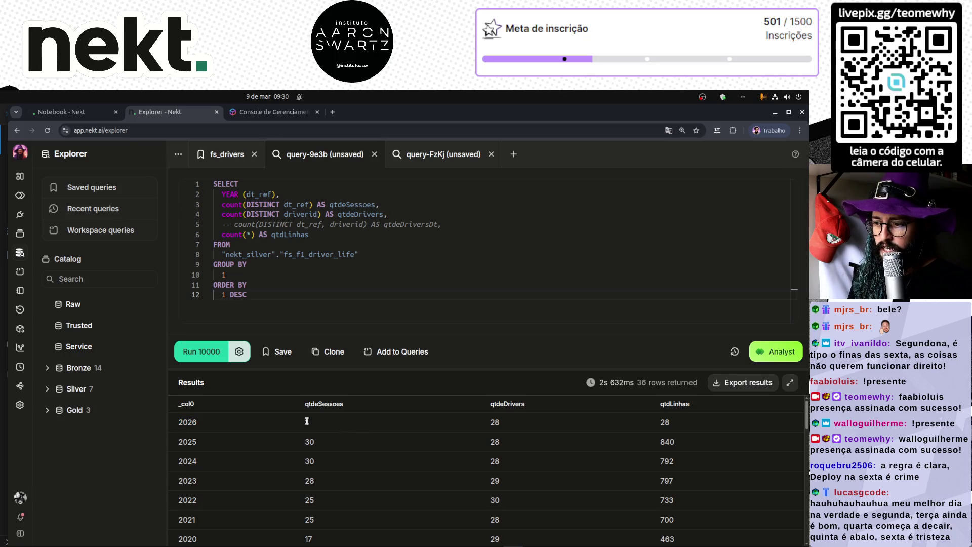
left_click_drag(325, 430, 296, 425)
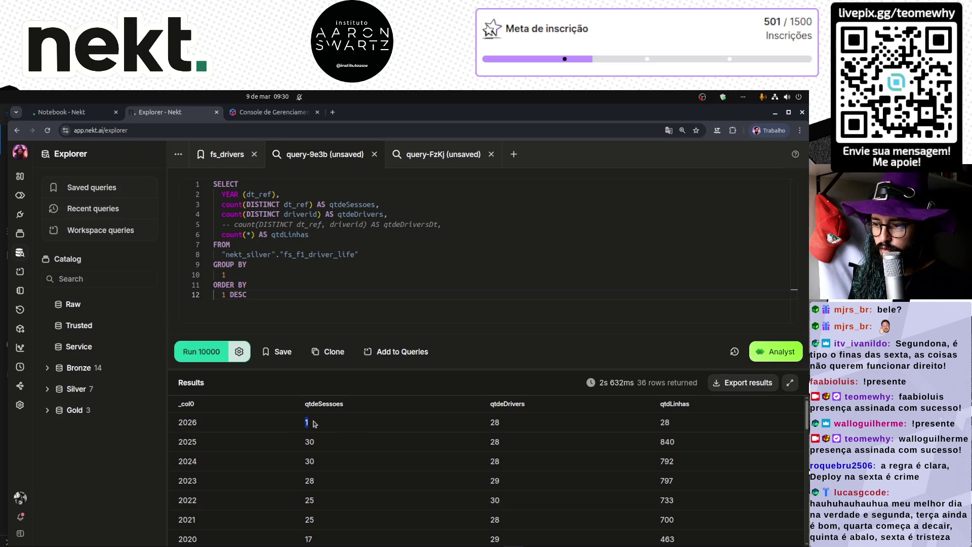
left_click(315, 424)
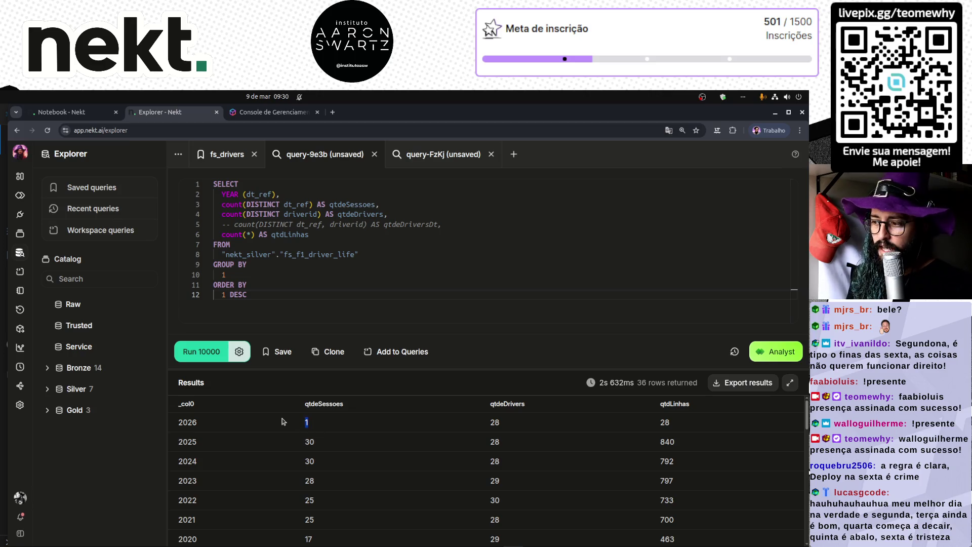
double_click(495, 422)
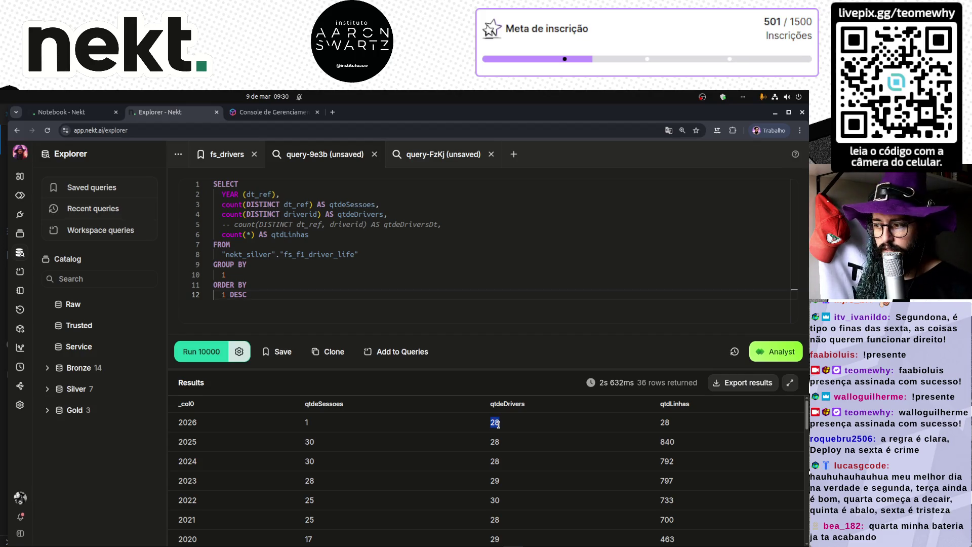
left_click(497, 423)
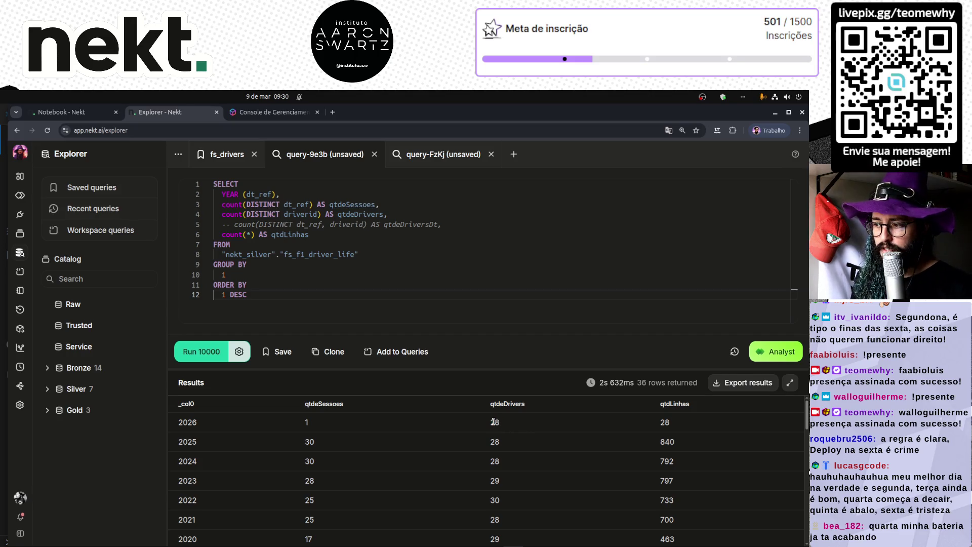
double_click(495, 422)
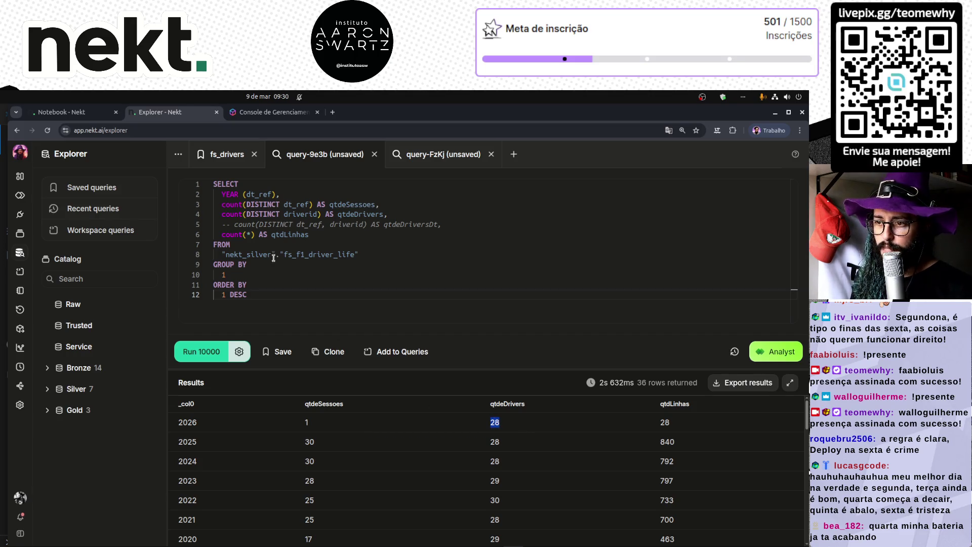
left_click(227, 154)
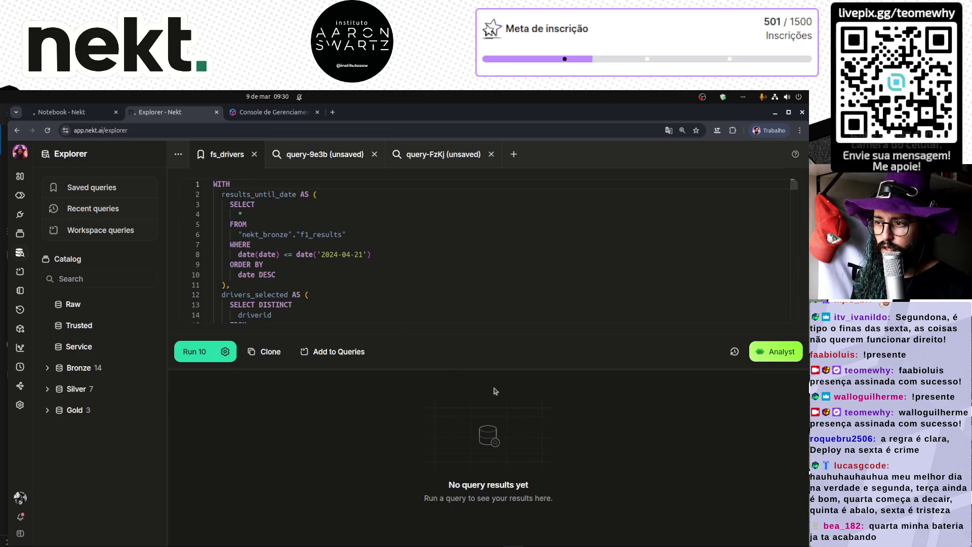
- Enlarge the editor and review the drivers_selected CTE, lines 13–23
mouse_move(503, 370)
left_mouse_down()
mouse_move(501, 448)
mouse_move(461, 498)
left_mouse_up()
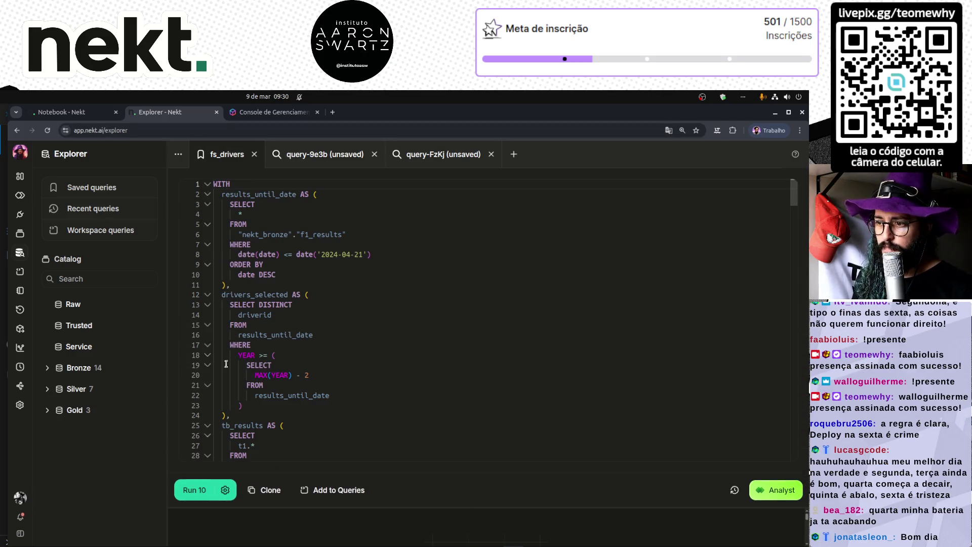
mouse_move(287, 405)
left_mouse_down()
mouse_move(223, 354)
mouse_move(203, 304)
left_mouse_up()
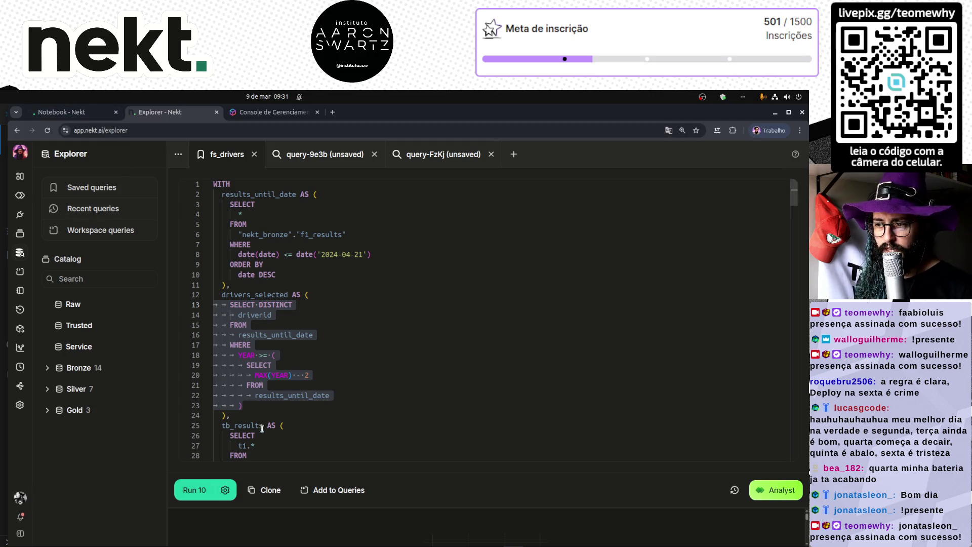
left_click(259, 407)
key("ctrl+z")
key("ctrl+z")
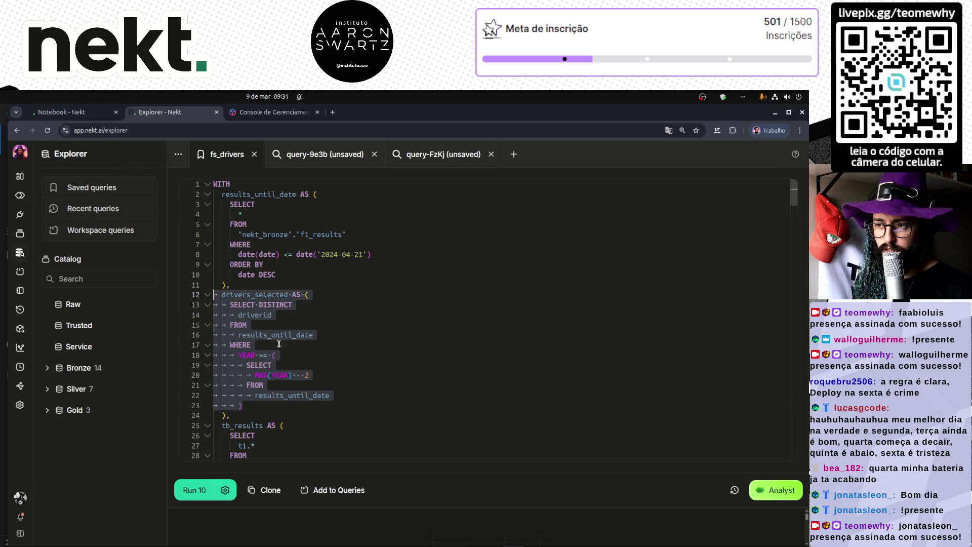
left_click(384, 381)
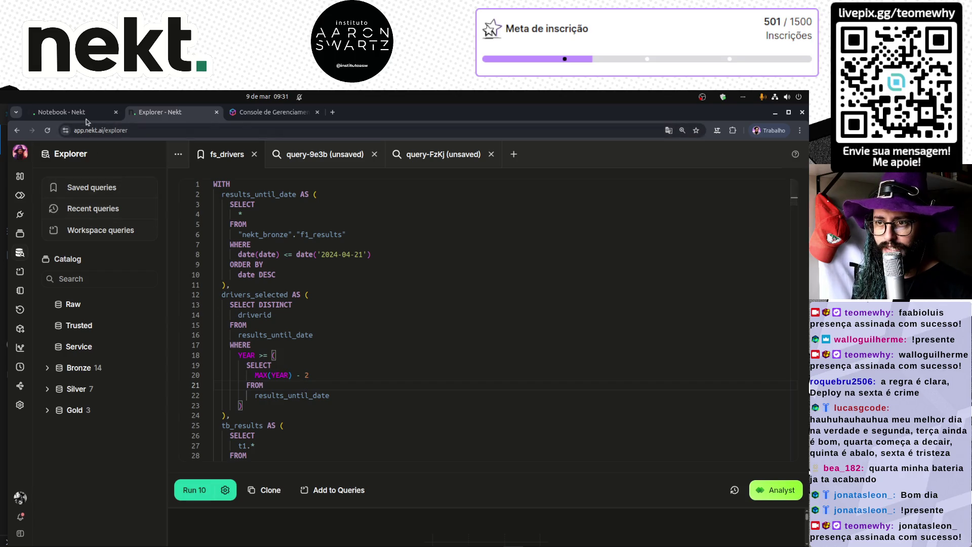
- Run the distinct-years query in the query-FzKj tab and enlarge its results list
left_click(87, 115)
left_click(160, 112)
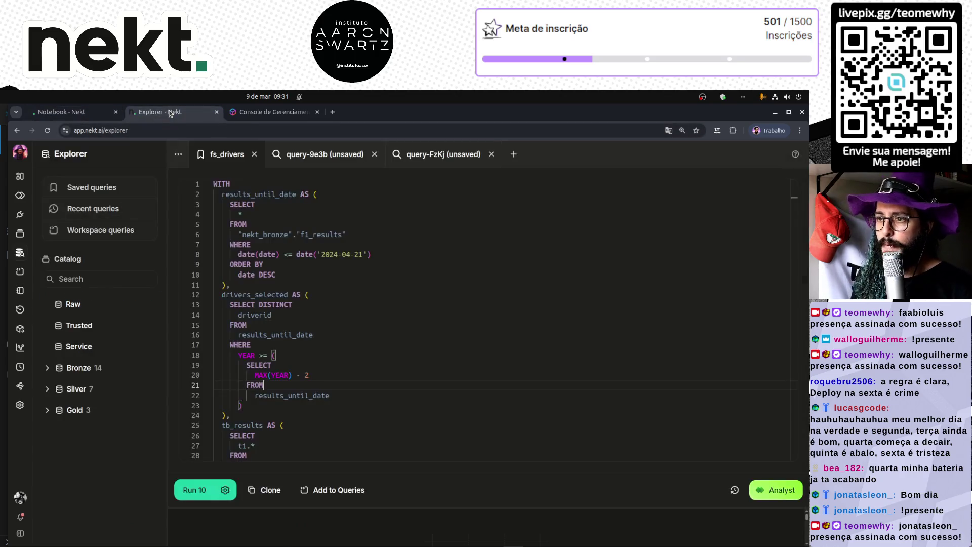
left_click(425, 159)
key("ctrl+Return")
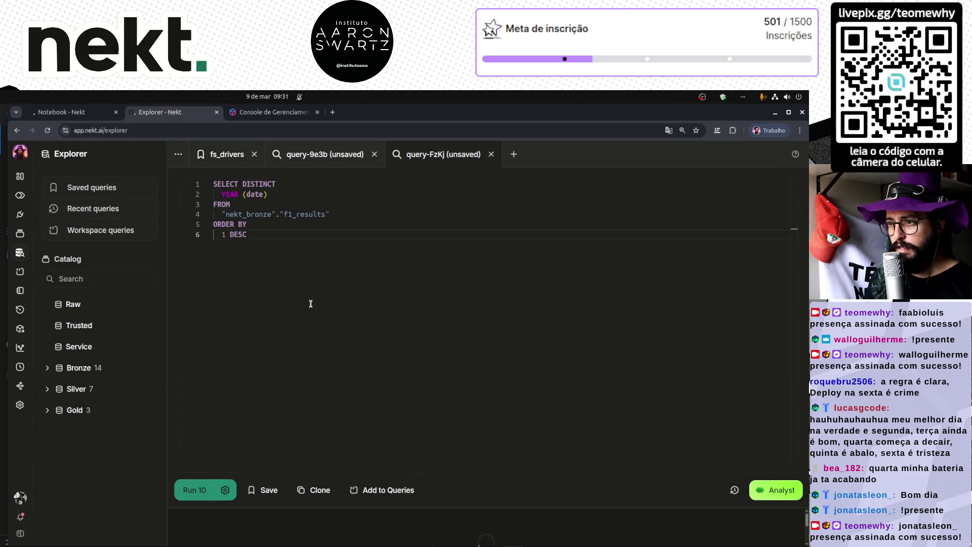
mouse_move(494, 506)
left_mouse_down()
mouse_move(425, 330)
mouse_move(426, 375)
left_mouse_up()
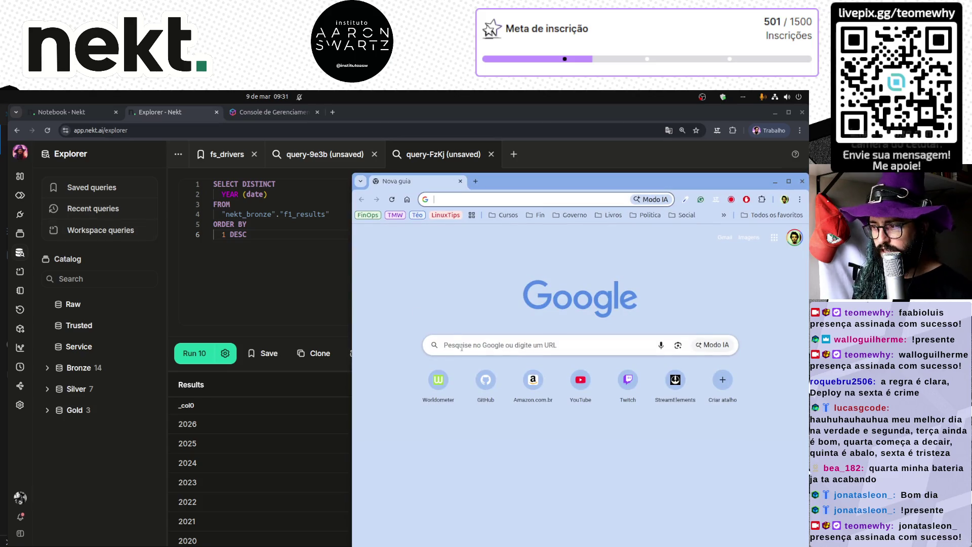
- Go to the organization's GitHub profile page in a new browser tab
left_click(470, 344)
type("github")
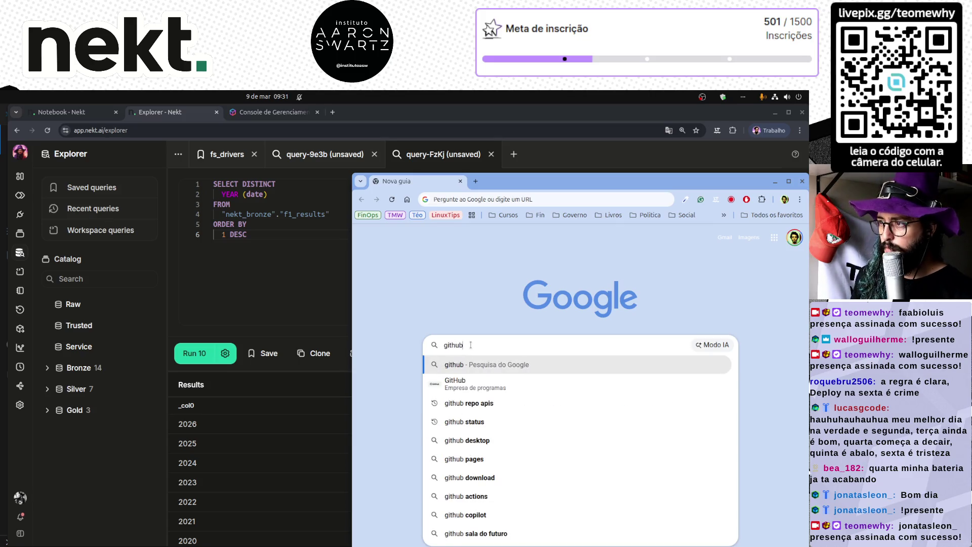
left_click(529, 199)
type("githu")
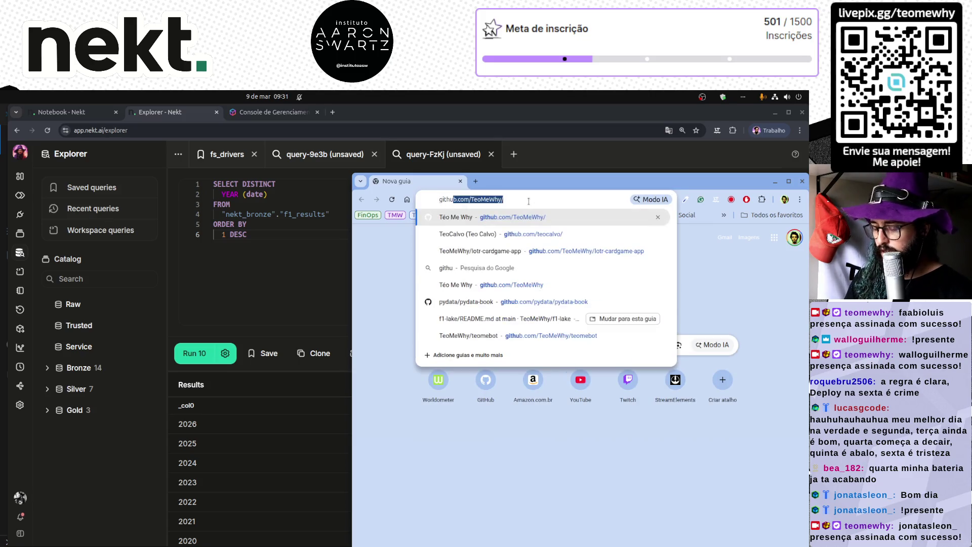
key("Return")
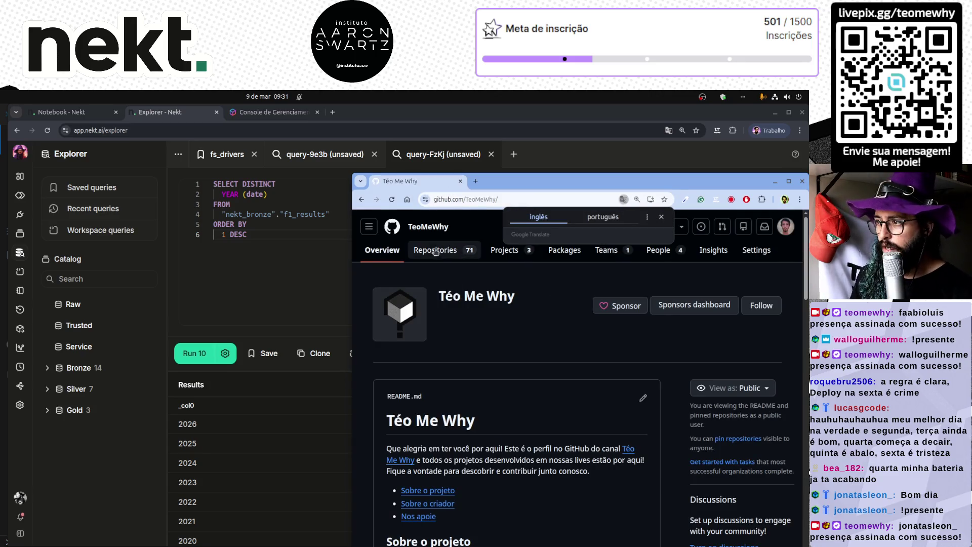
- Open the F1 Lake project via Projects and its Feature Store Driver issue
left_click(435, 250)
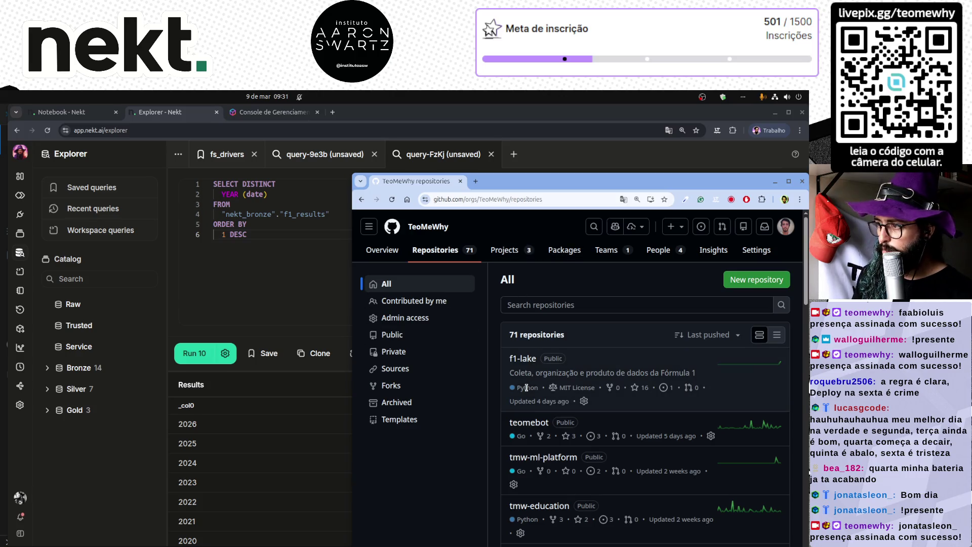
left_click(506, 250)
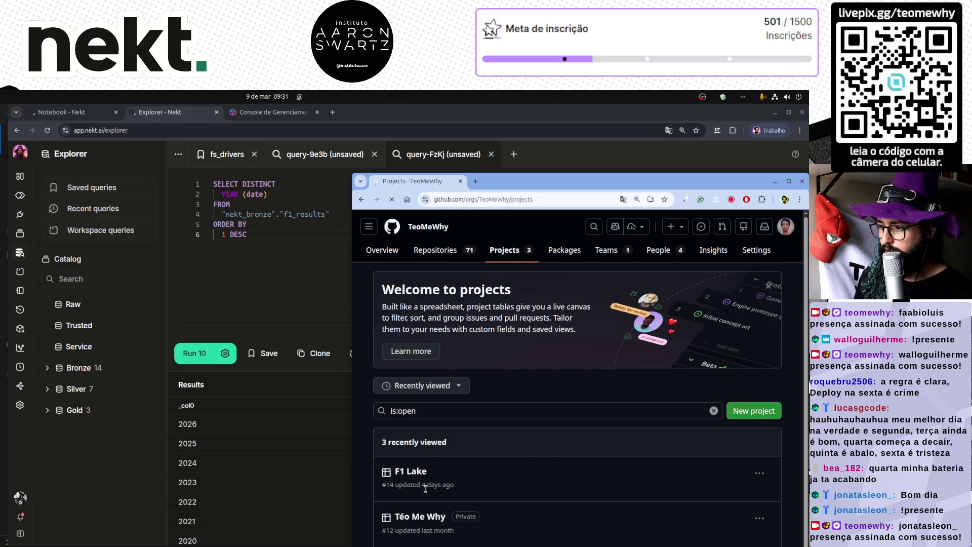
left_click(404, 471)
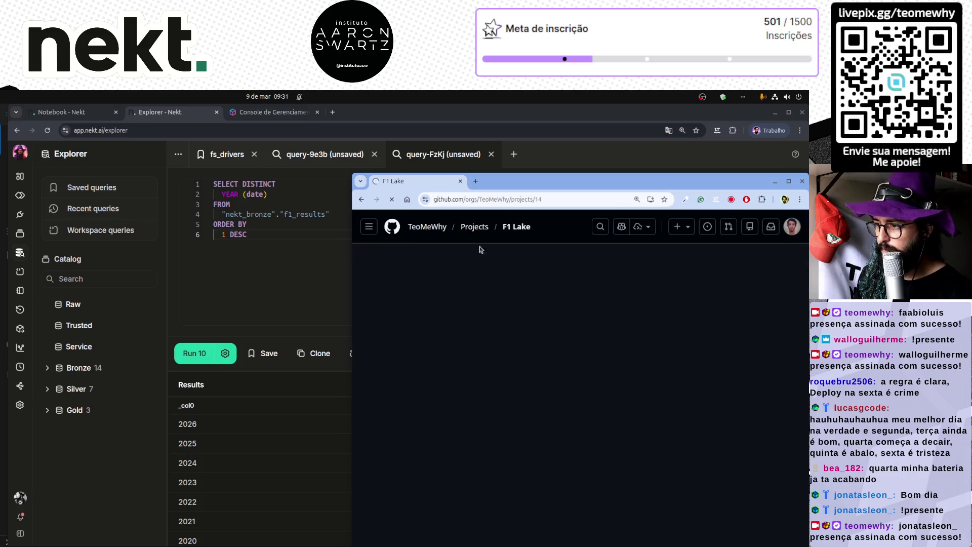
left_click_drag(549, 177, 422, 113)
left_click(283, 321)
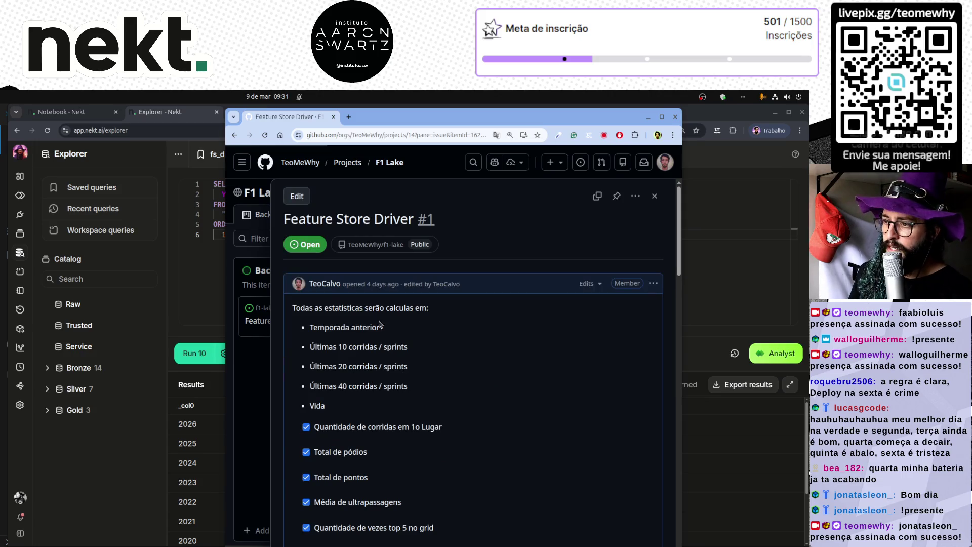
- Read the Feature Store Driver issue text and peek at its edit history
double_click(316, 407)
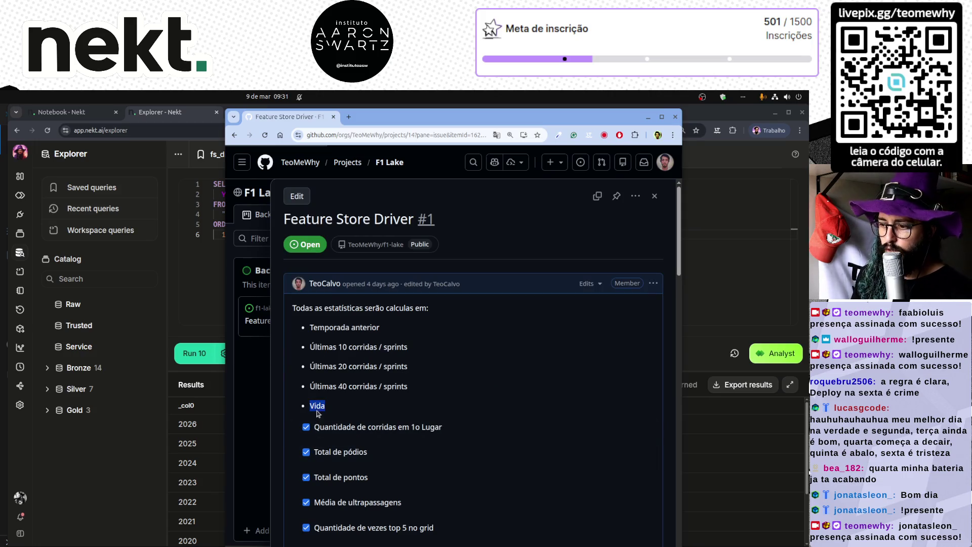
scroll(318, 413, "down", 10)
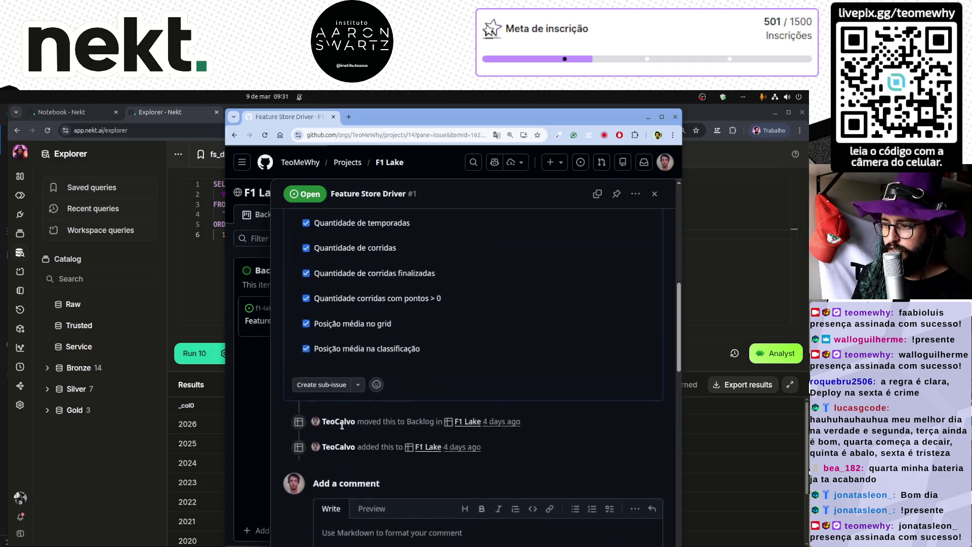
scroll(341, 425, "up", 10)
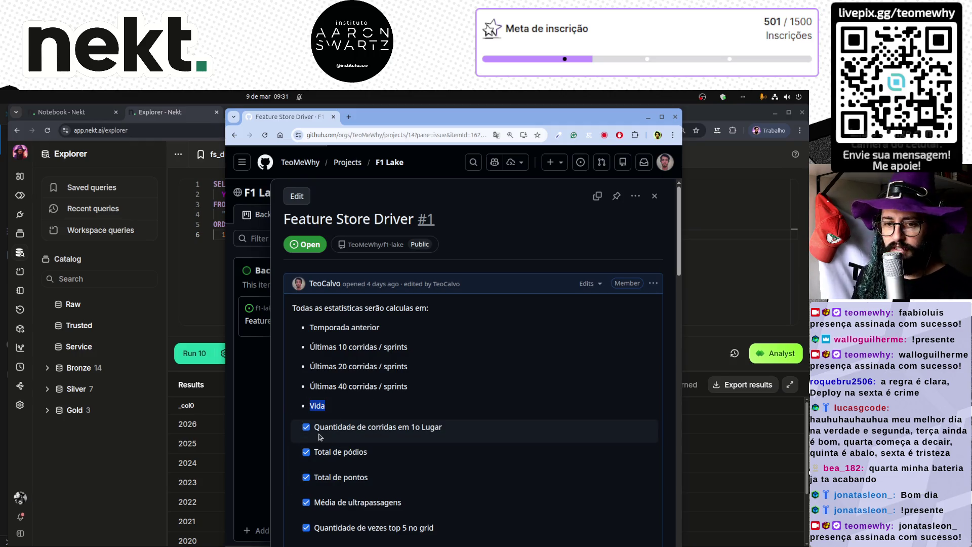
left_click(350, 399)
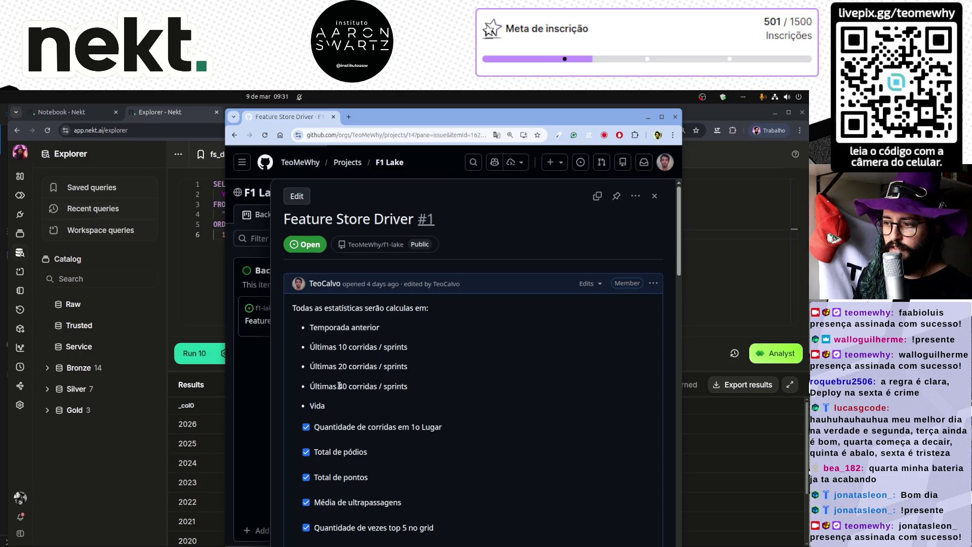
left_click_drag(384, 330, 307, 331)
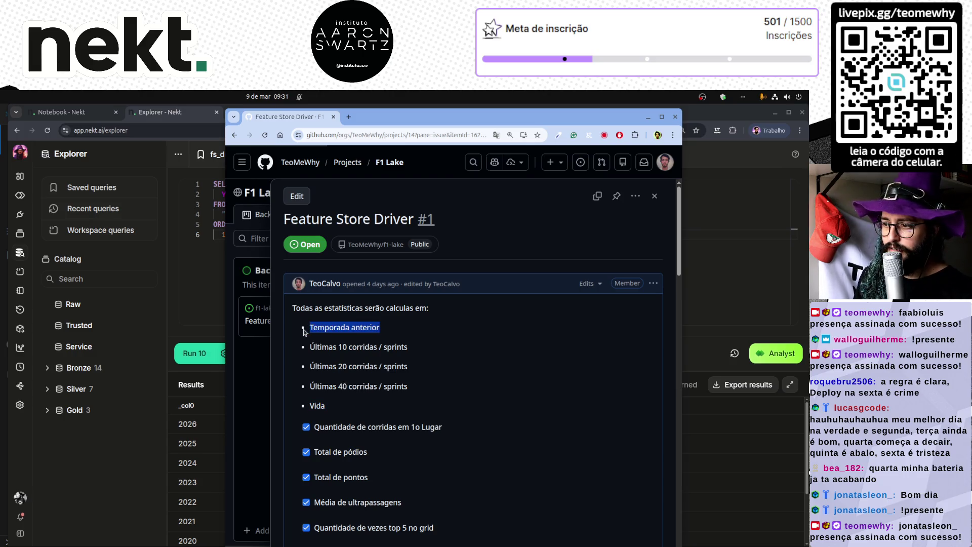
left_click(372, 326)
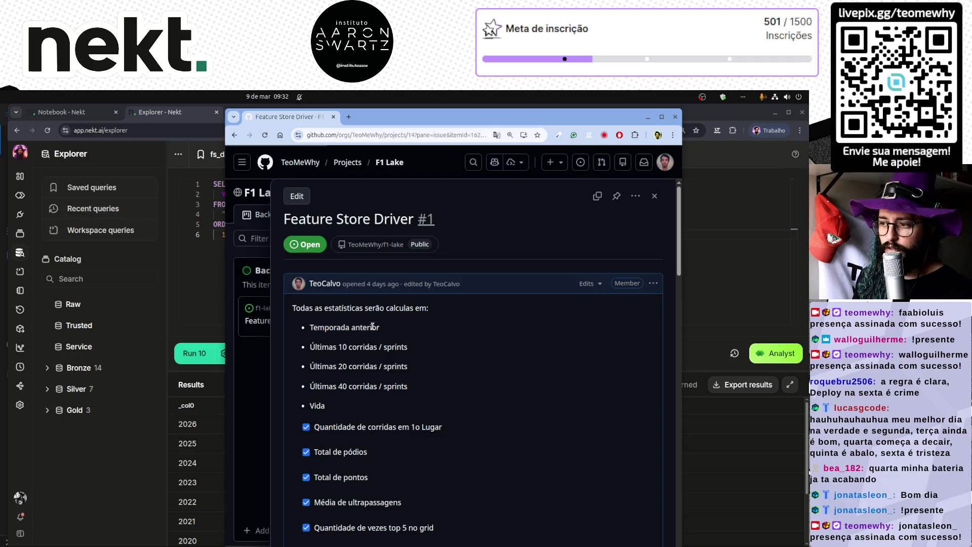
left_click(584, 285)
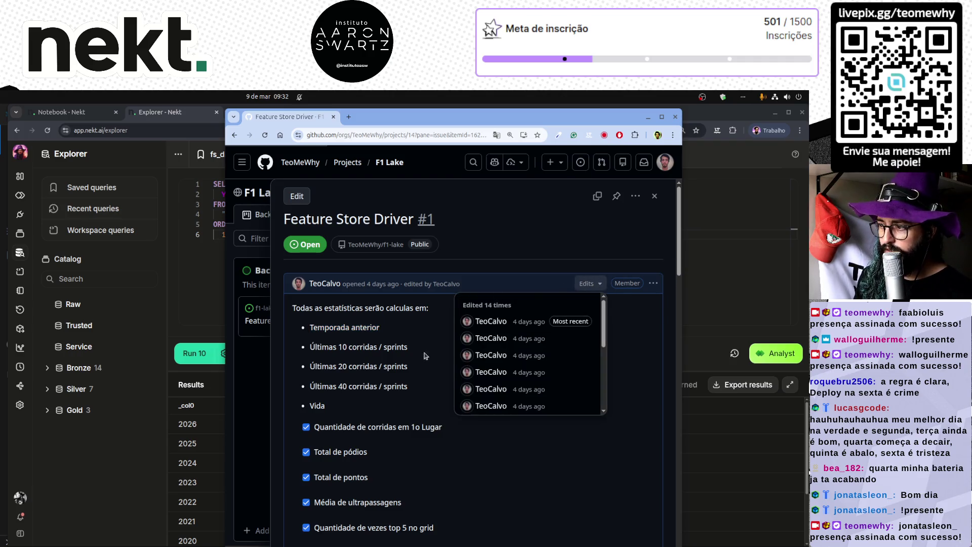
left_click(406, 322)
- Highlight the Temporada anterior and Últimas 10/20/40 corridas items, then return to Nekt
triple_click(329, 327)
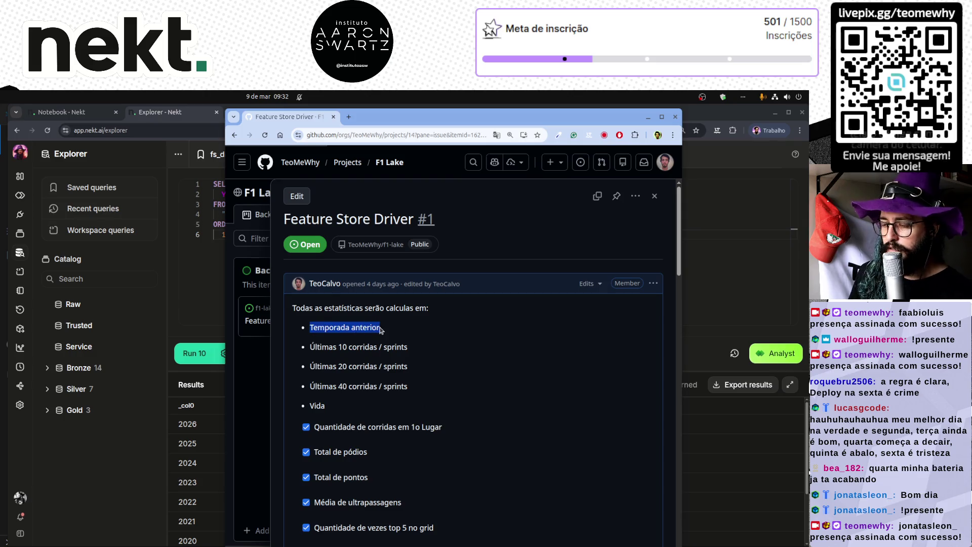
left_click_drag(307, 348, 425, 351)
left_click_drag(307, 367, 413, 369)
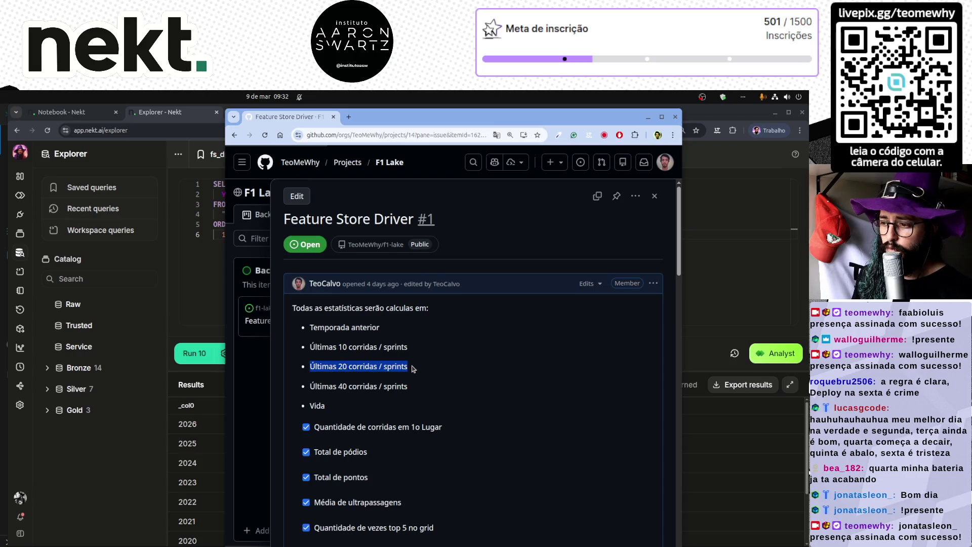
left_click_drag(307, 387, 424, 394)
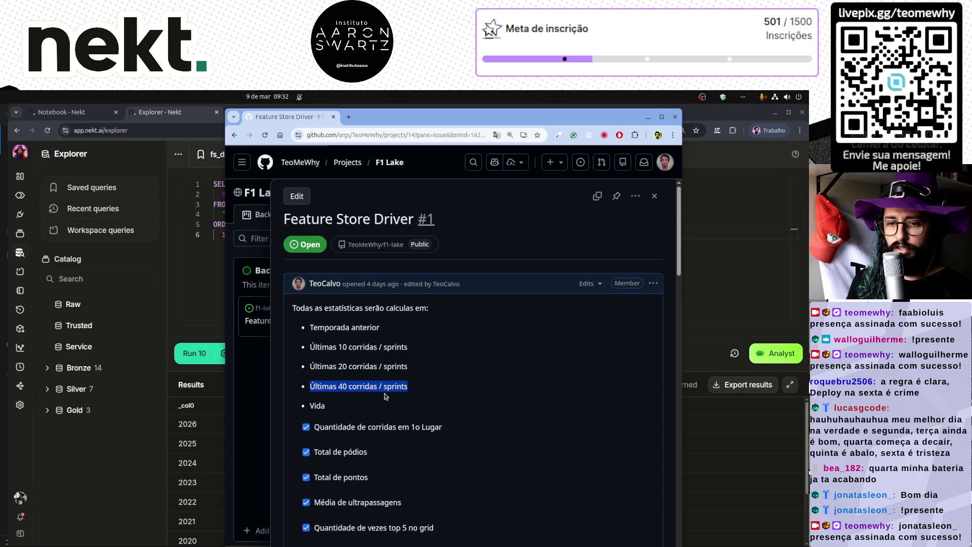
left_click(206, 294)
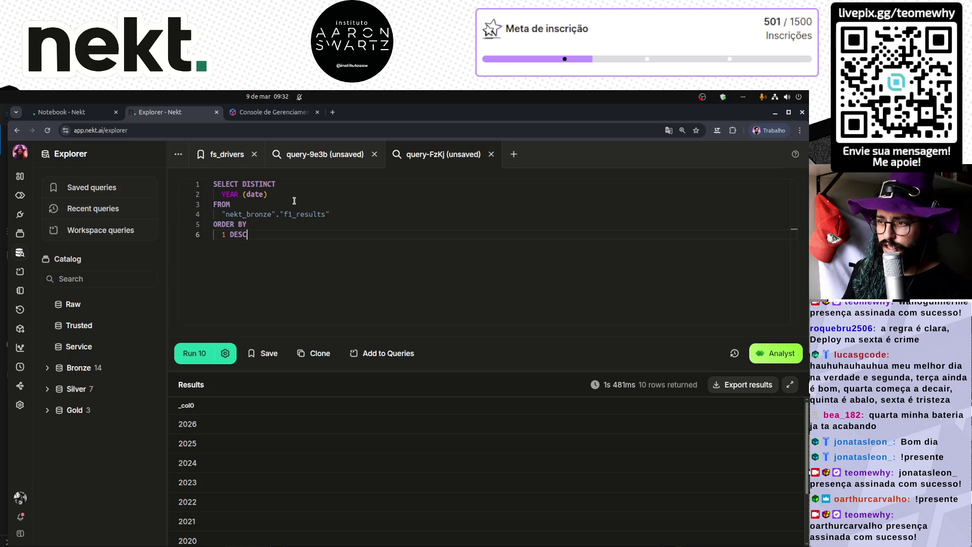
- Comment out the whole yearly summary query in the query-9e3b tab
left_click(321, 155)
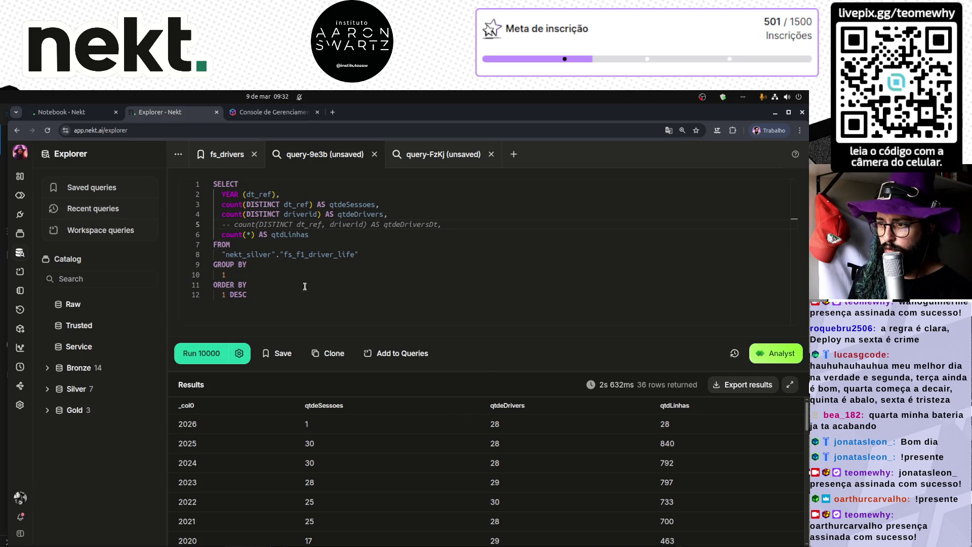
key("ctrl+a")
key("ctrl+slash")
left_click(385, 298)
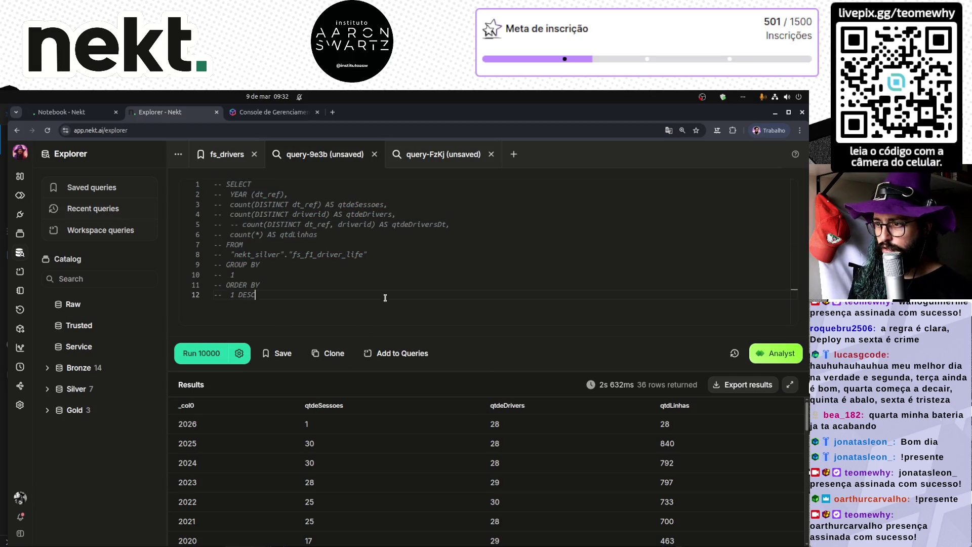
- Write and run SELECT * FROM "nekt_silver"."fs_f1_driver_life" LIMIT 100
type("SELECT *")
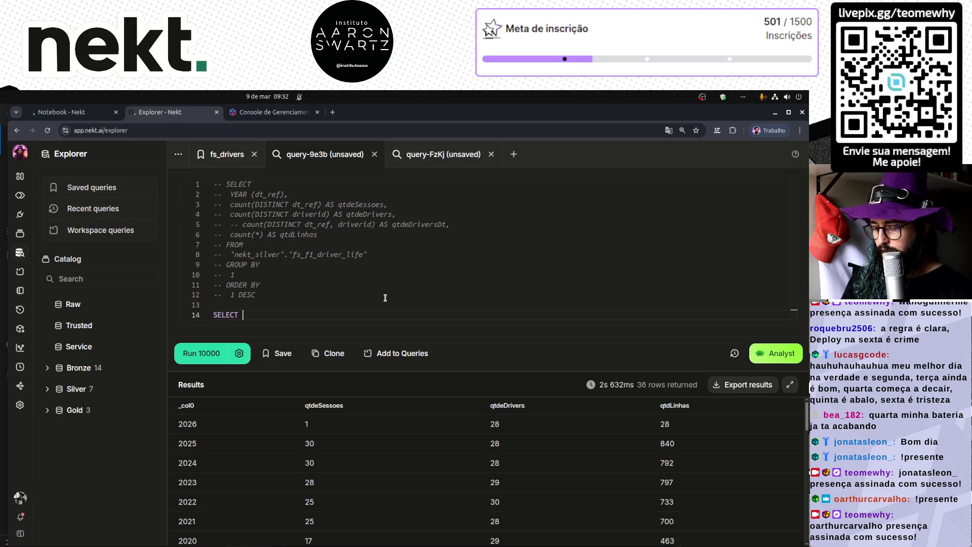
key("Return")
key("Return")
type("FROM")
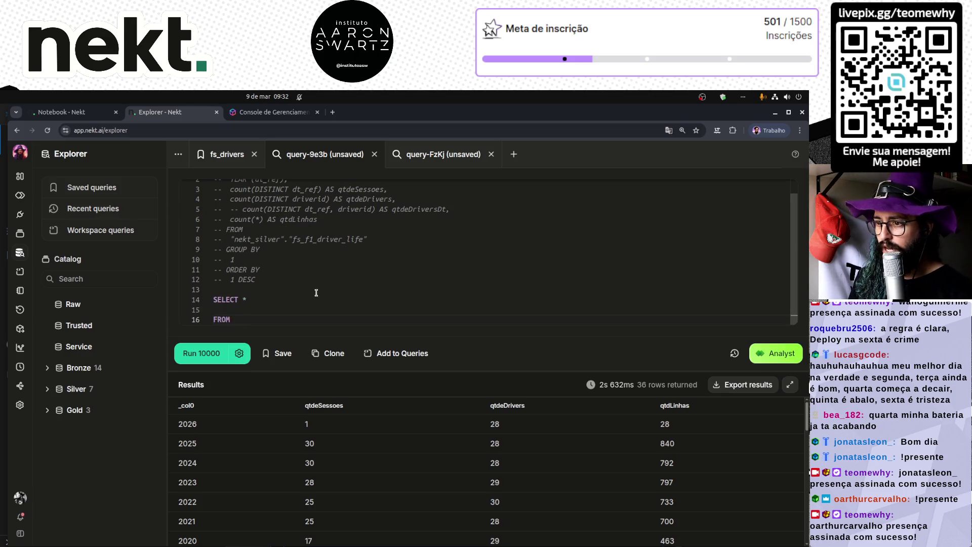
scroll(316, 292, "up", 1)
left_click_drag(234, 254, 389, 254)
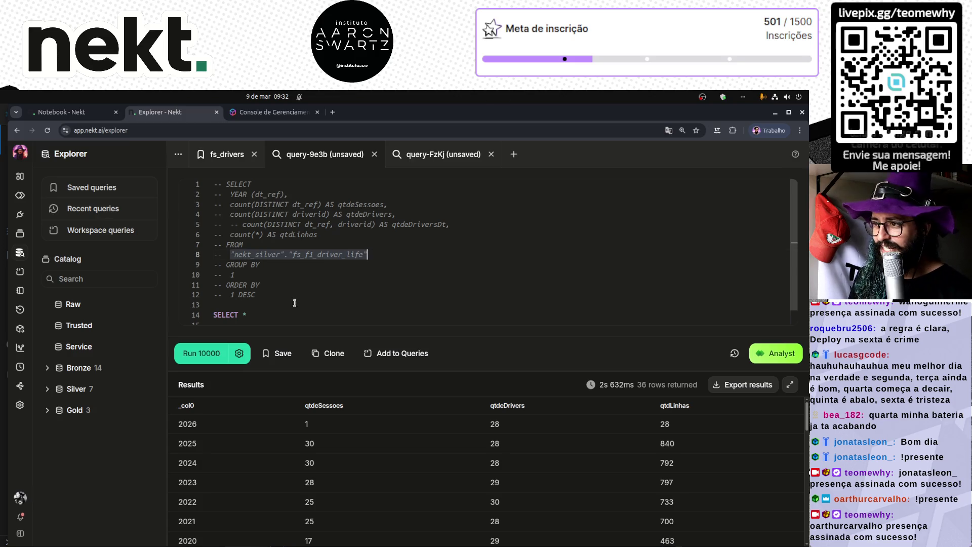
key("ctrl+c")
left_click(249, 311)
key("ctrl+v")
type("from")
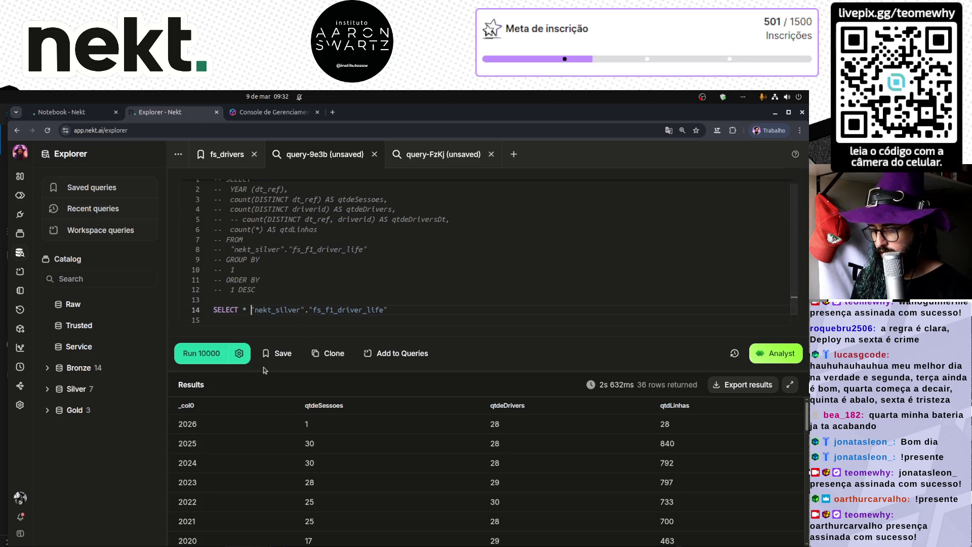
key("Return")
type("limit 100")
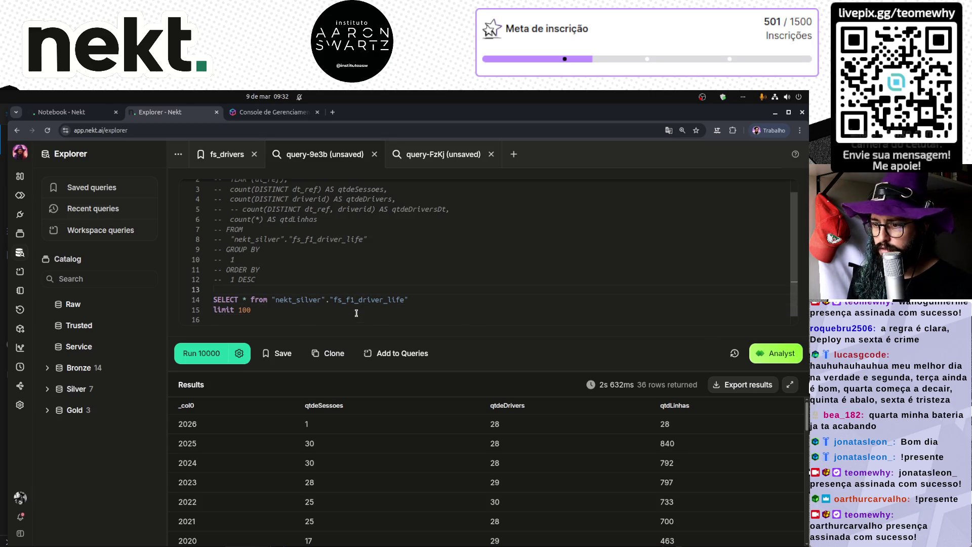
key("ctrl+Return")
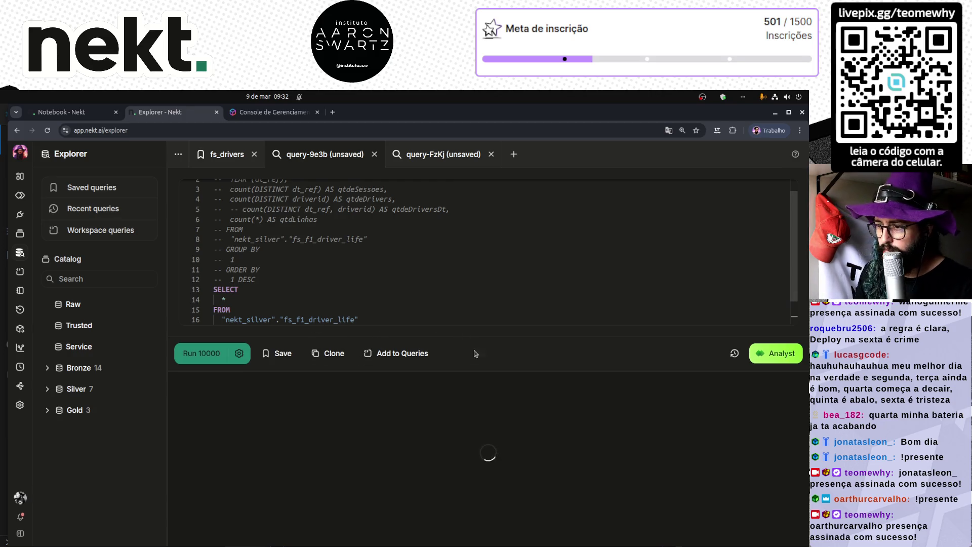
- Enlarge the query area, check the driverid column, and delete the LIMIT 100 line
left_click_drag(473, 372, 451, 433)
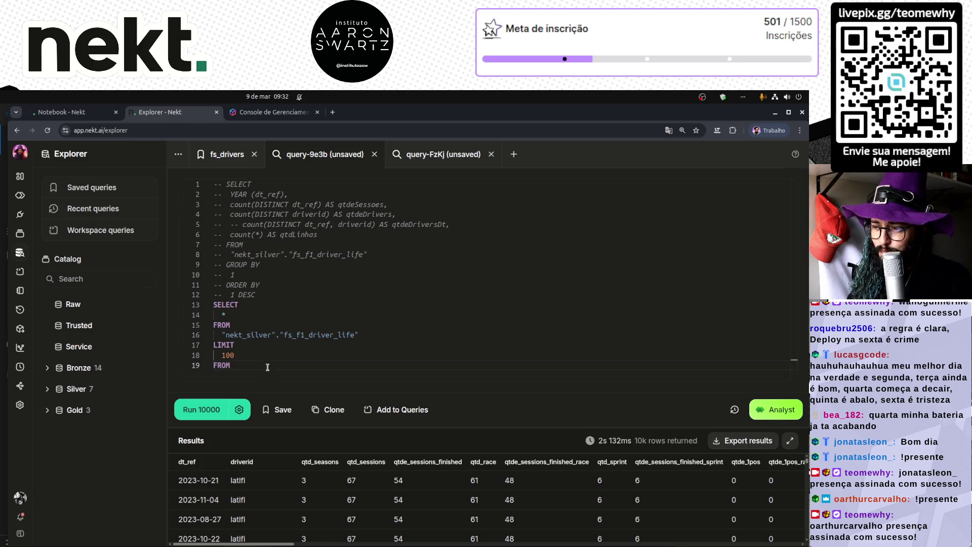
double_click(241, 461)
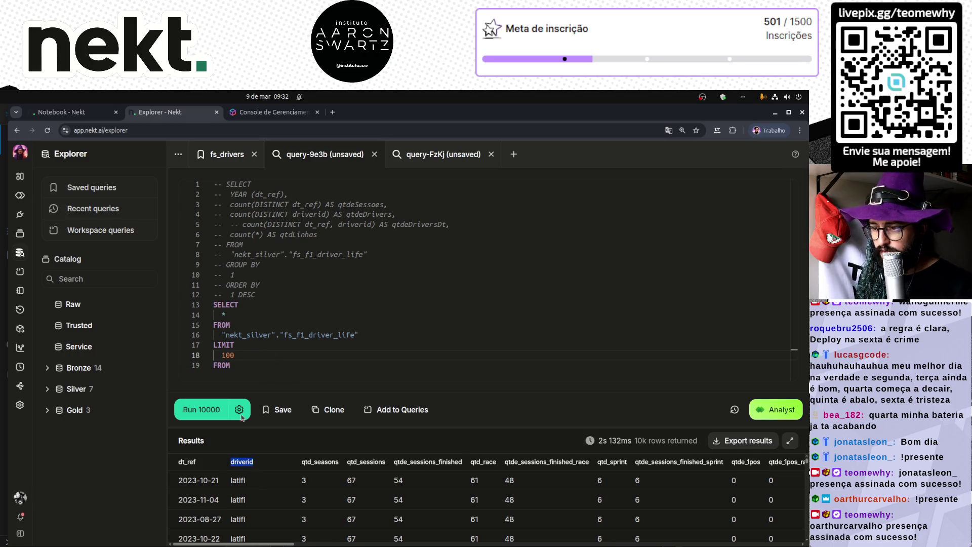
triple_click(249, 344)
key("BackSpace")
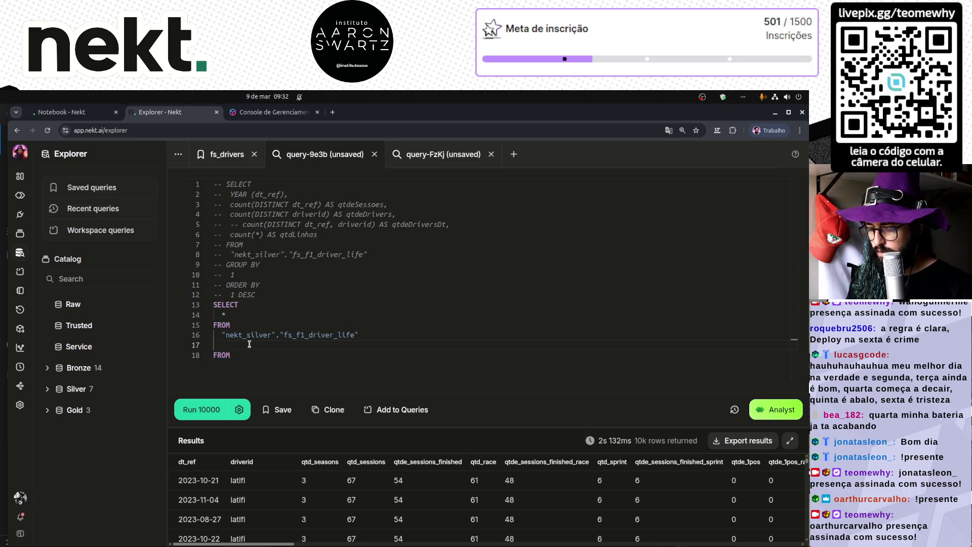
- Add WHERE driverid LIKE '%max%' to the query and run it
type("WHERE driverid =")
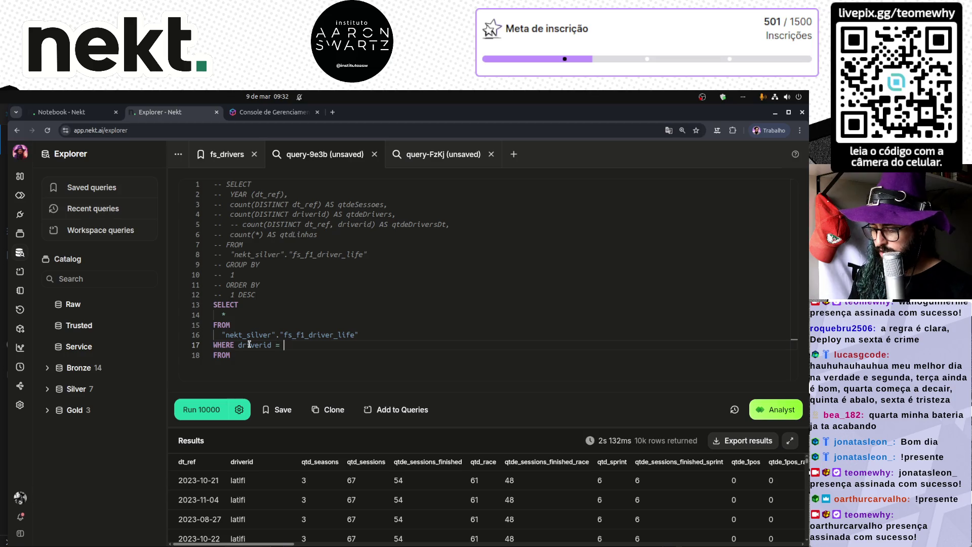
key("BackSpace")
key("BackSpace")
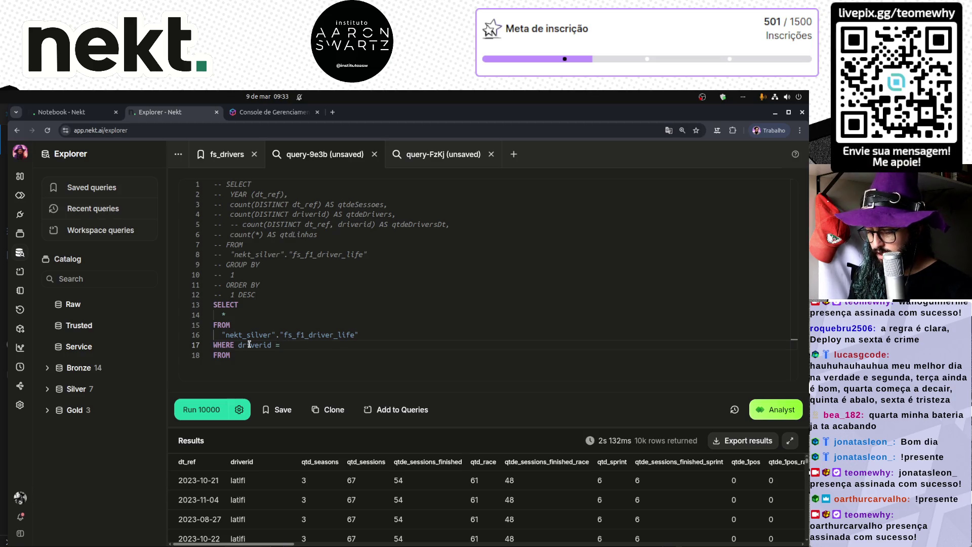
type("max_v")
type("ersta")
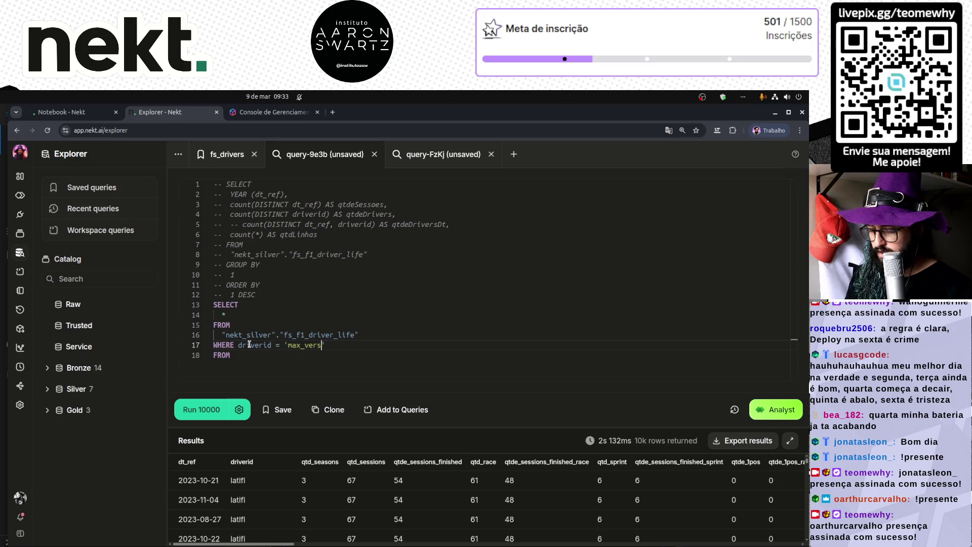
key("BackSpace")
key("BackSpace")
key("BackSpace")
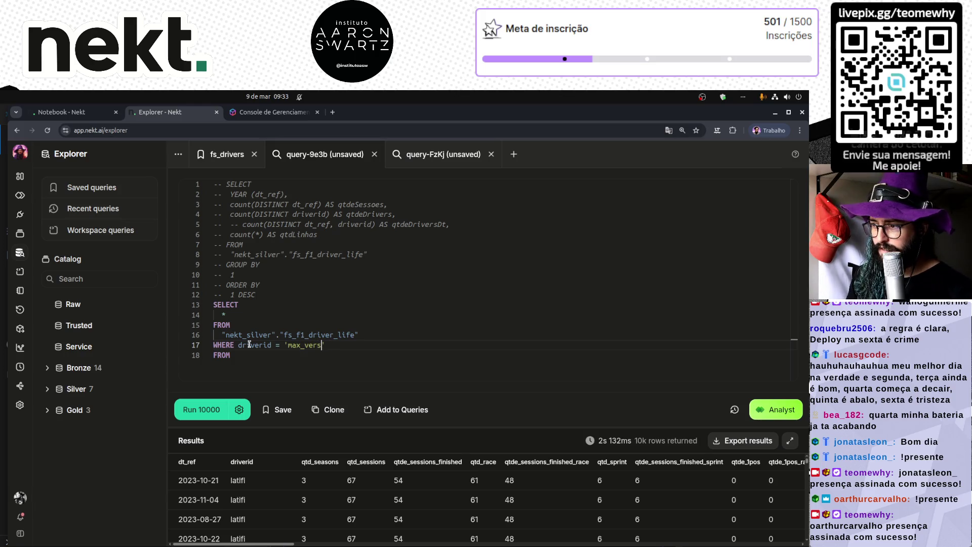
key("Left")
key("BackSpace")
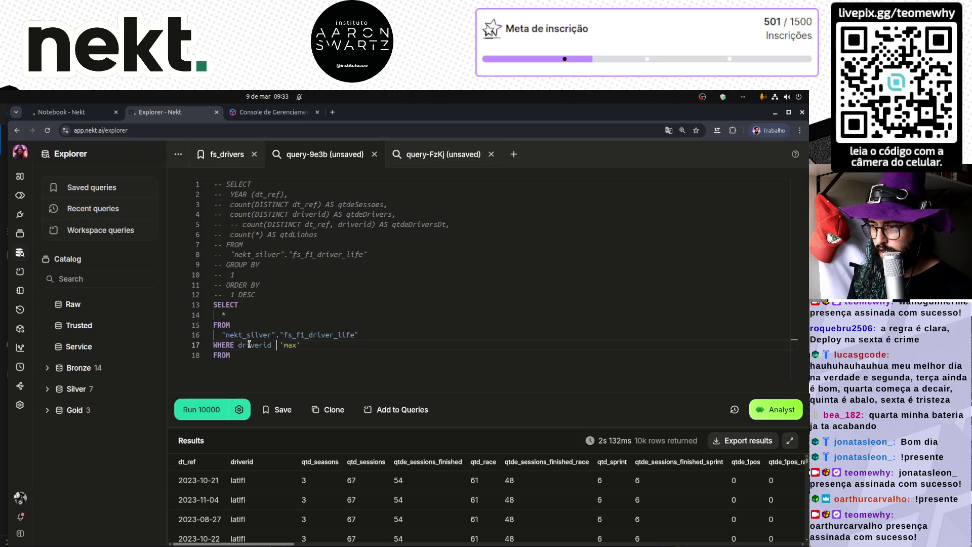
type("like")
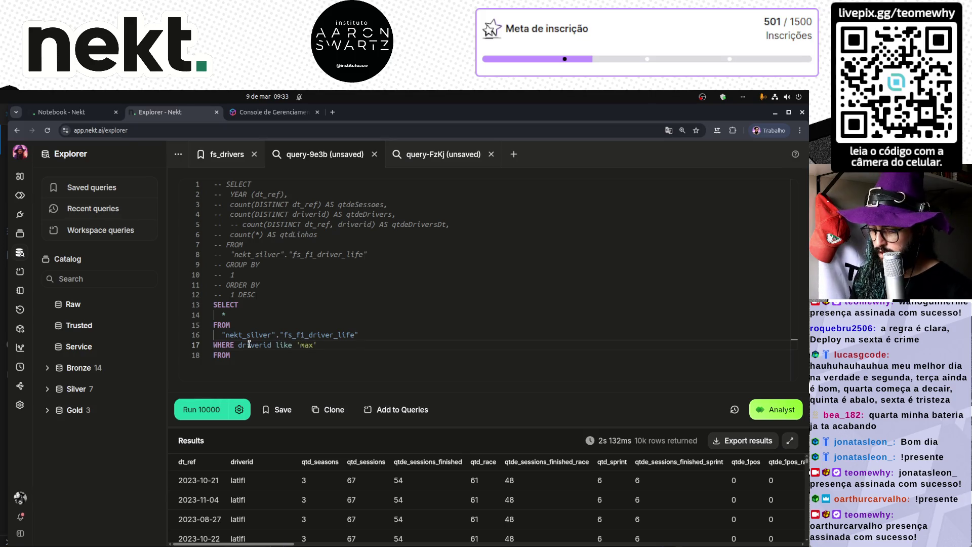
key("Right")
key("Right")
type("%")
key("Right")
key("Right")
key("Right")
type("%")
key("ctrl+Return")
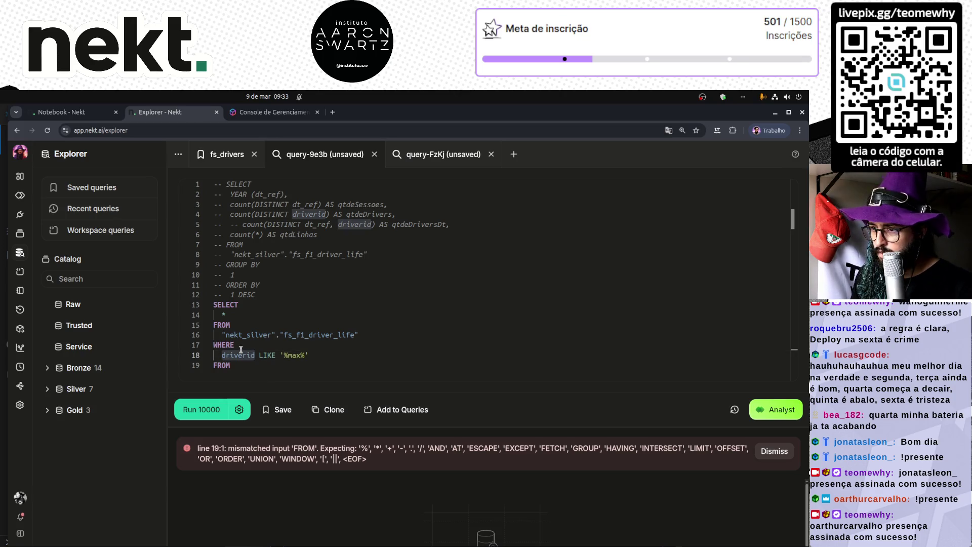
- Delete the commented-out lines 1–12 and the stray FROM line, then rerun
left_click_drag(267, 295, 164, 140)
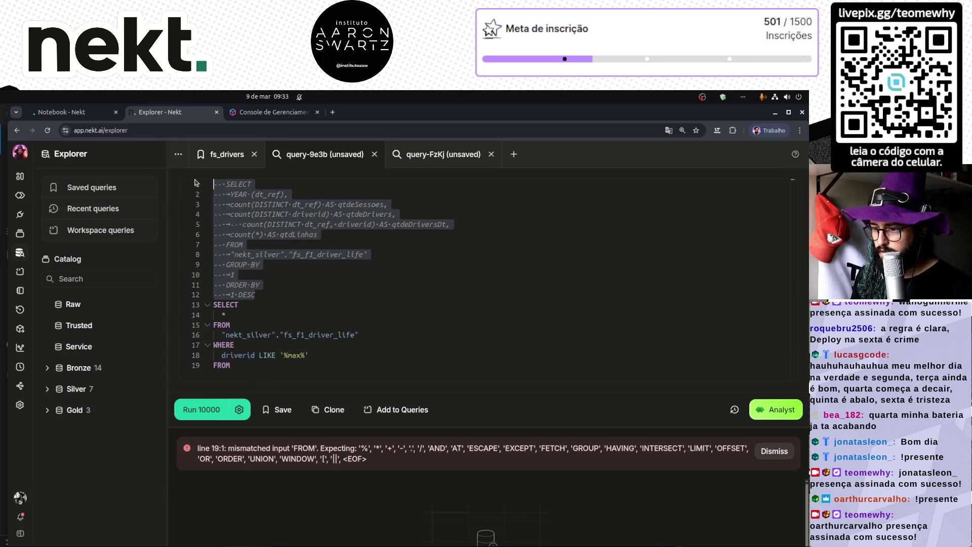
key("BackSpace")
key("ctrl+Return")
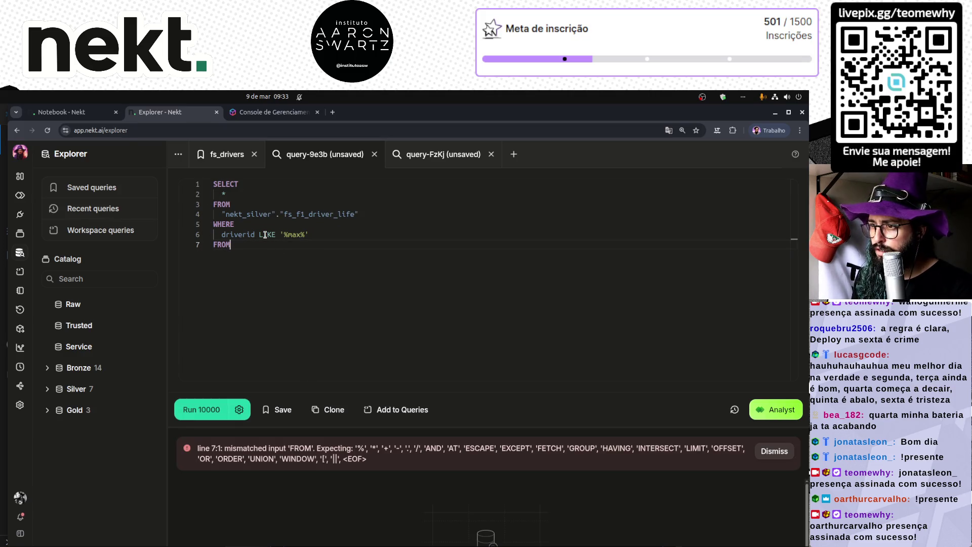
double_click(233, 233)
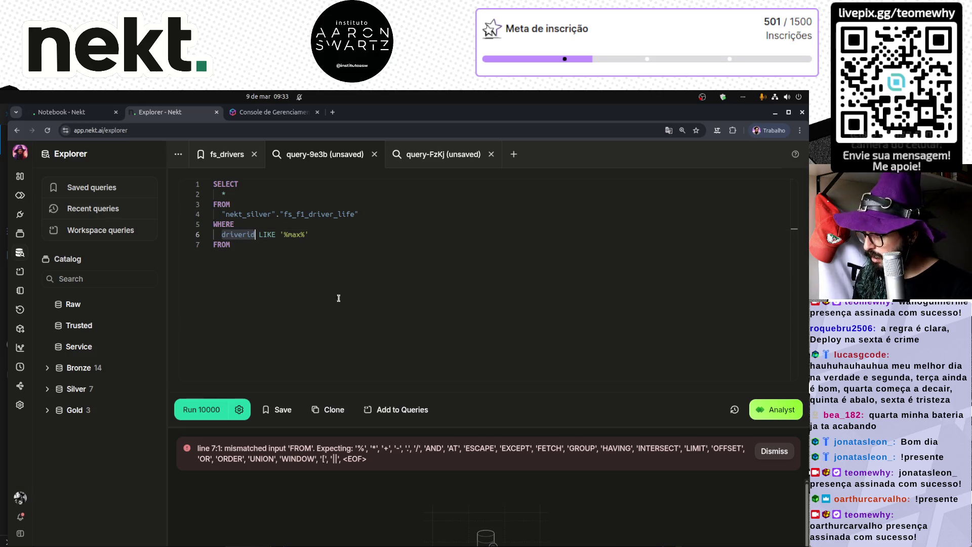
left_click(249, 248)
key("shift+Home")
key("BackSpace")
key("BackSpace")
key("ctrl+Return")
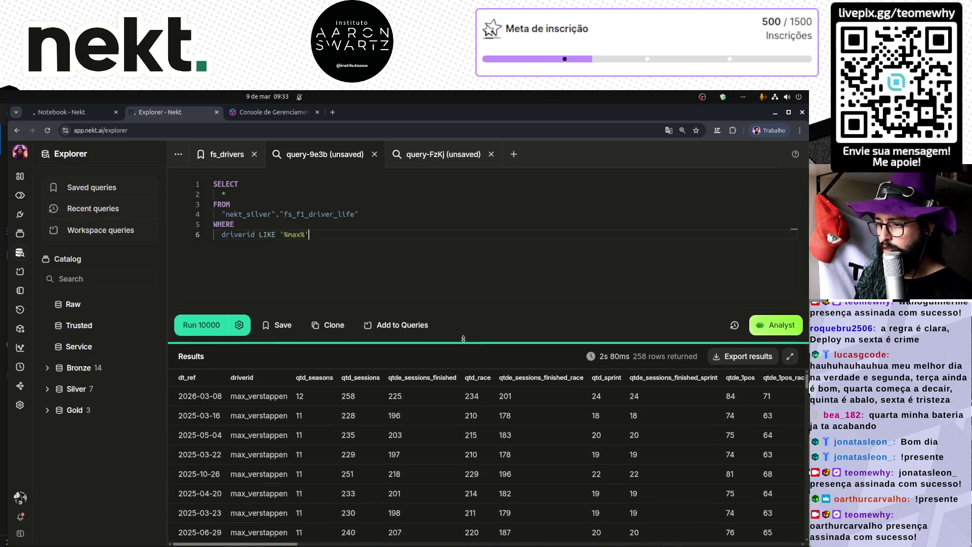
- Change the filter to driverid = 'max_verstappen', copied from the first result row
left_click(259, 395)
key("ctrl+c")
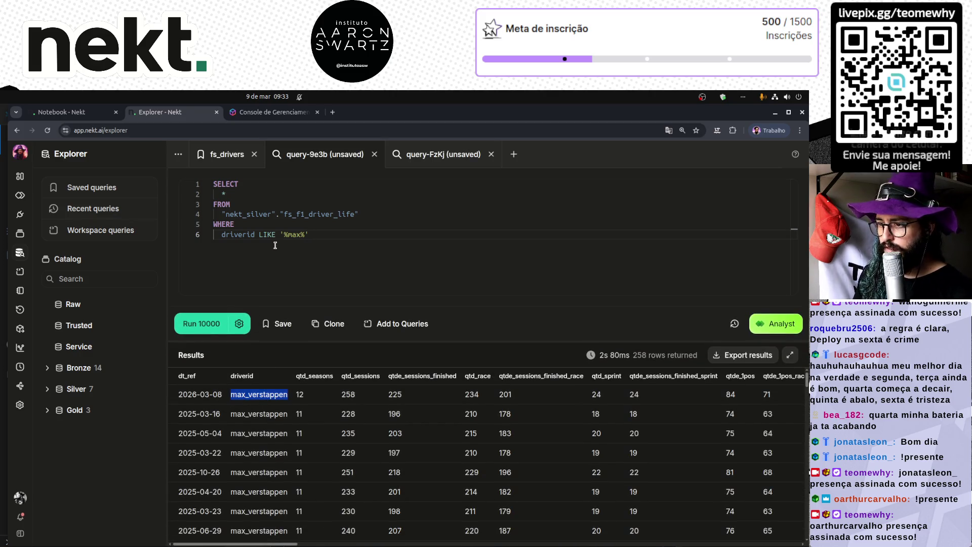
double_click(293, 234)
key("ctrl+v")
key("BackSpace")
key("ctrl+Right")
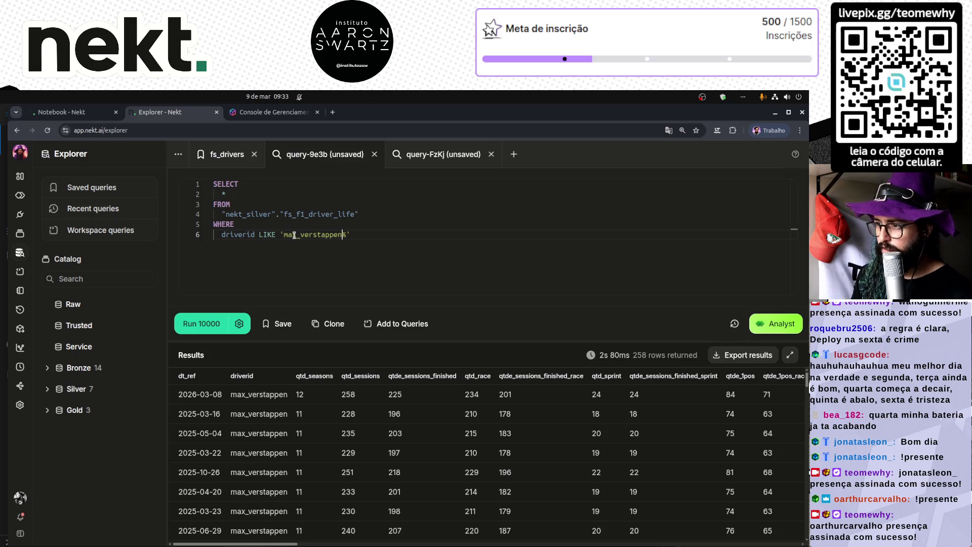
key("ctrl+shift+Left")
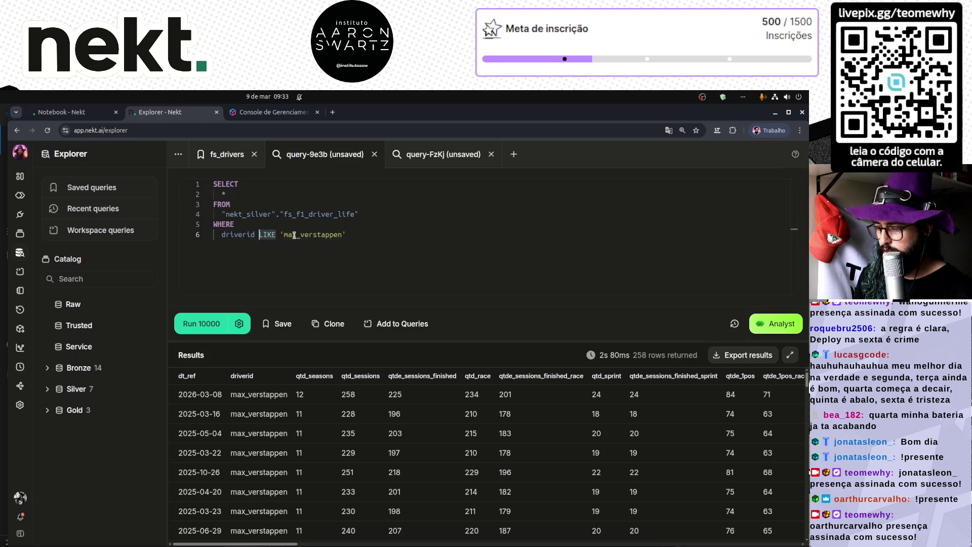
type("=")
- Run the exact filter, then add ORDER BY dt_ref DESC and run again
key("ctrl+Return")
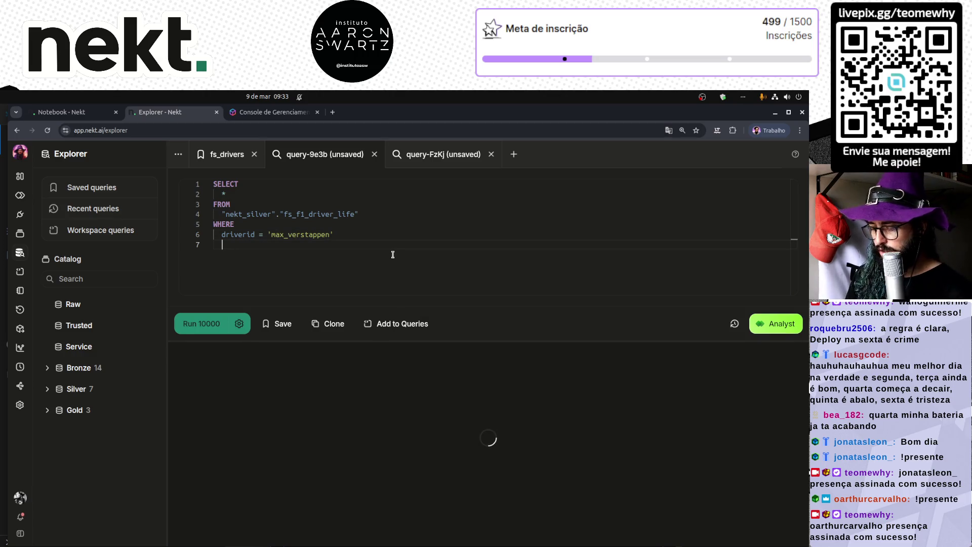
type("order by dt_")
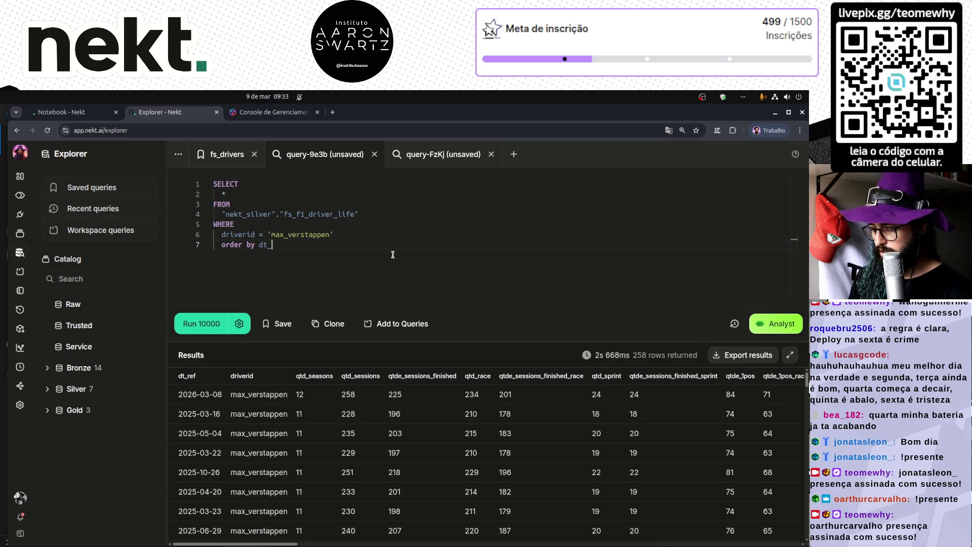
type("ref desc")
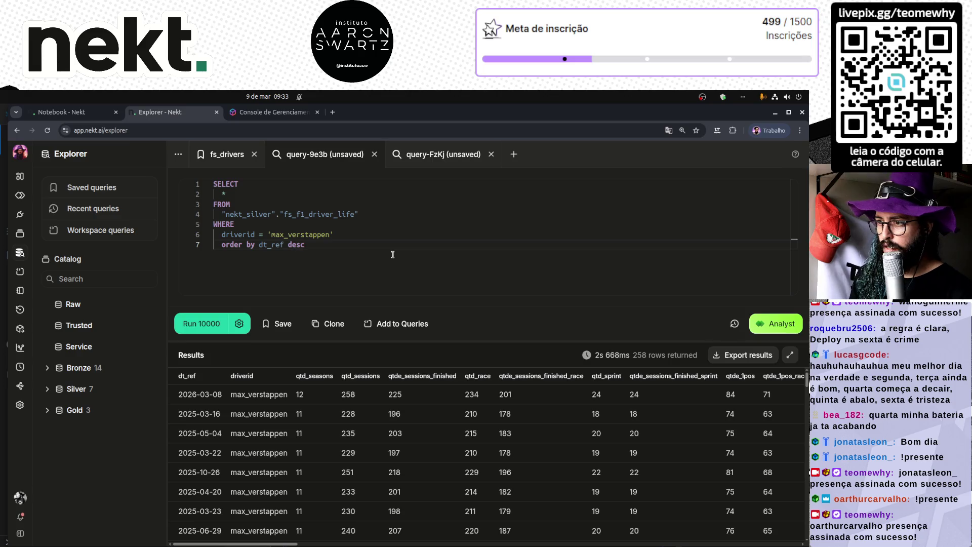
key("ctrl+Return")
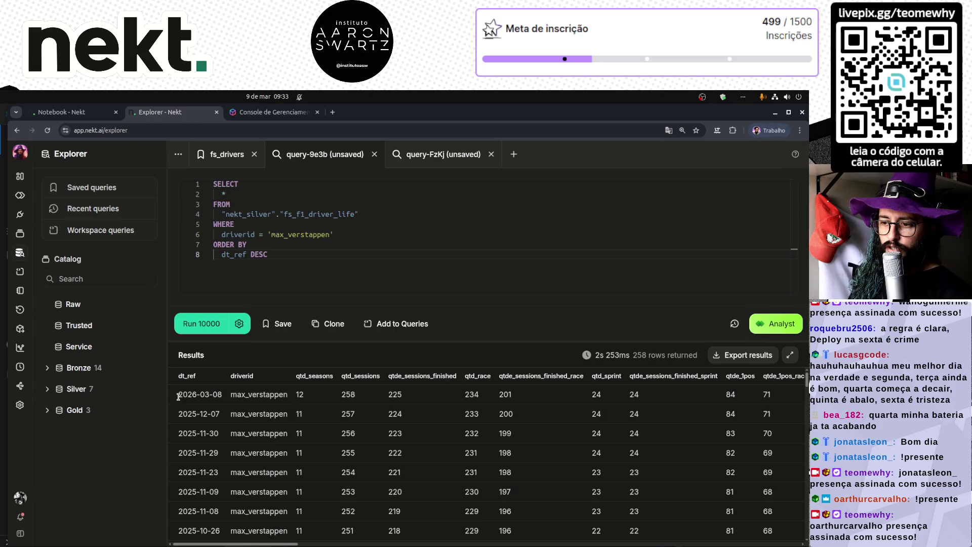
left_click_drag(178, 397, 218, 396)
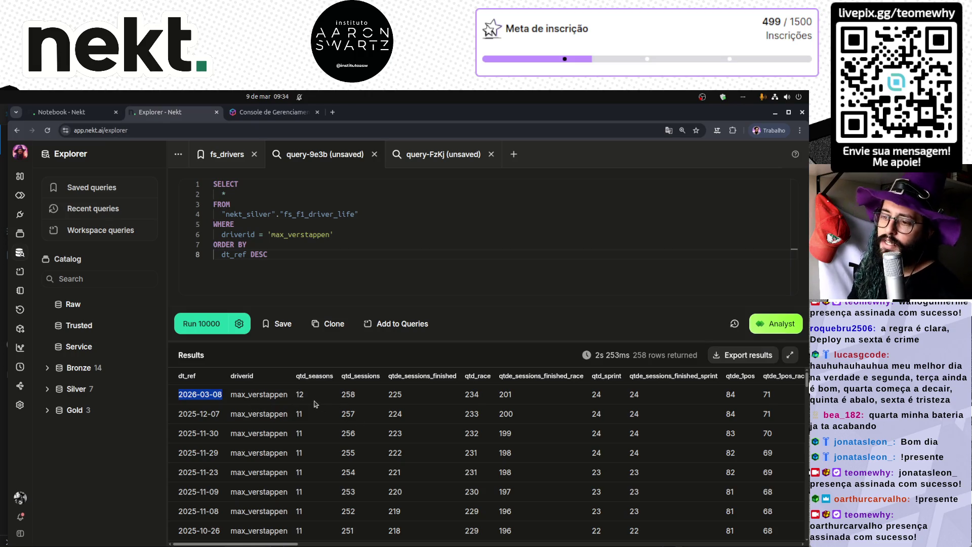
double_click(257, 396)
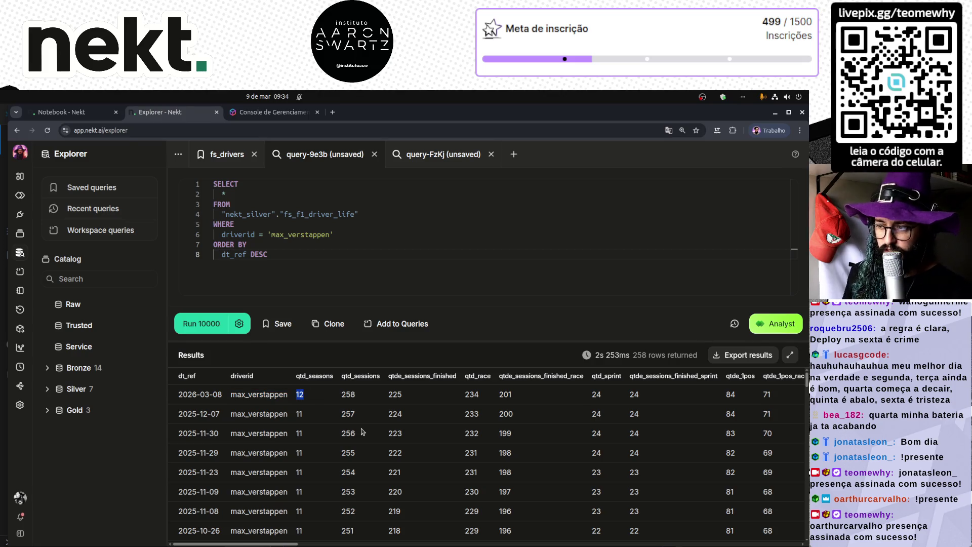
left_click(349, 393)
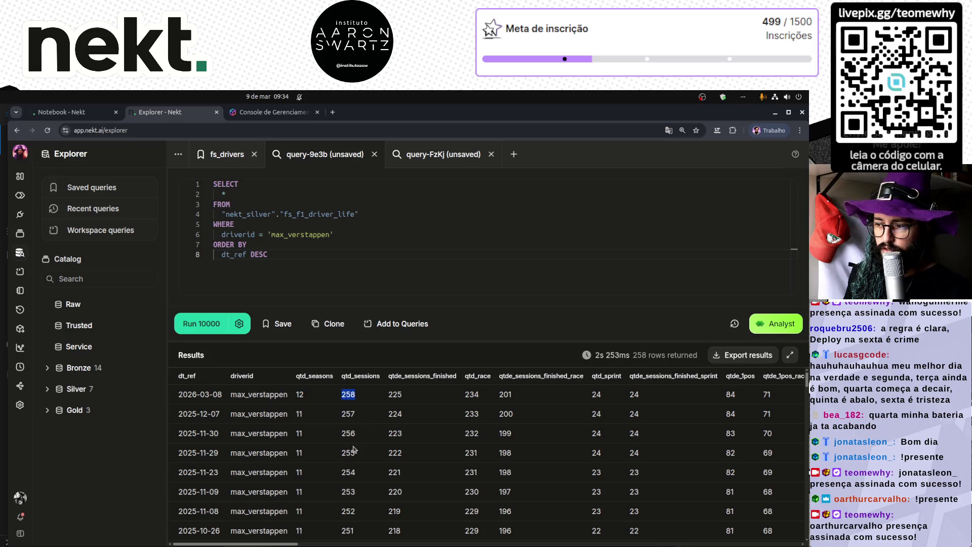
left_click(396, 394)
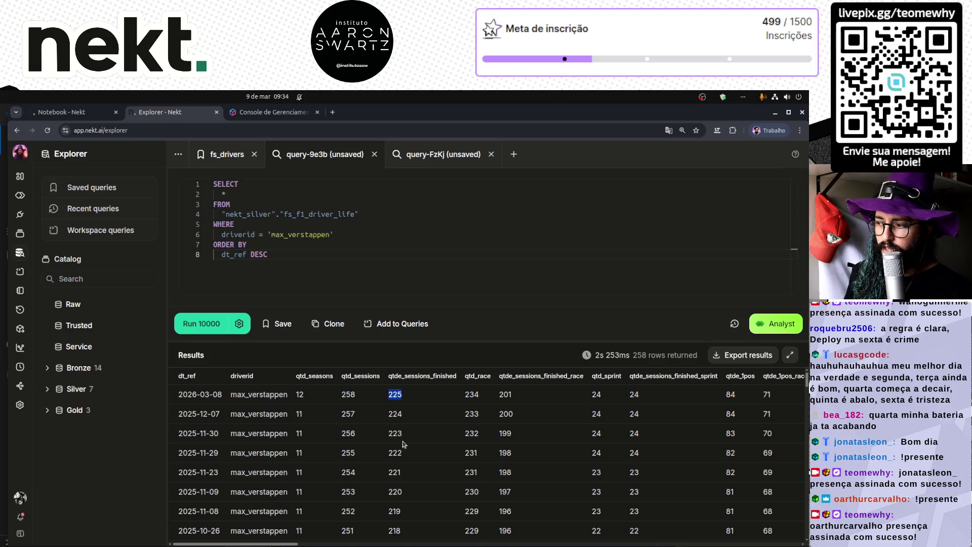
left_click(471, 394)
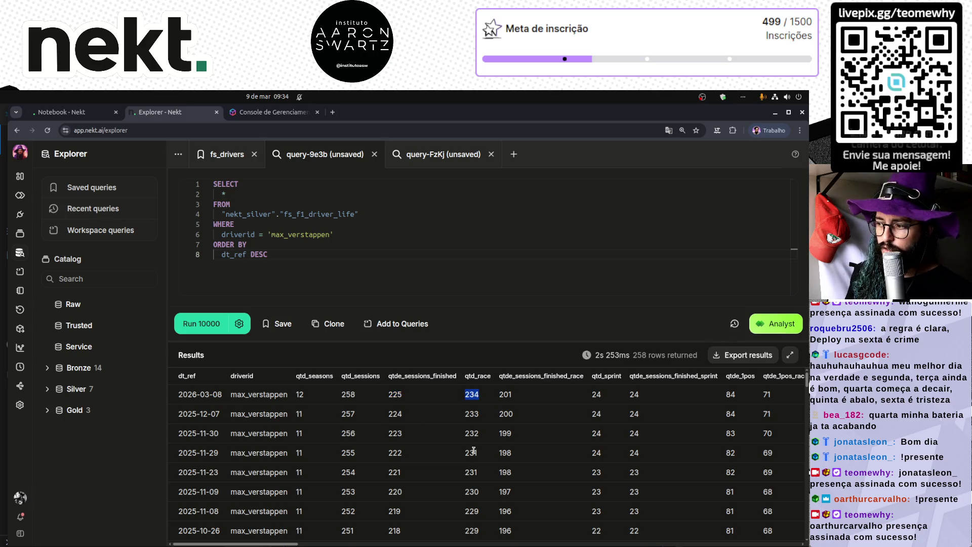
left_click(499, 408)
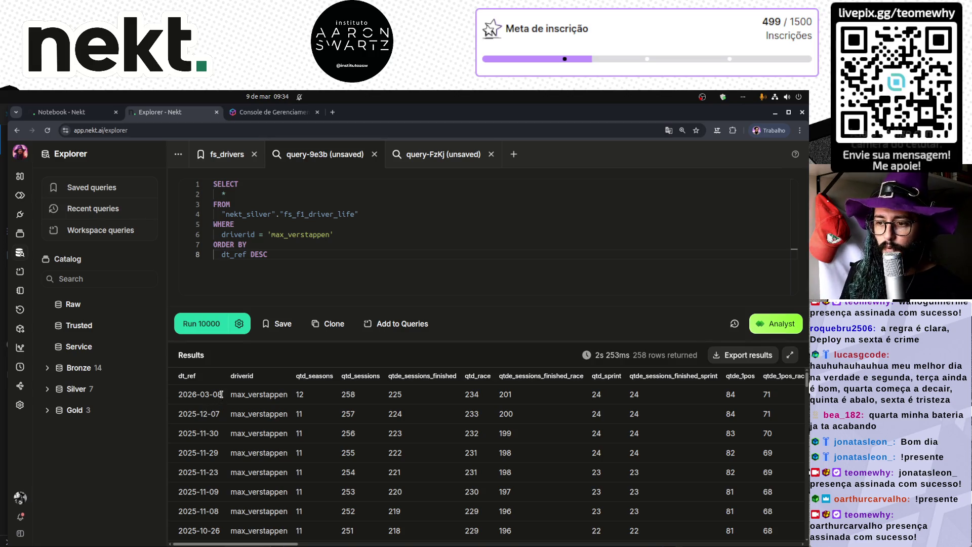
left_click_drag(223, 395, 171, 401)
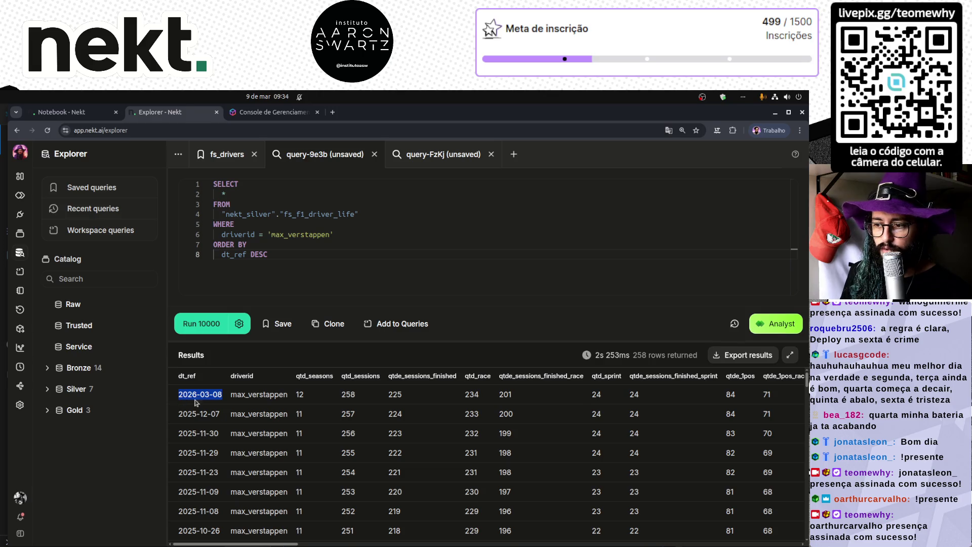
left_click(301, 394)
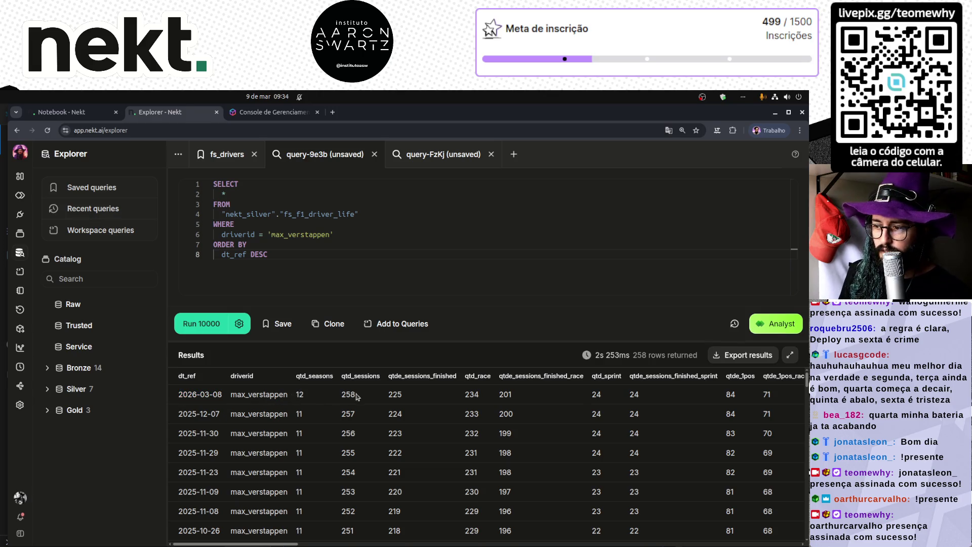
scroll(545, 401, "right", 3)
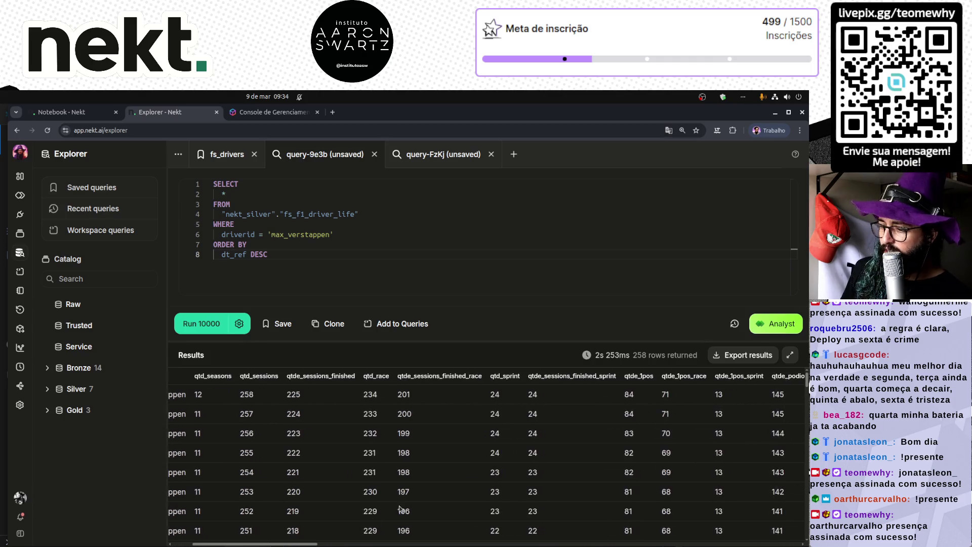
mouse_move(274, 544)
left_mouse_down()
mouse_move(756, 545)
mouse_move(202, 543)
mouse_move(201, 531)
left_mouse_up()
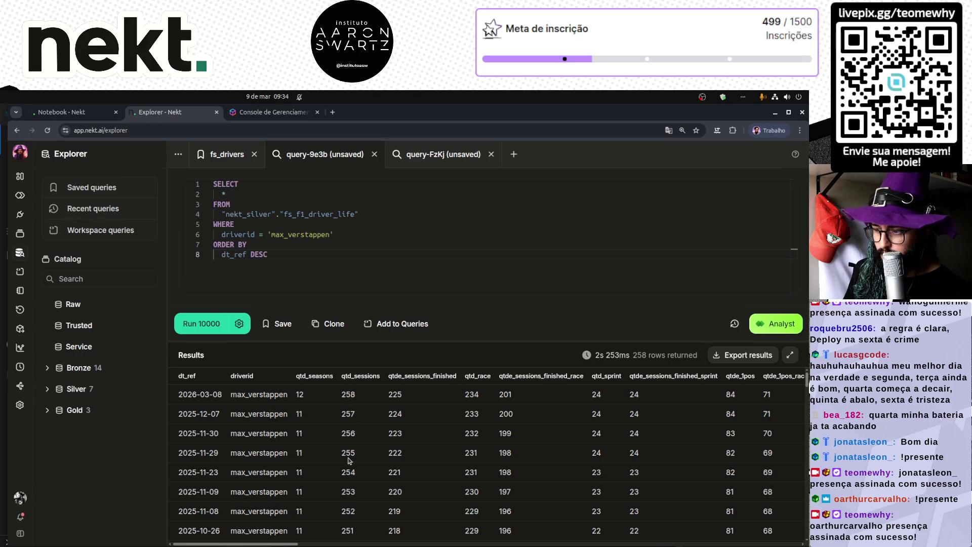
scroll(349, 491, "down", 1)
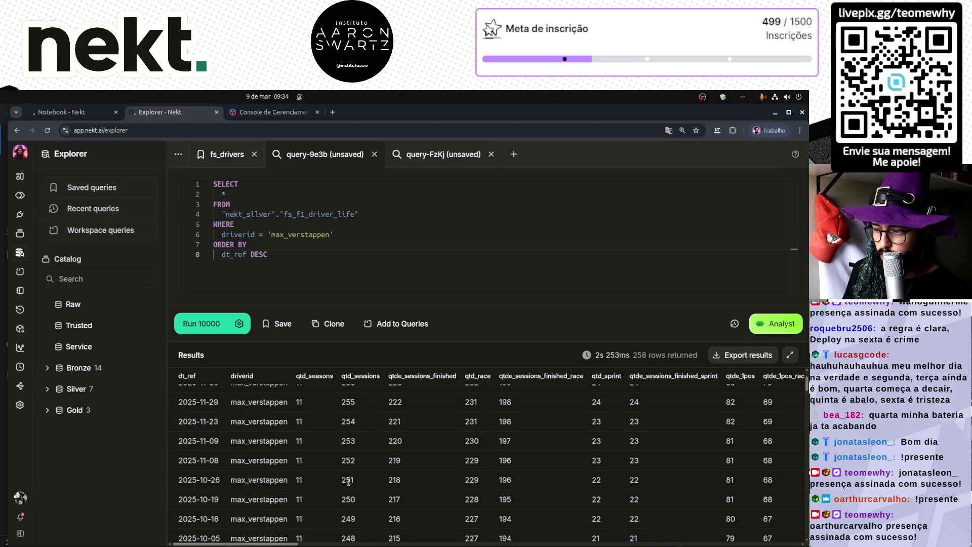
scroll(348, 482, "down", 1)
scroll(351, 499, "down", 1)
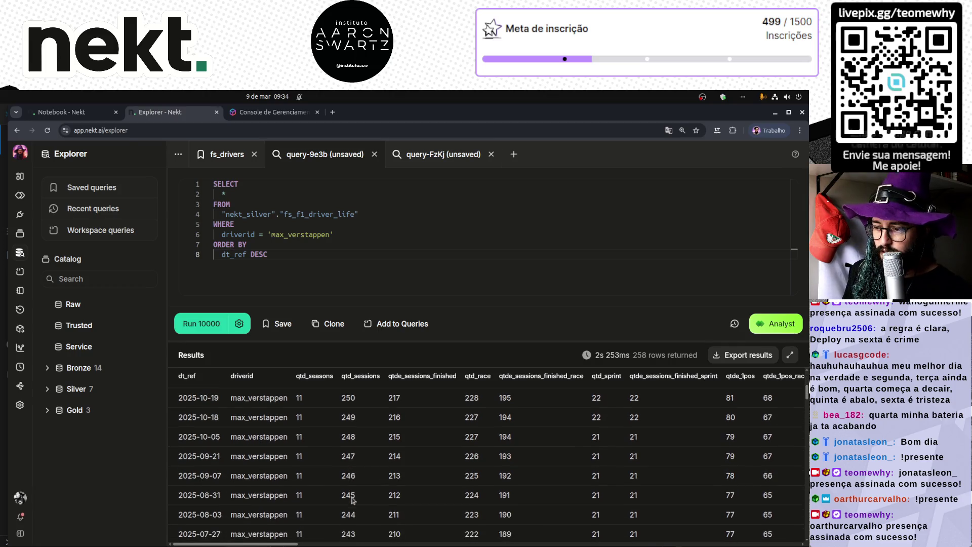
scroll(349, 496, "down", 1)
scroll(349, 503, "down", 2)
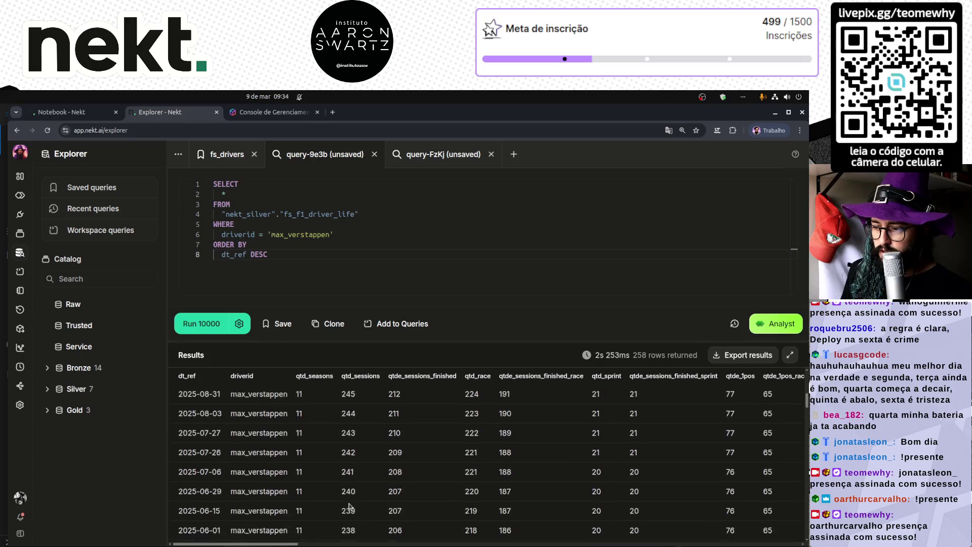
scroll(350, 478, "down", 3)
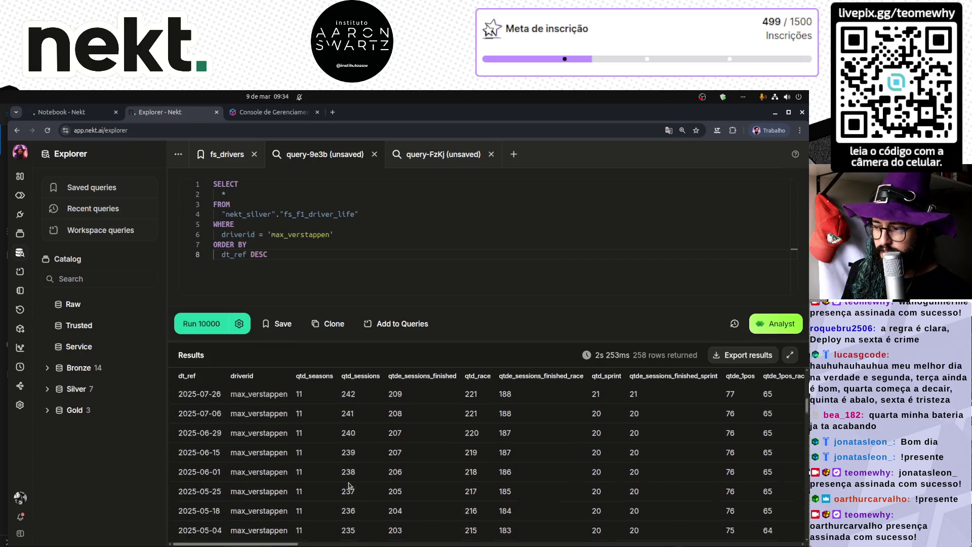
scroll(704, 407, "right", 3)
scroll(556, 405, "right", 3)
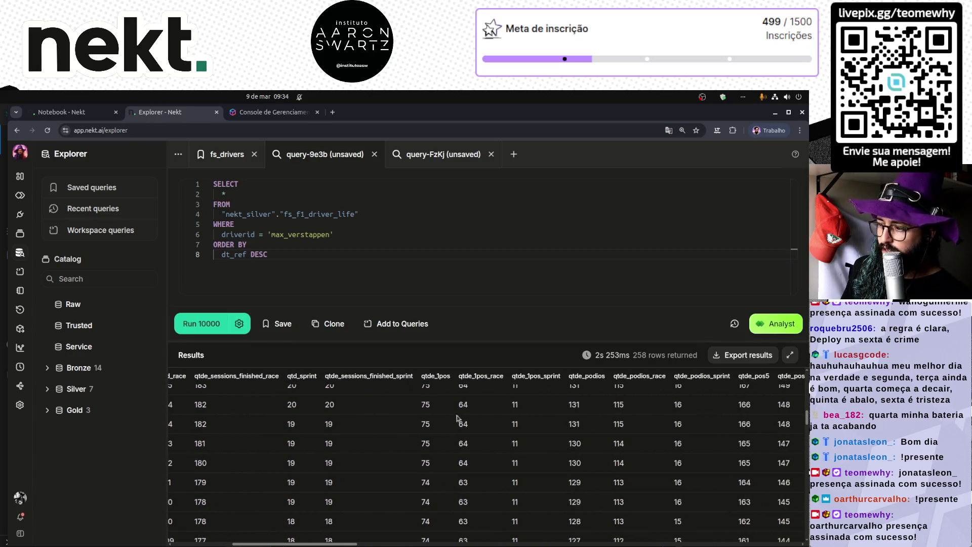
scroll(422, 506, "down", 1)
scroll(421, 507, "down", 2)
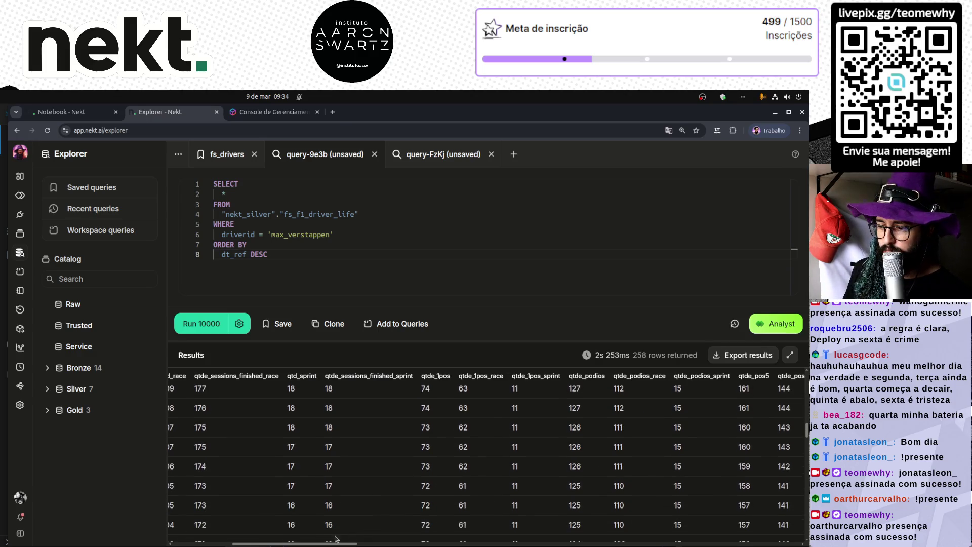
scroll(204, 537, "left", 10)
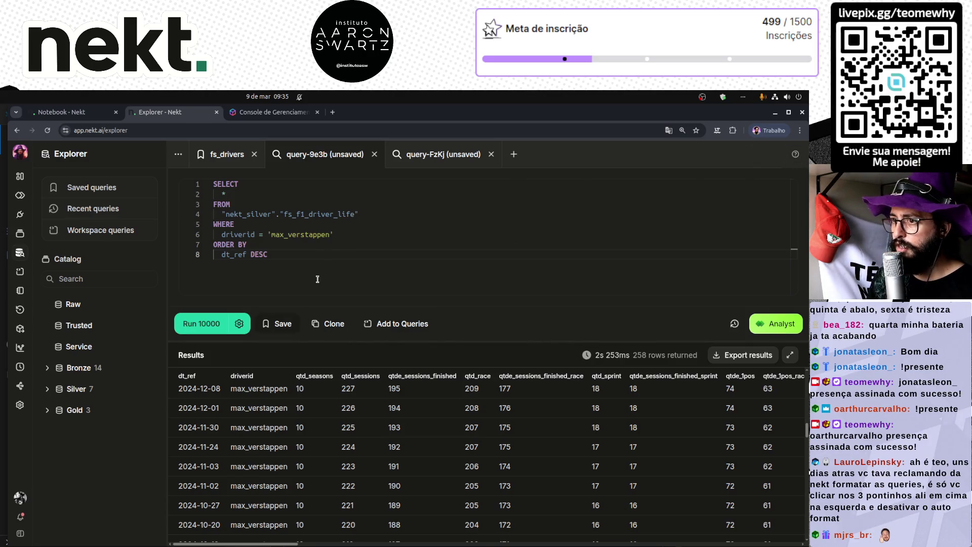
- Turn off automatic query formatting in the user preferences
left_click(178, 154)
left_click(276, 193)
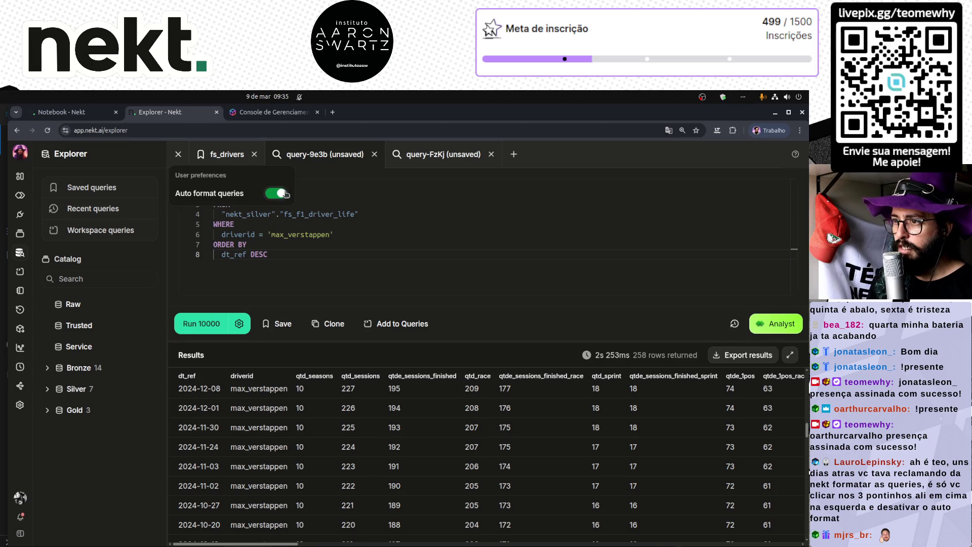
left_click(452, 245)
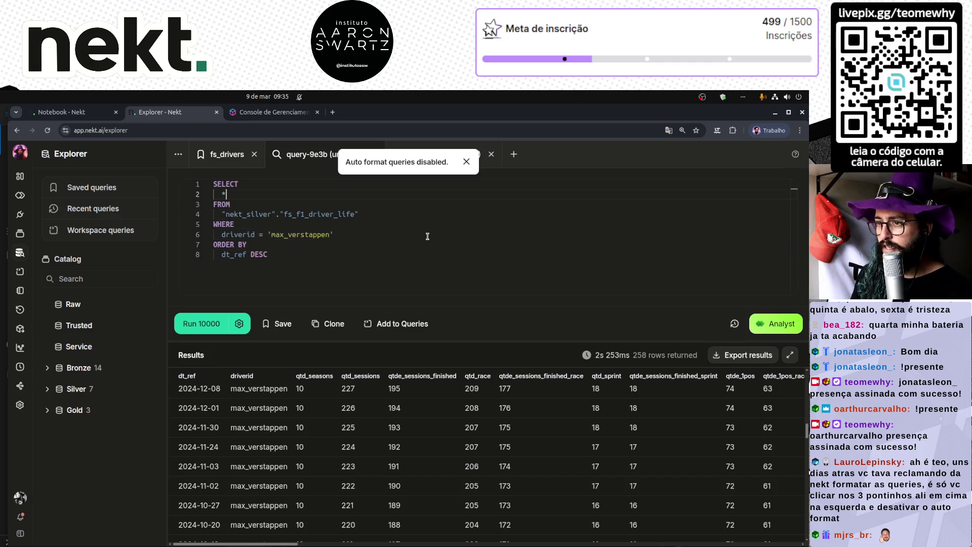
- Join the SELECT, FROM, WHERE and ORDER BY lines, rerun, and switch to the GitHub issue
key("Delete")
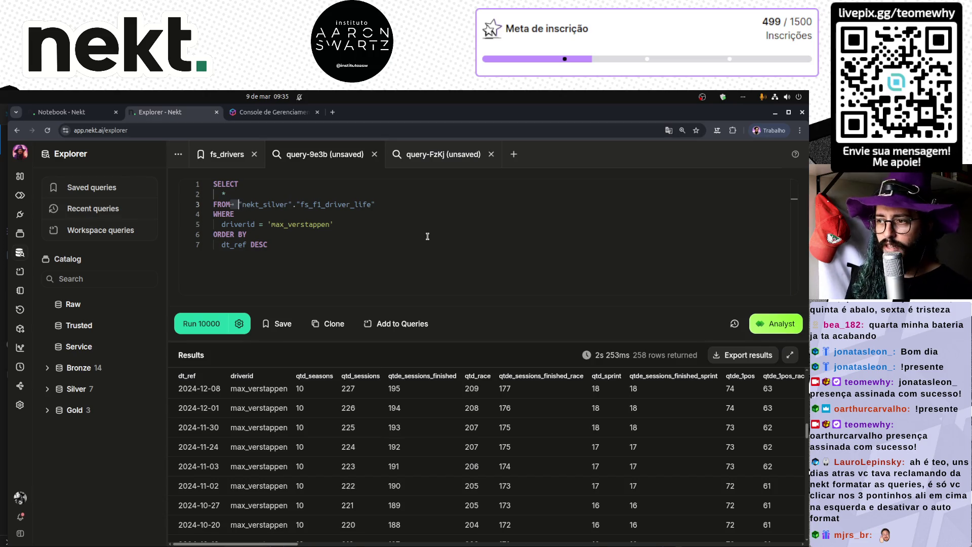
key("Down")
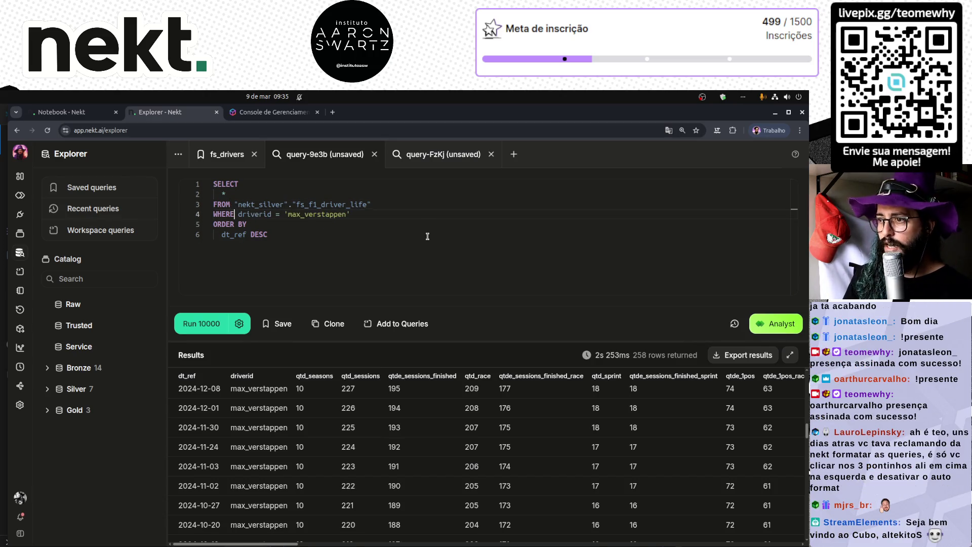
key("Delete")
key("ctrl+shift+Right")
key("Left")
key("Delete")
key("Down")
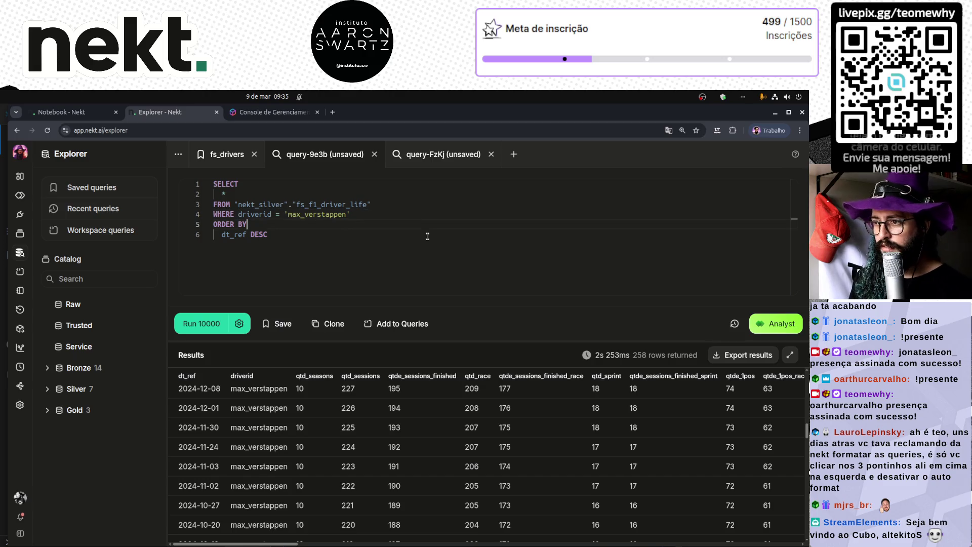
key("End")
key("Delete")
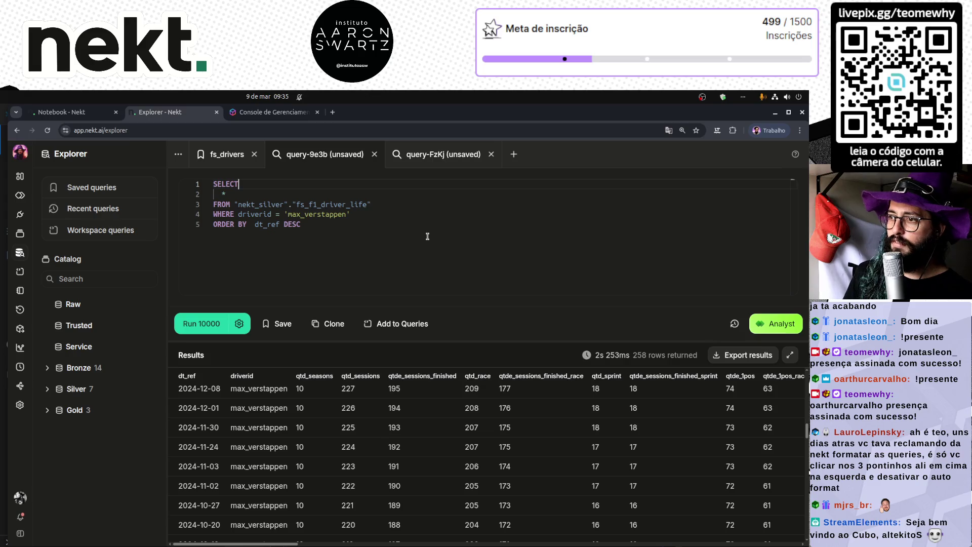
key("Delete")
key("Delete")
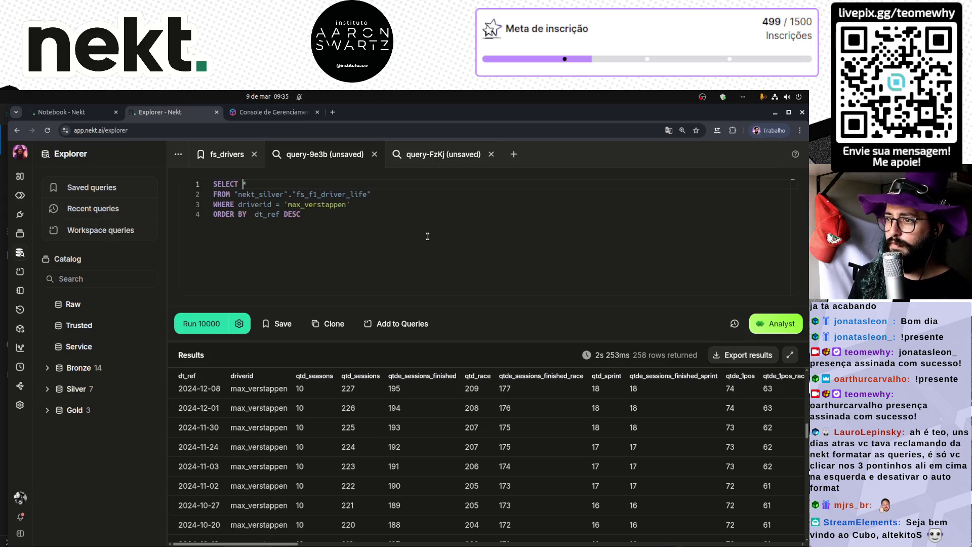
key("ctrl+End")
key("ctrl+Return")
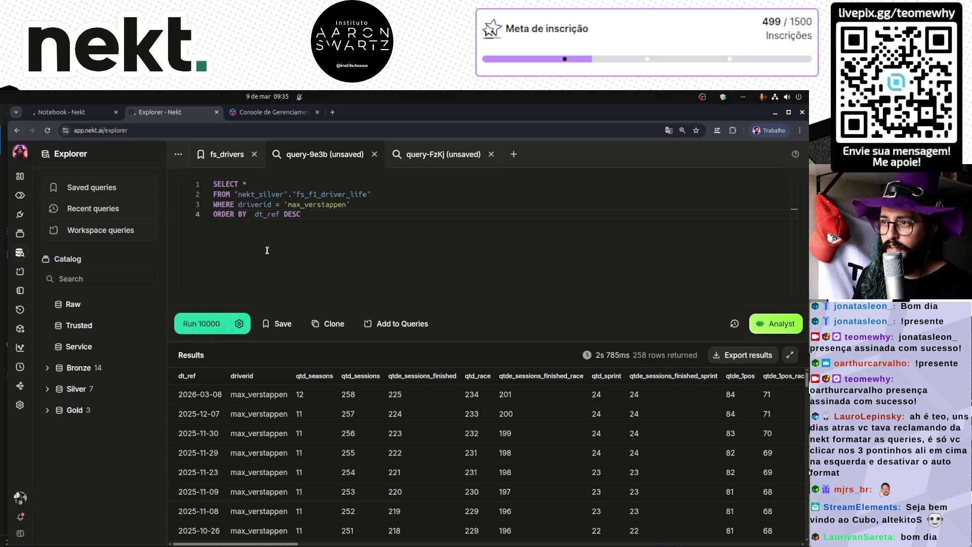
key("alt+Tab")
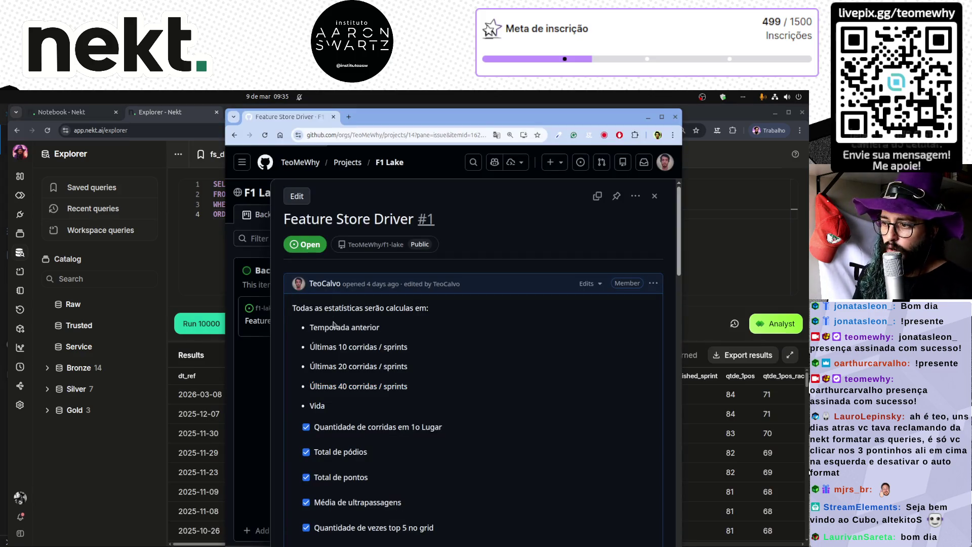
- Highlight 'Temporada anterior' in the issue, close GitHub, and return to the notebook run logs
left_click_drag(310, 327, 380, 333)
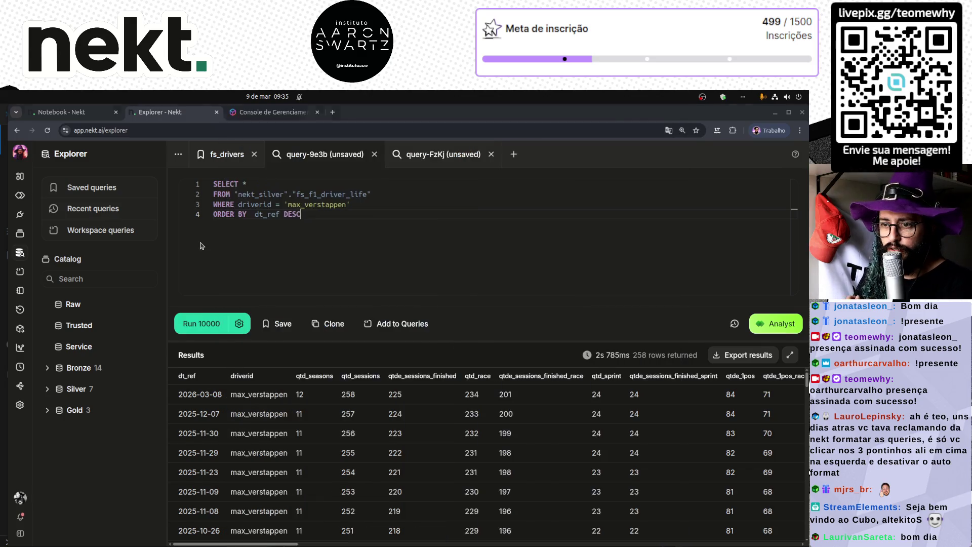
left_click(202, 246)
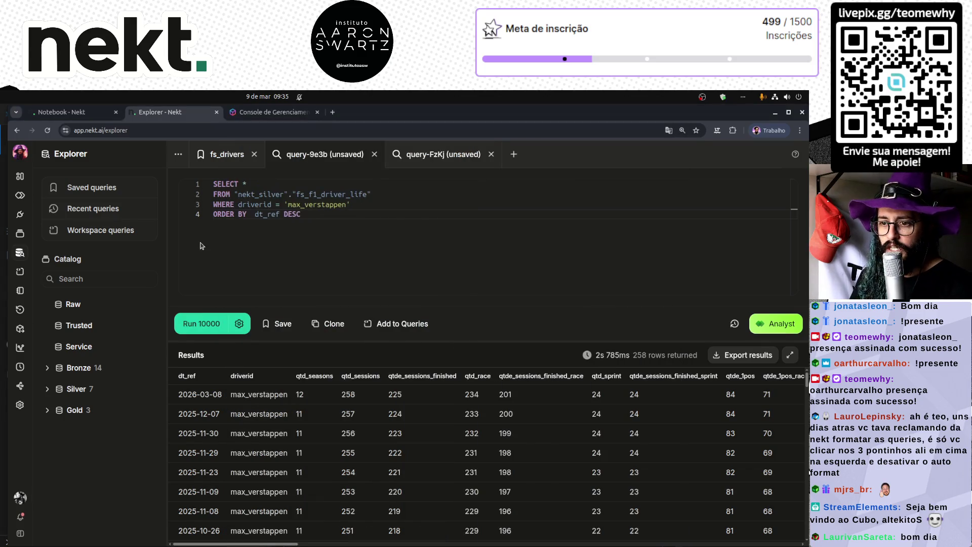
left_click(63, 113)
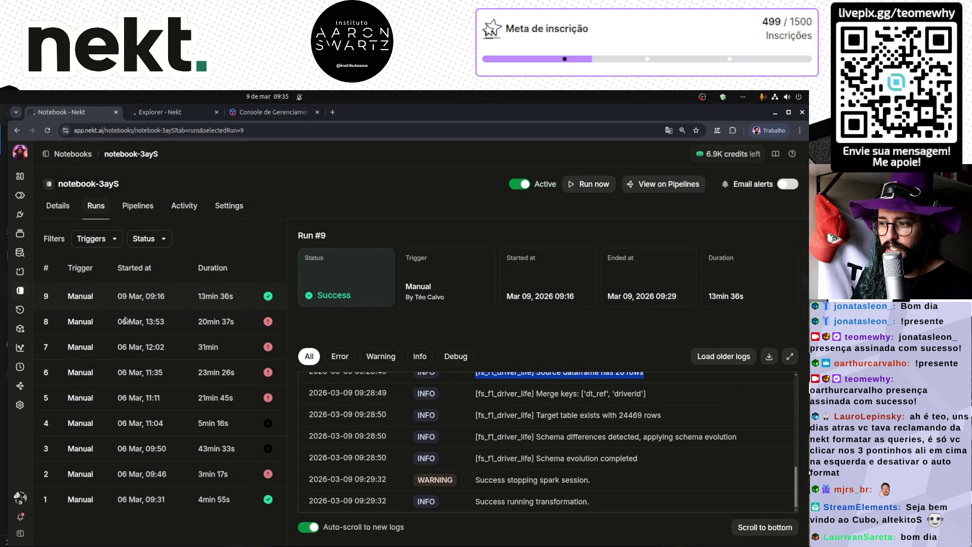
- Copy the notebook's feature-store SQL from WITH through ORDER BY driverid and return to Explorer
left_click(57, 207)
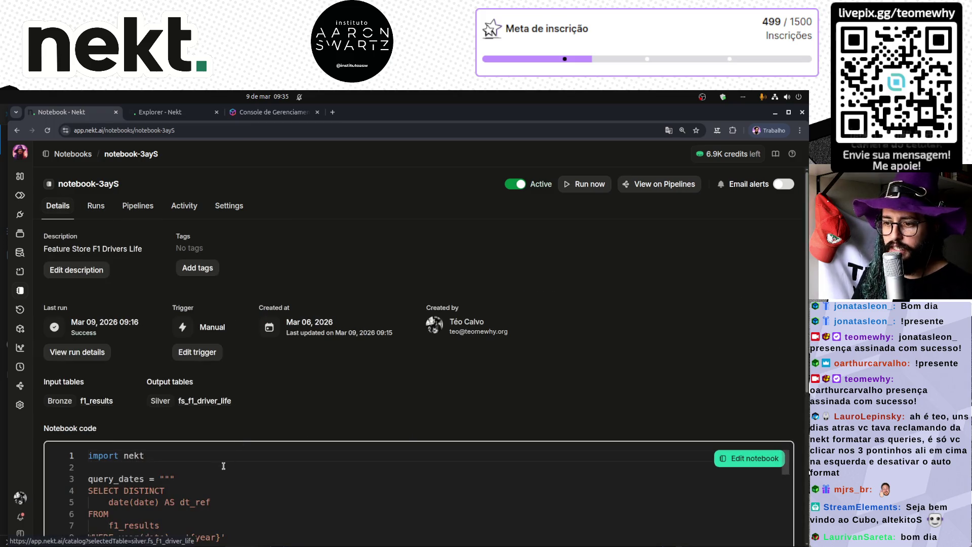
scroll(728, 465, "down", 2)
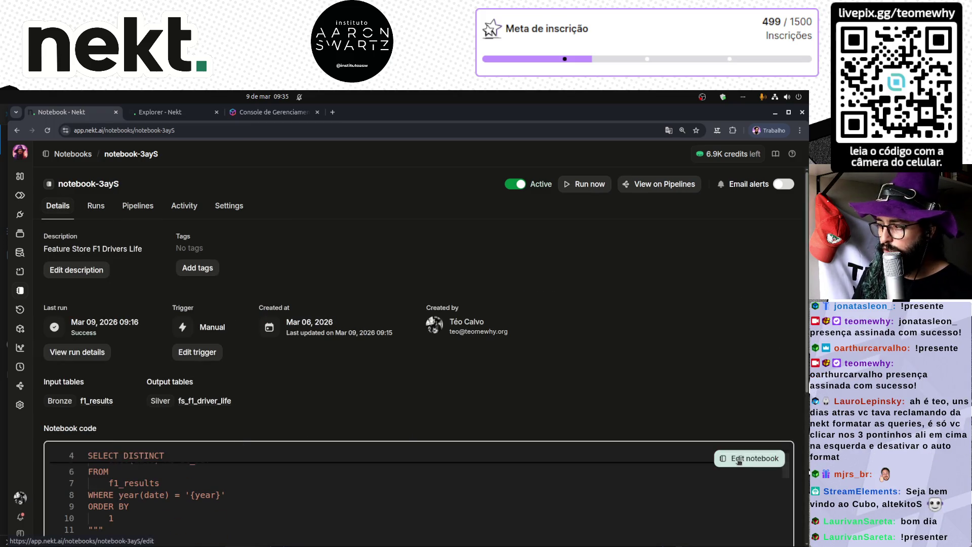
left_click(739, 459)
scroll(101, 295, "down", 3)
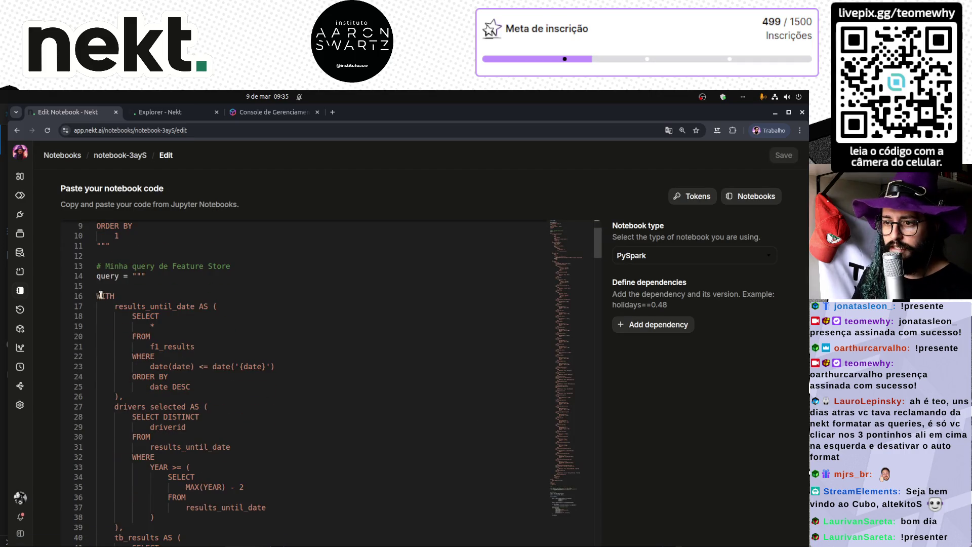
scroll(100, 295, "down", 10)
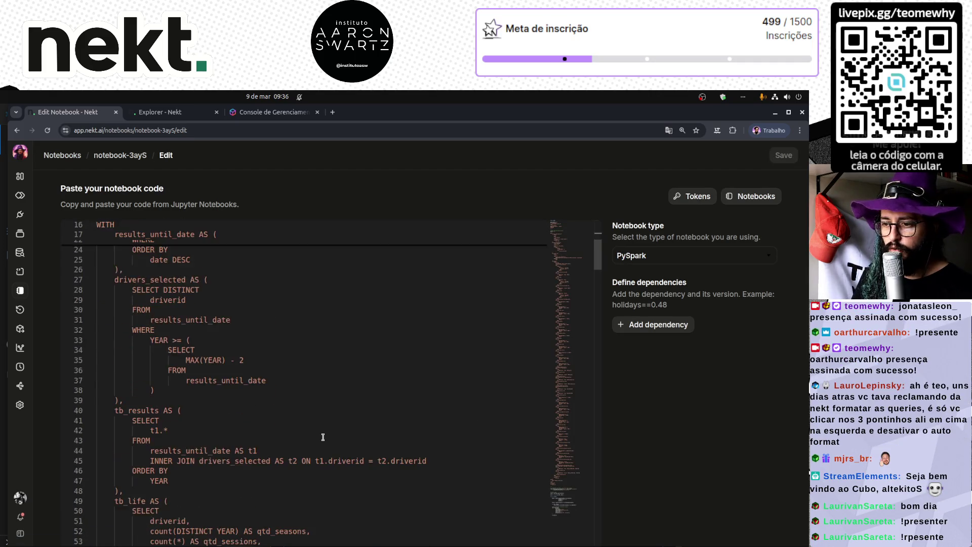
left_click(570, 489)
left_click(134, 368, "shift")
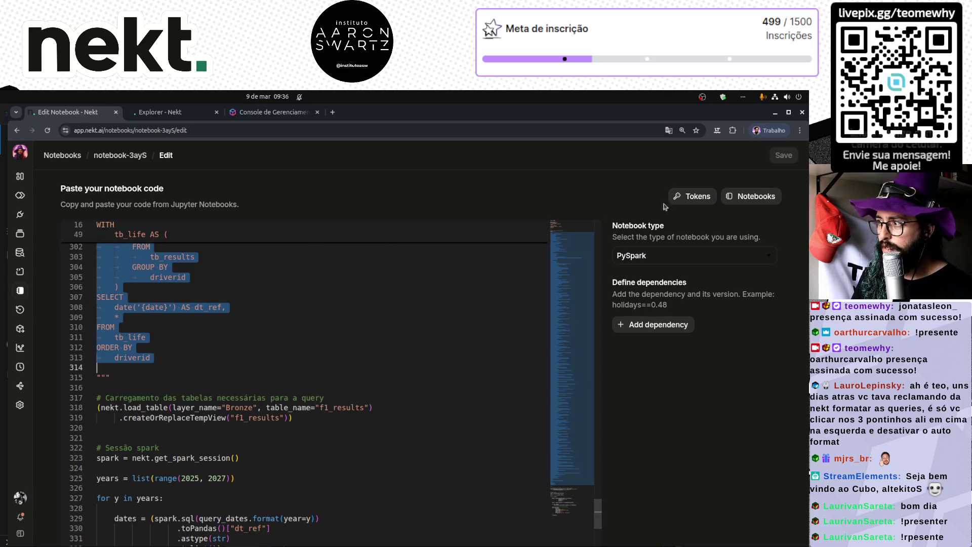
left_click(135, 156)
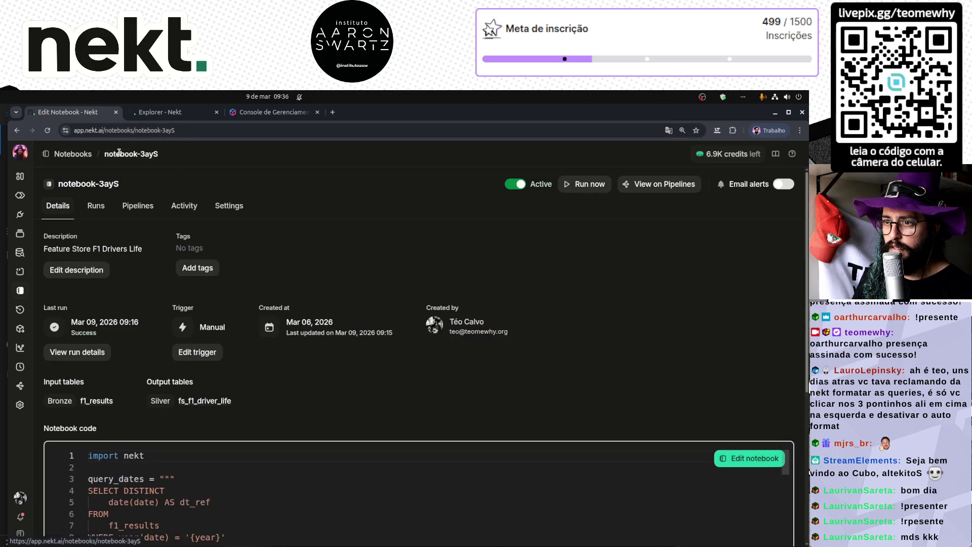
left_click(190, 115)
- Paste the full feature store query over the old driver query and enlarge the editing area
key("ctrl+v")
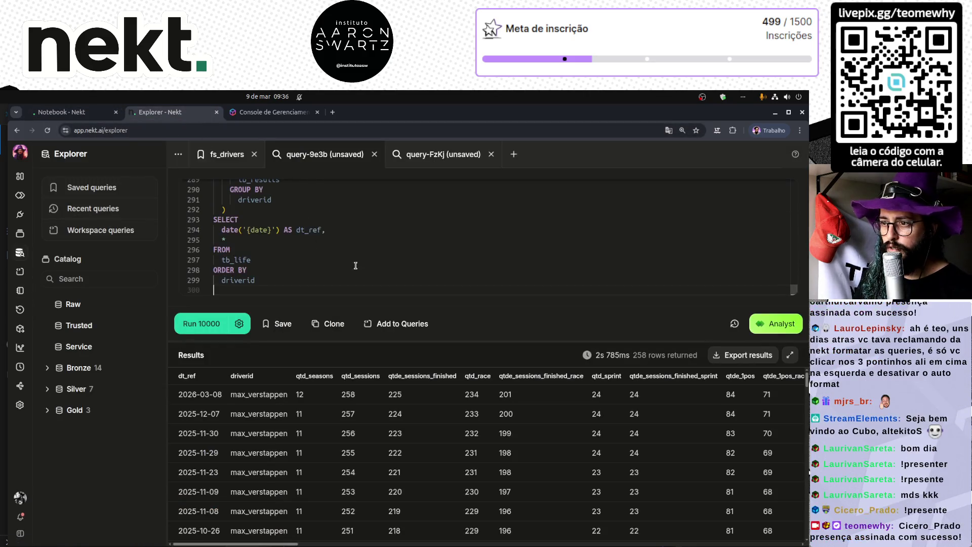
left_click_drag(538, 342, 519, 544)
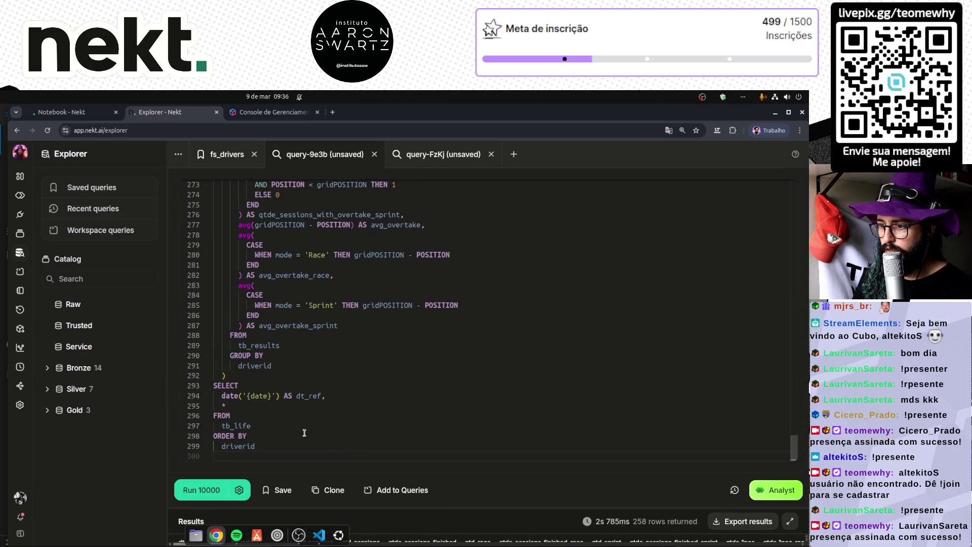
left_click(243, 386)
left_click(333, 407)
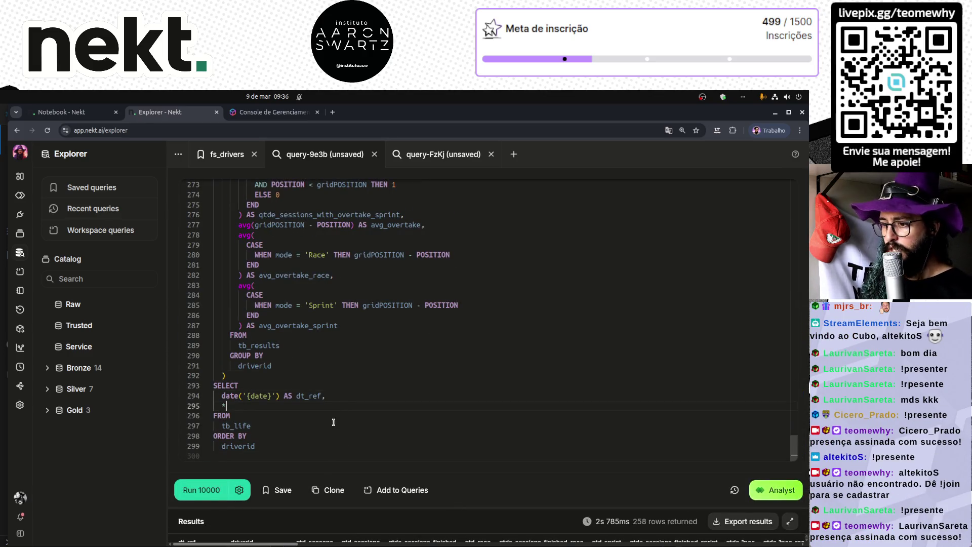
- Compact the final SELECT's closing clauses into one-line FROM tb_life and ORDER BY driverid
key("Down")
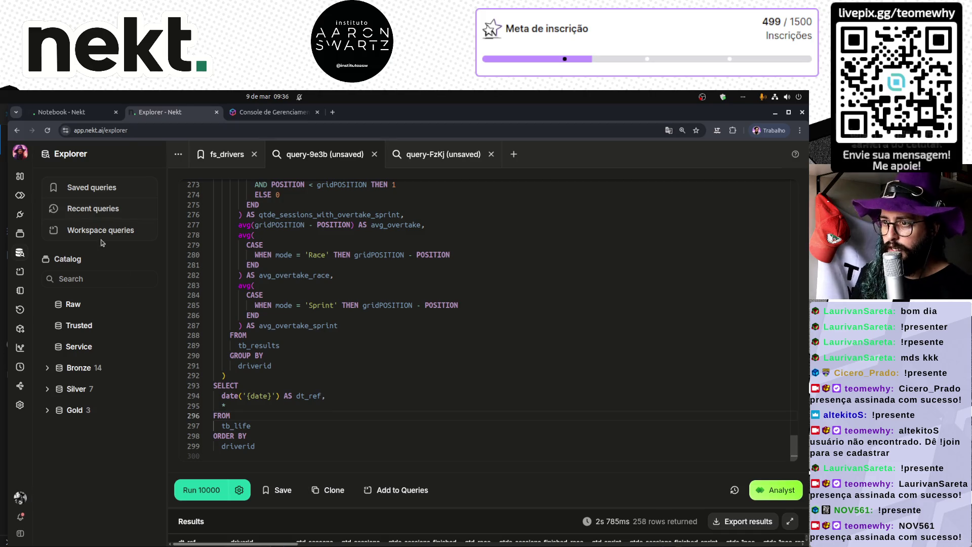
left_click(267, 415)
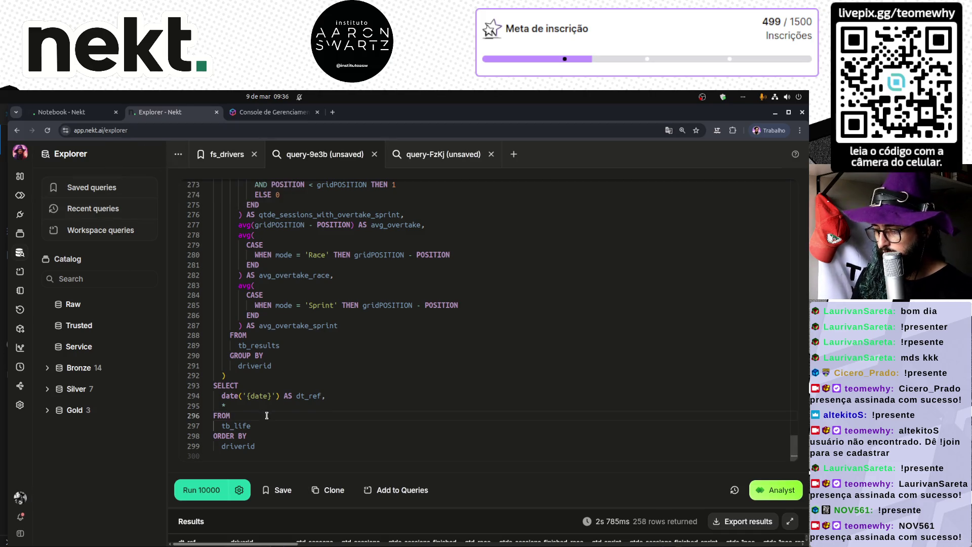
key("Delete")
key("Delete")
key("Down")
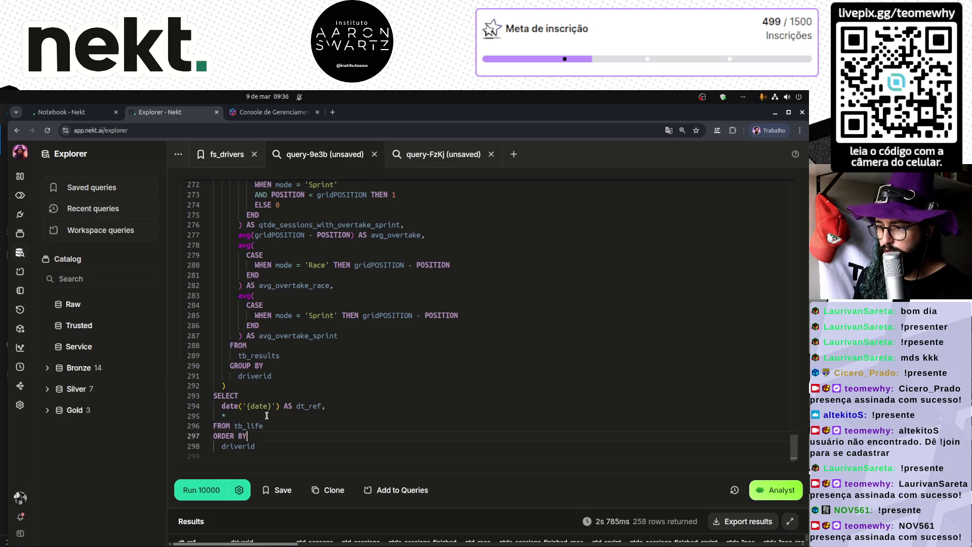
key("Delete")
key("Delete")
key("Delete")
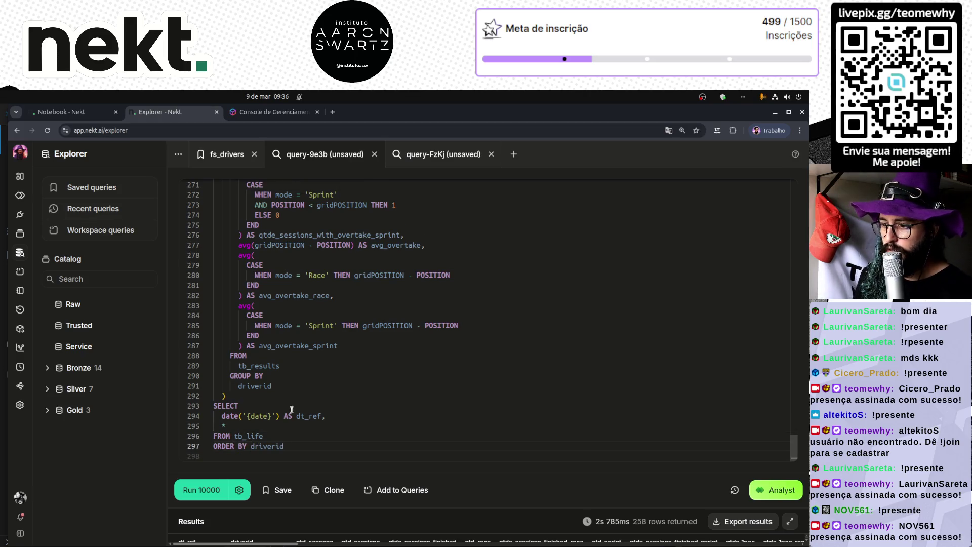
scroll(506, 427, "up", 3)
left_click_drag(793, 434, 793, 184)
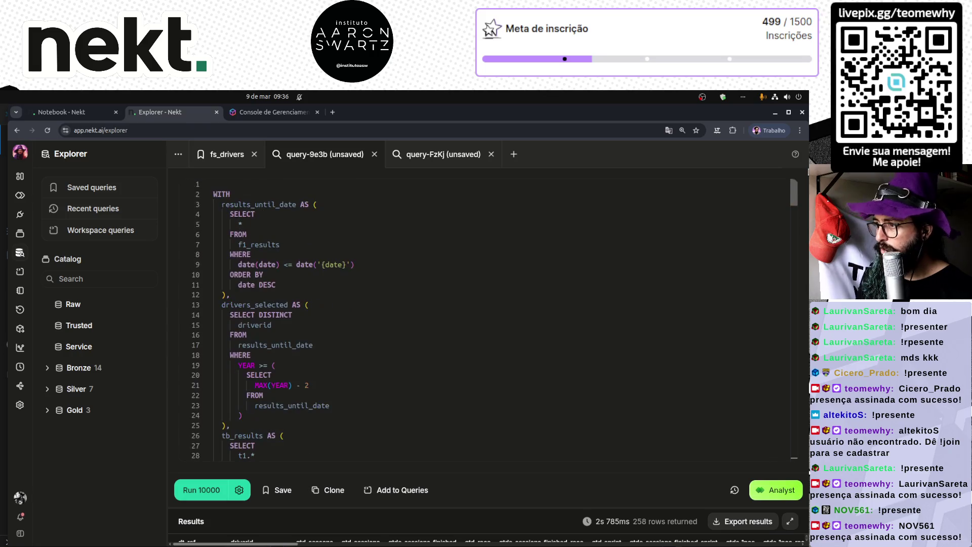
left_click(383, 204)
- Compact results_until_date so SELECT *, FROM f1_results, WHERE and ORDER BY date DESC each fit one line
key("Down")
key("End")
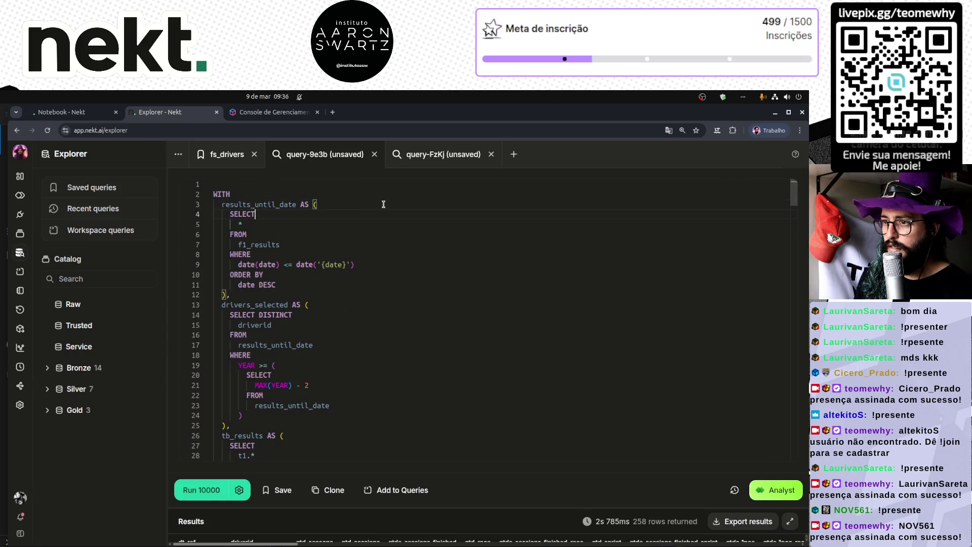
key("Delete")
key("Delete")
key("Delete")
key("Down")
key("End")
key("Delete")
key("Delete")
key("Delete")
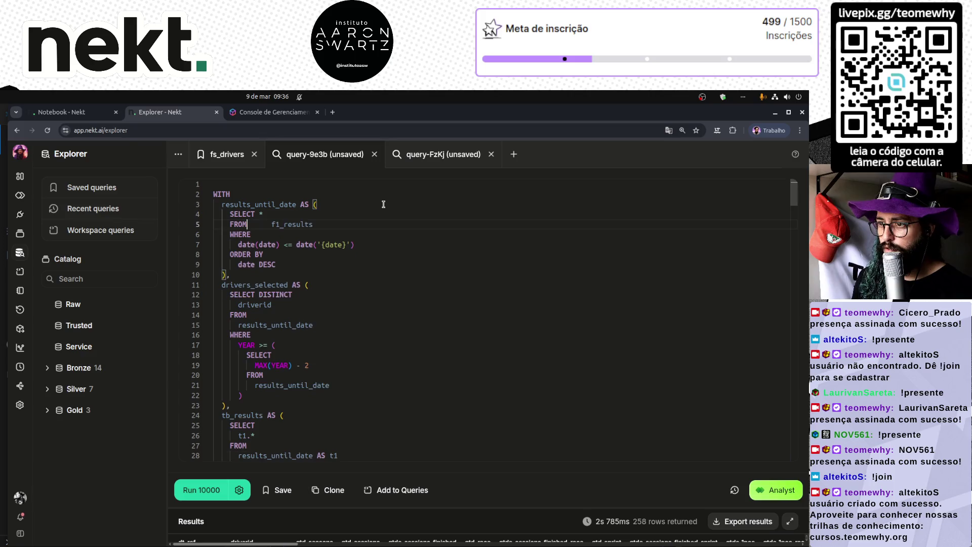
key("Down")
key("End")
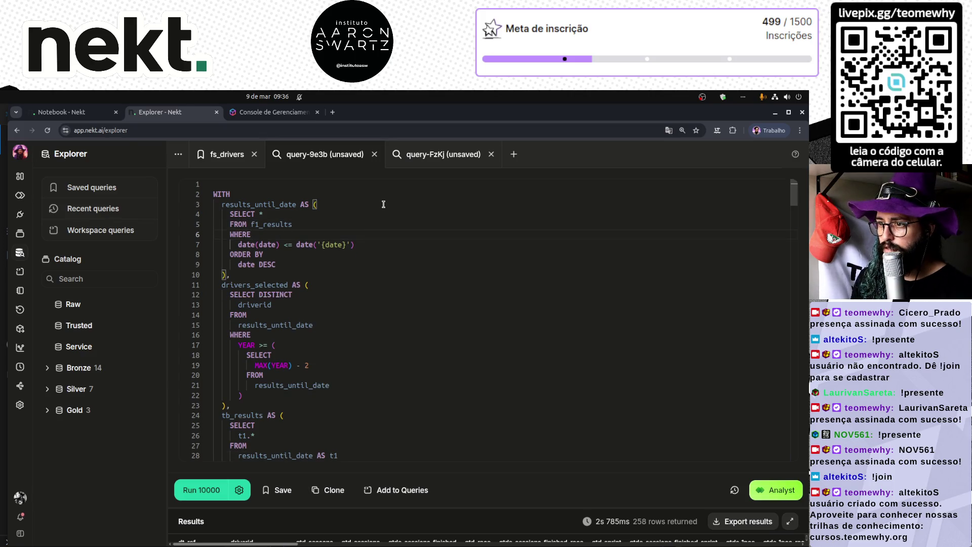
key("Delete")
key("Delete")
key("Delete")
key("Down")
key("Down")
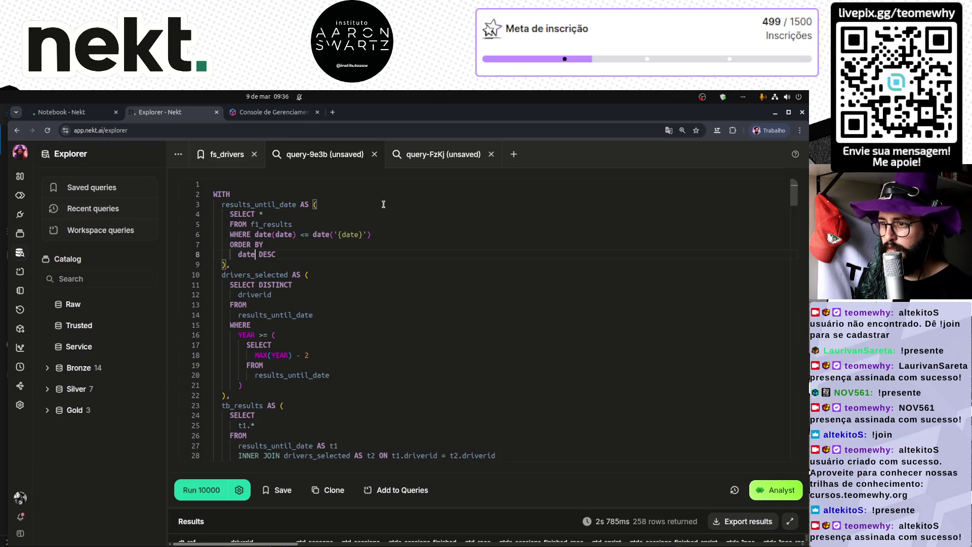
key("BackSpace")
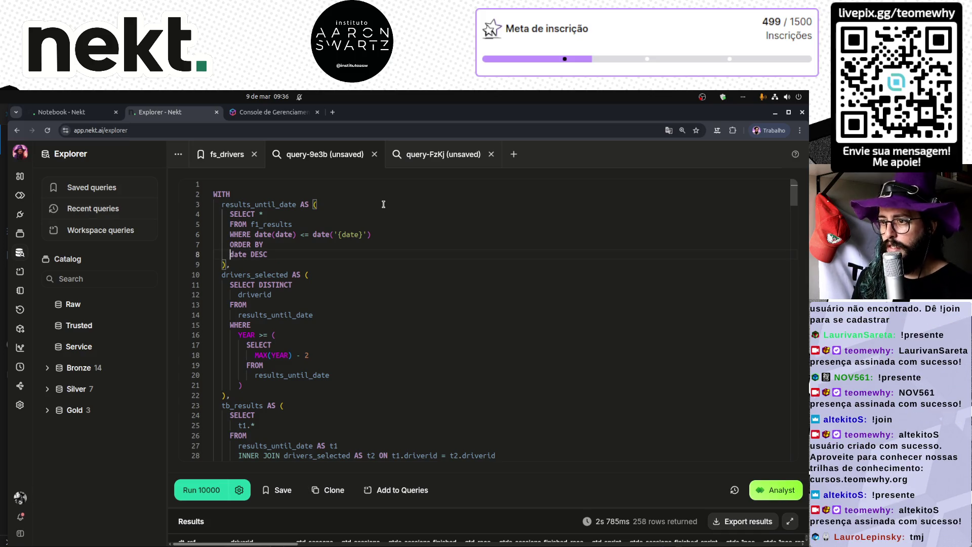
key("Delete")
key("Delete")
key("Delete")
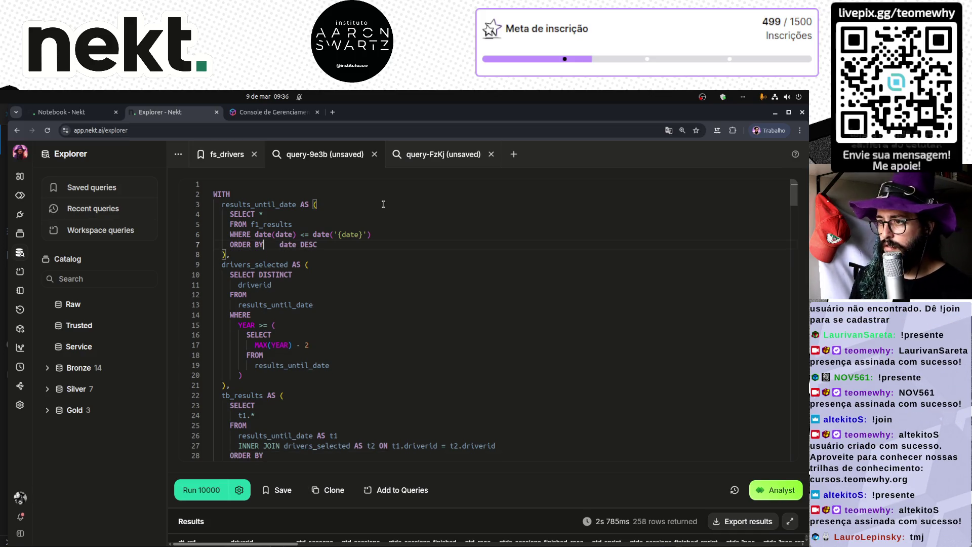
key("Down")
key("Down")
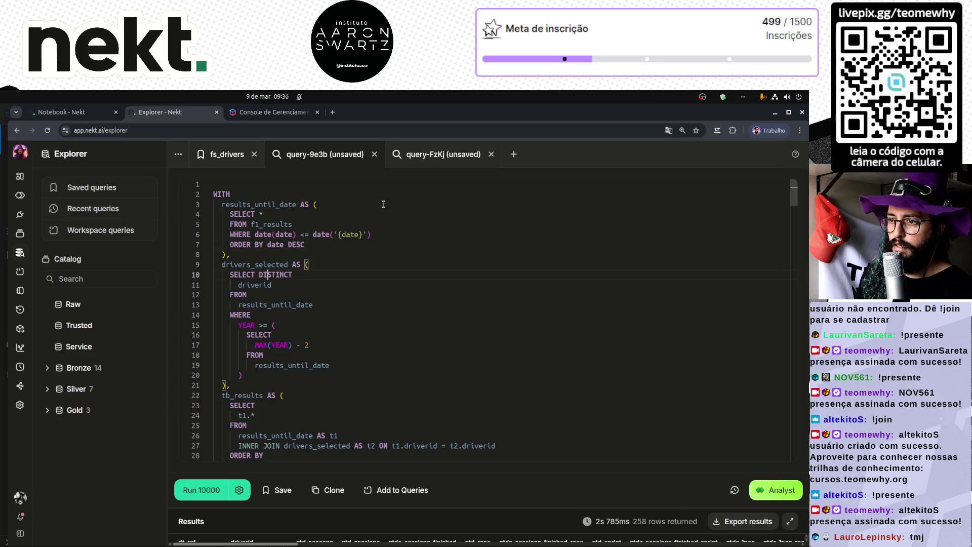
- Add blank lines after WITH and before the drivers_selected block
key("Home")
key("Return")
key("Up")
left_click(383, 204)
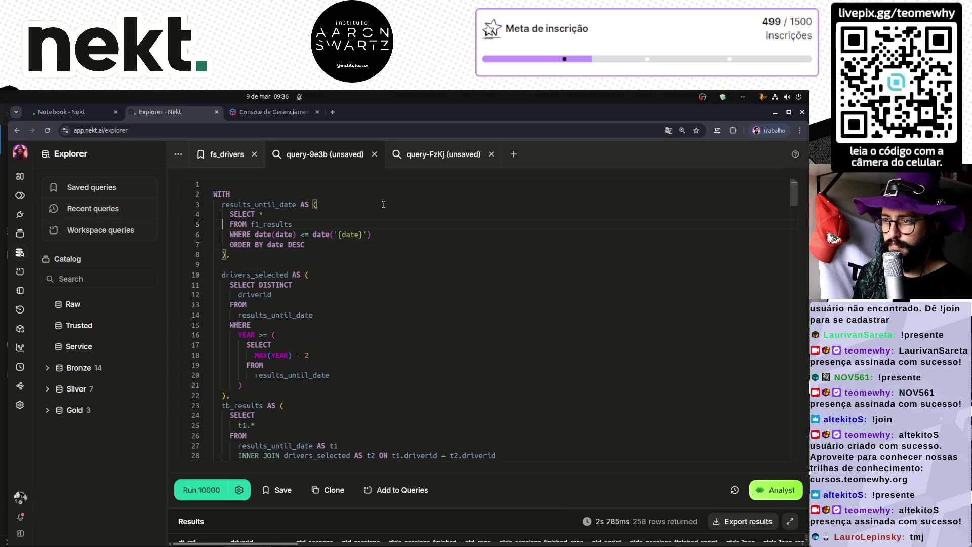
key("Home")
key("Return")
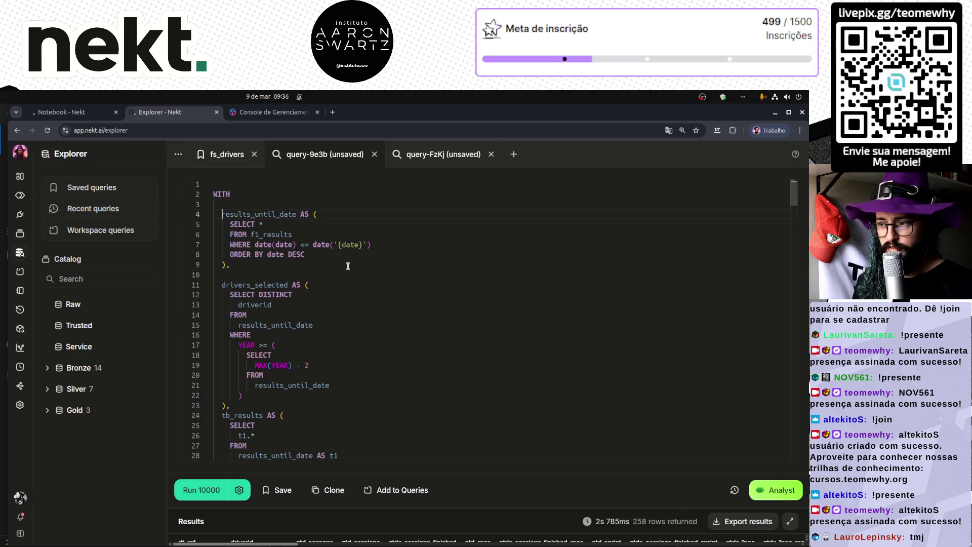
scroll(413, 292, "down", 2)
- Join drivers_selected into SELECT DISTINCT driverid, FROM results_until_date and WHERE YEAR >= (
left_click(368, 252)
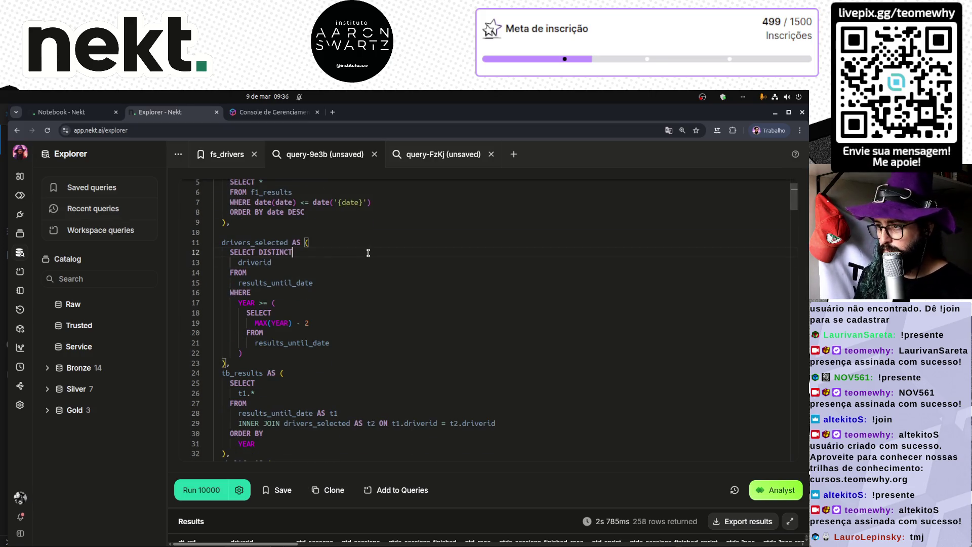
key("Delete")
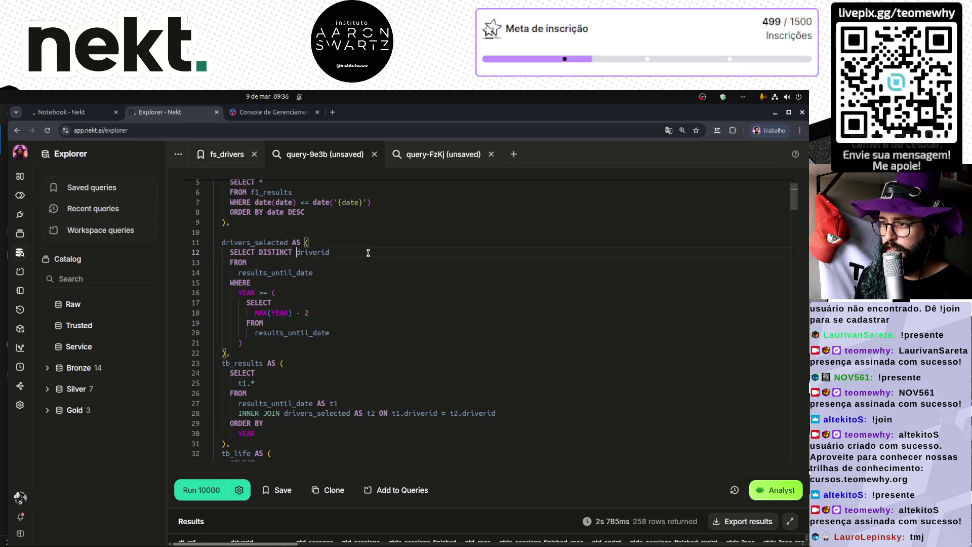
key("Down")
key("Delete")
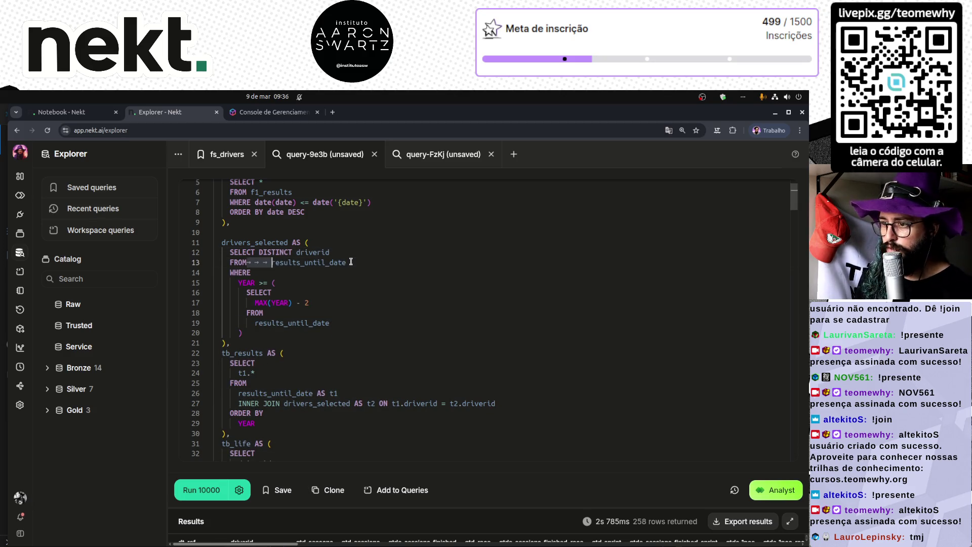
key("Down")
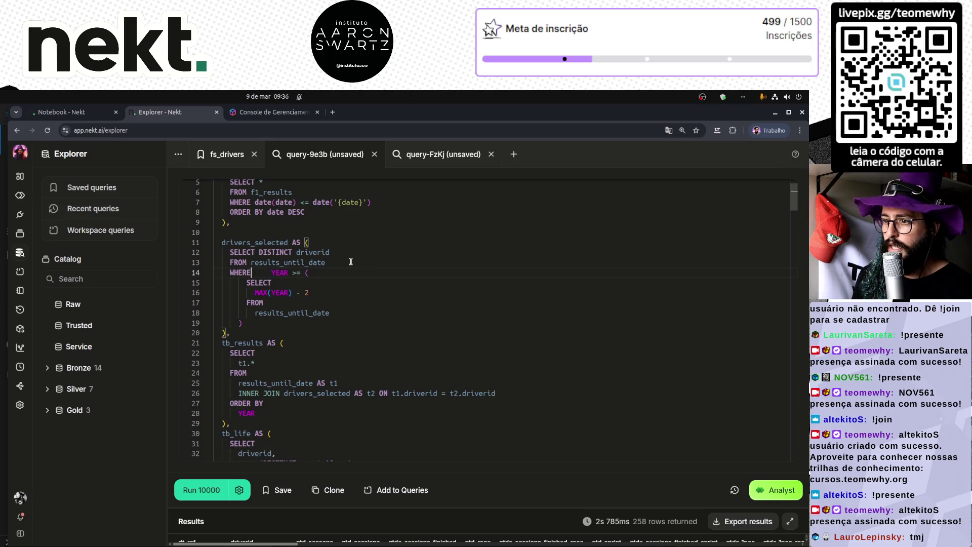
key("Delete")
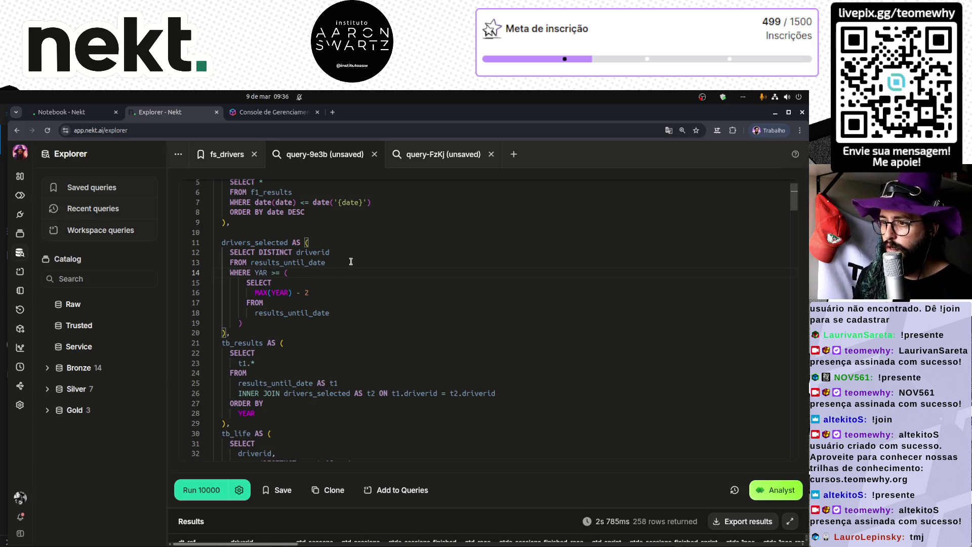
- Pull the SELECT MAX(YEAR) - 2 FROM results_until_date subquery onto the WHERE line
key("Delete")
key("ctrl+Delete")
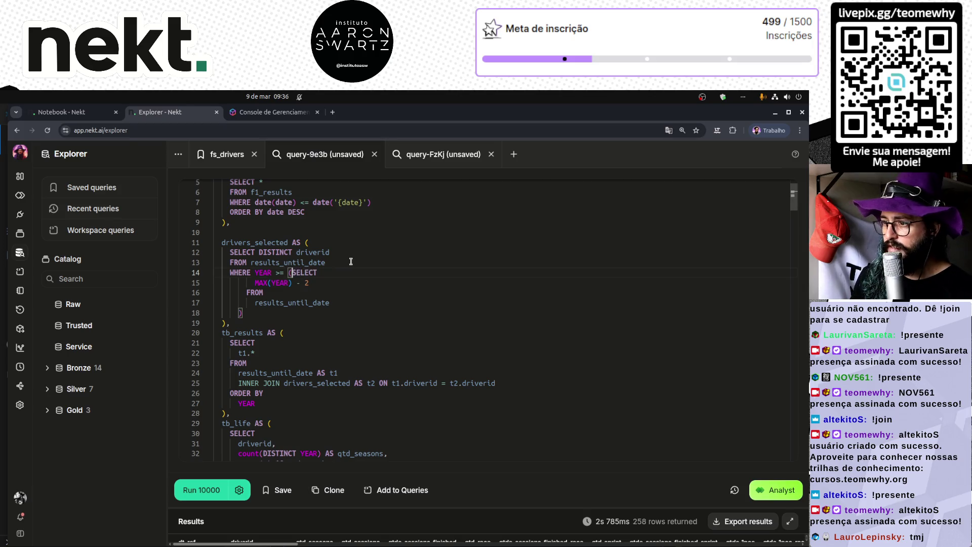
key("space")
key("End")
key("Delete")
key("ctrl+Delete")
key("End")
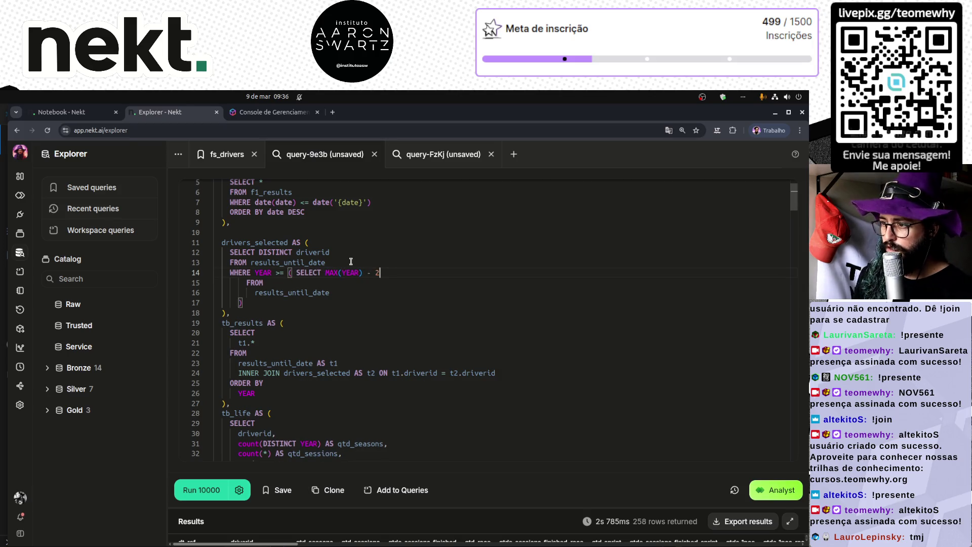
key("Delete")
key("ctrl+Delete")
key("End")
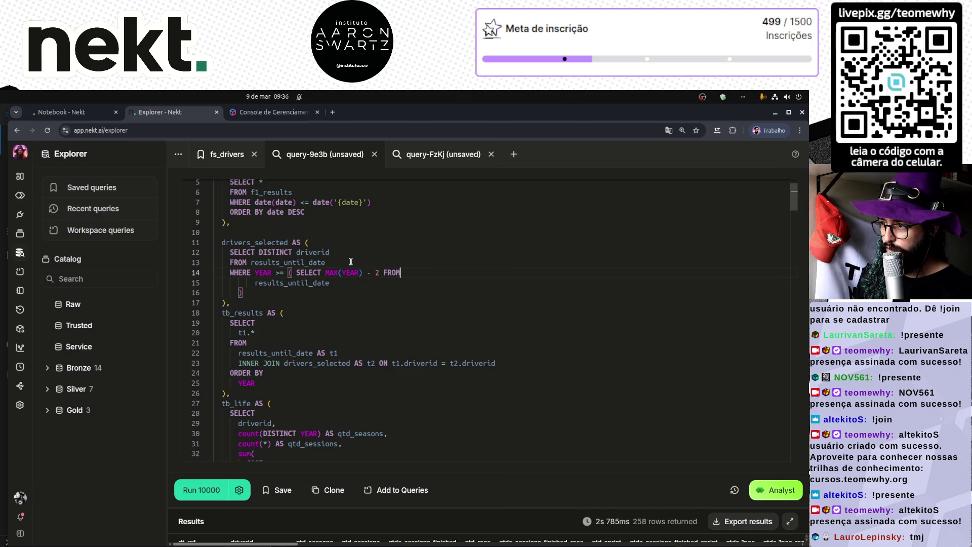
key("Delete")
key("ctrl+Delete")
key("End")
key("Delete")
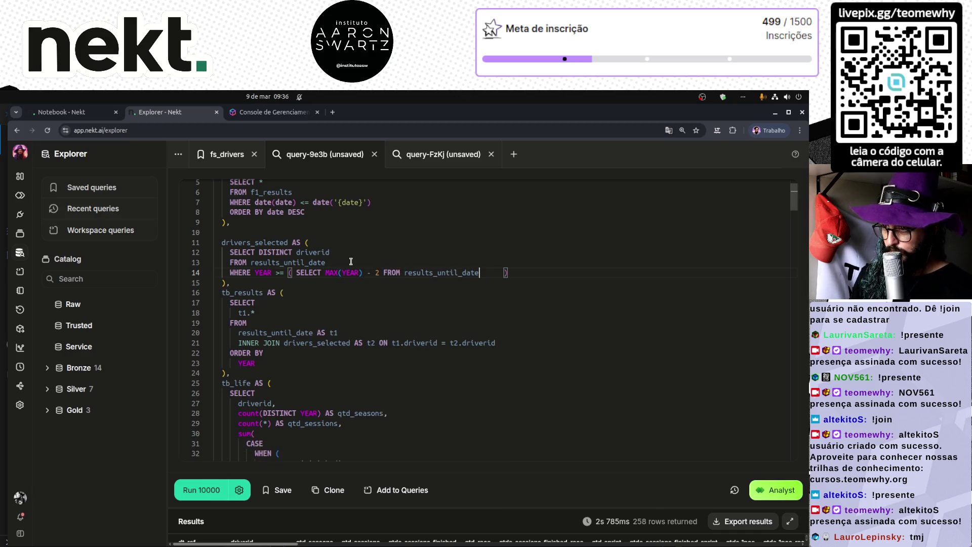
- Remove the extra spaces before the subquery's closing parenthesis
key("ctrl+a")
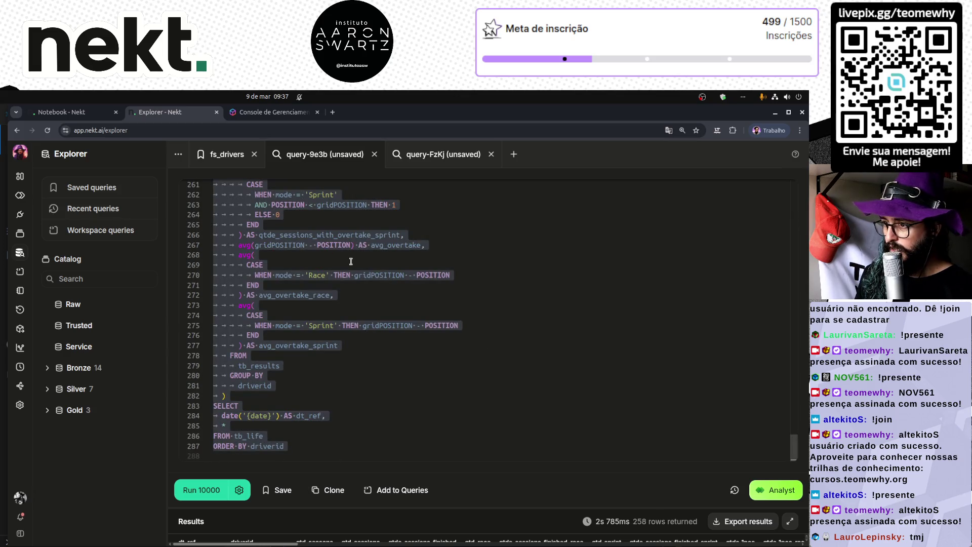
key("ctrl+Home")
left_click(503, 314)
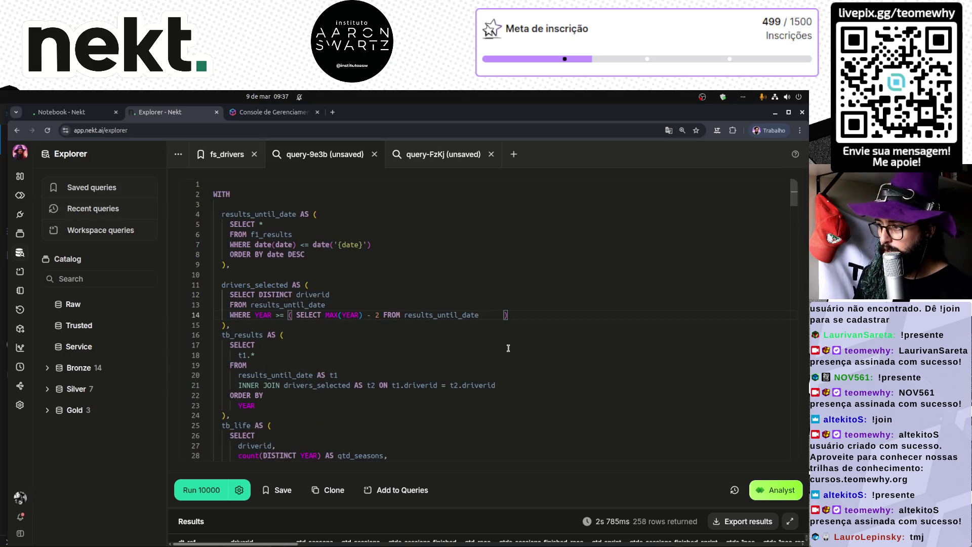
key("BackSpace")
key("BackSpace")
key("BackSpace")
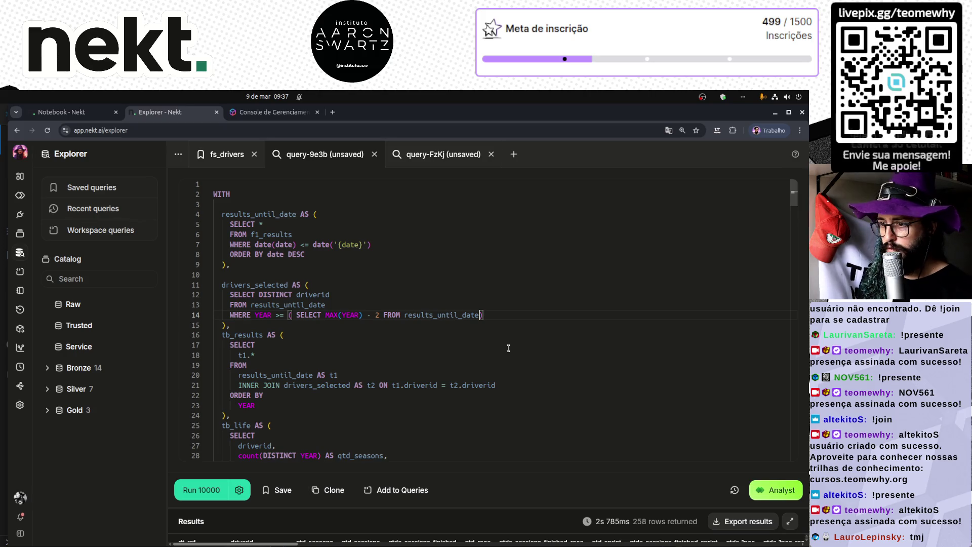
- Add blank lines before the tb_results block
left_click(287, 331)
key("Down")
key("Up")
key("Up")
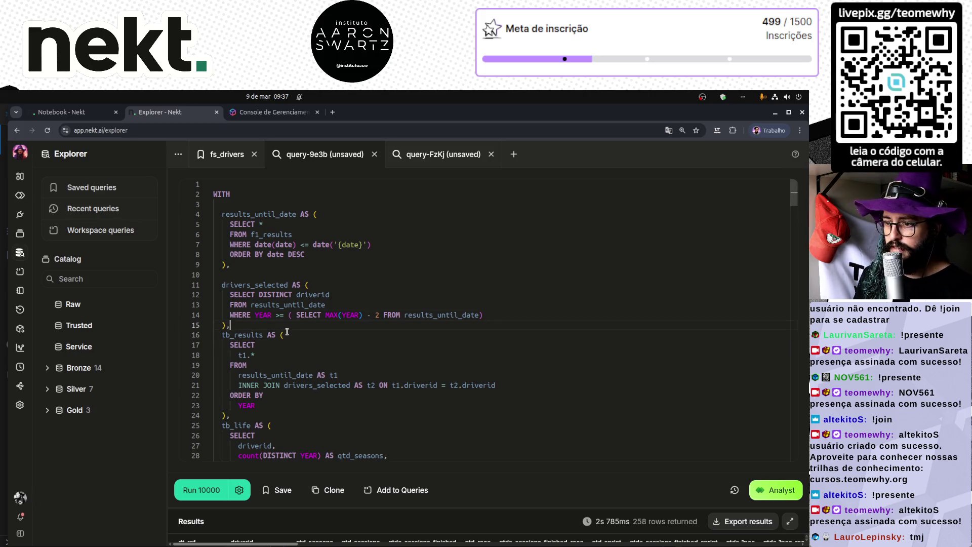
key("Return")
key("Return")
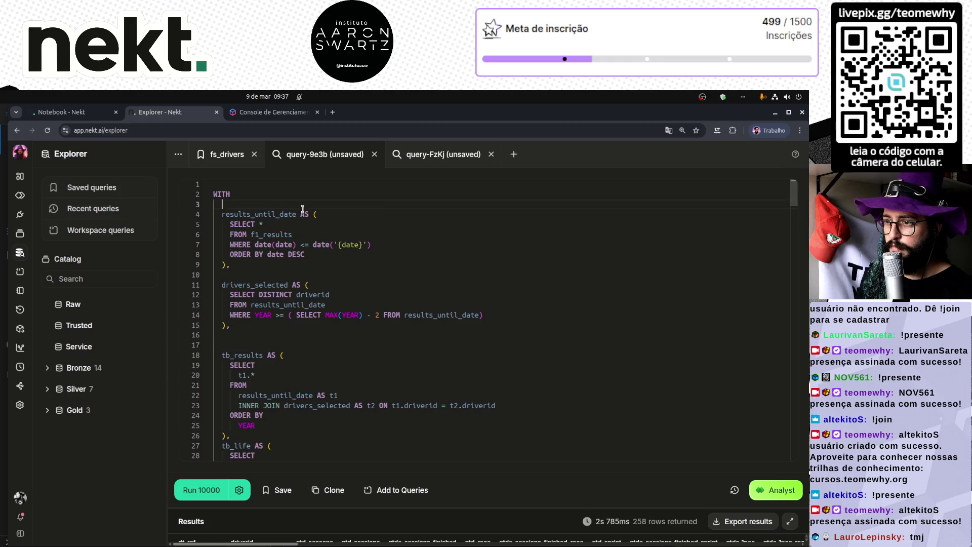
- Zoom the page to 150% and add a comment above results_until_date about sessions up to the reference date
left_click(301, 204)
key("Return")
type("-- seleciona")
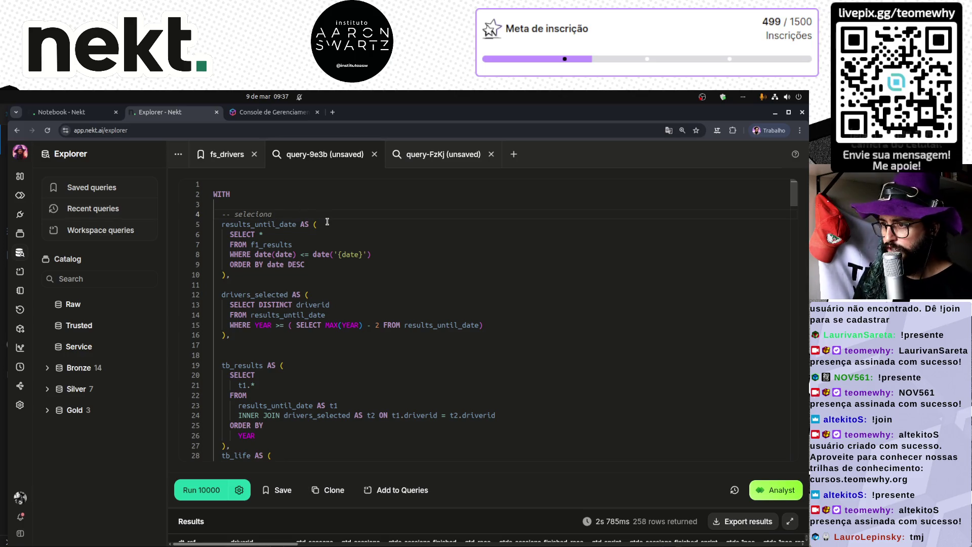
key("ctrl+plus")
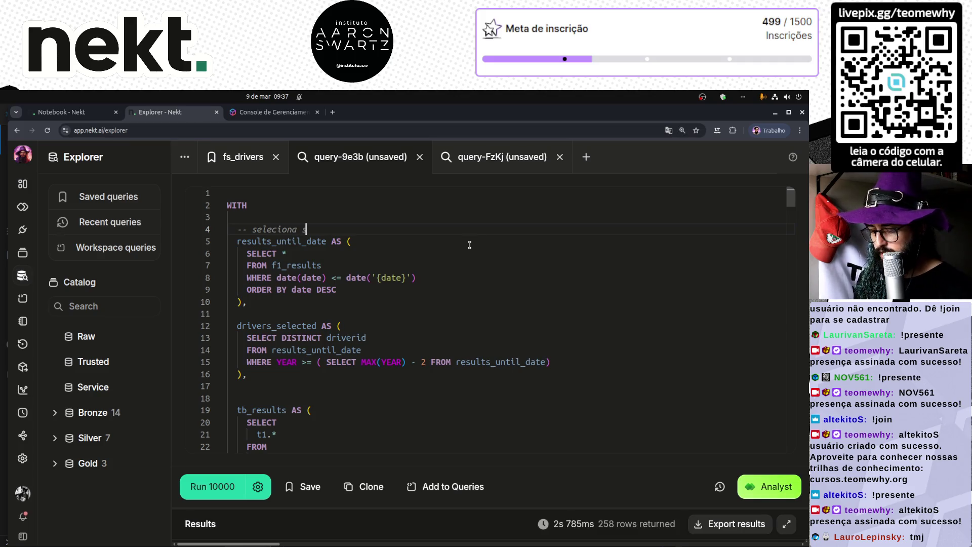
type("esões a")
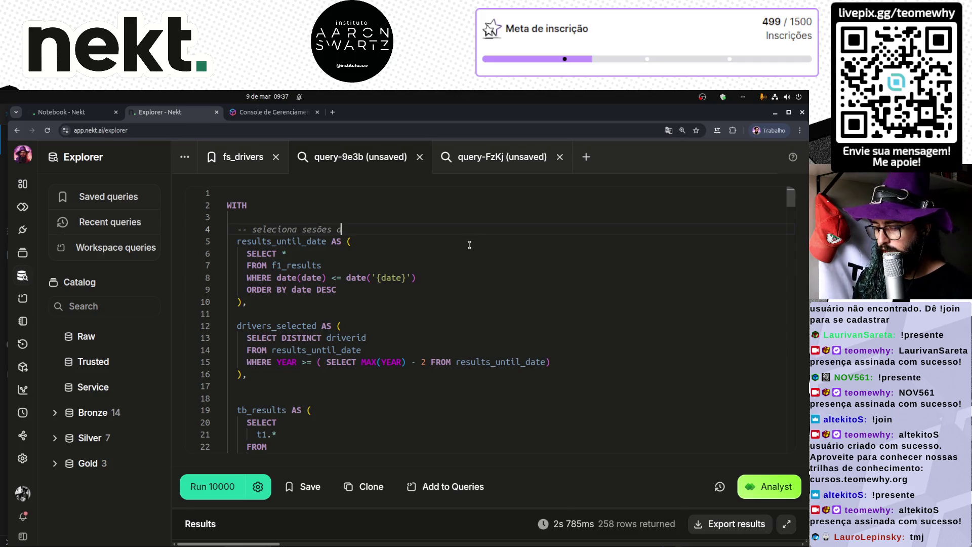
type("te a data")
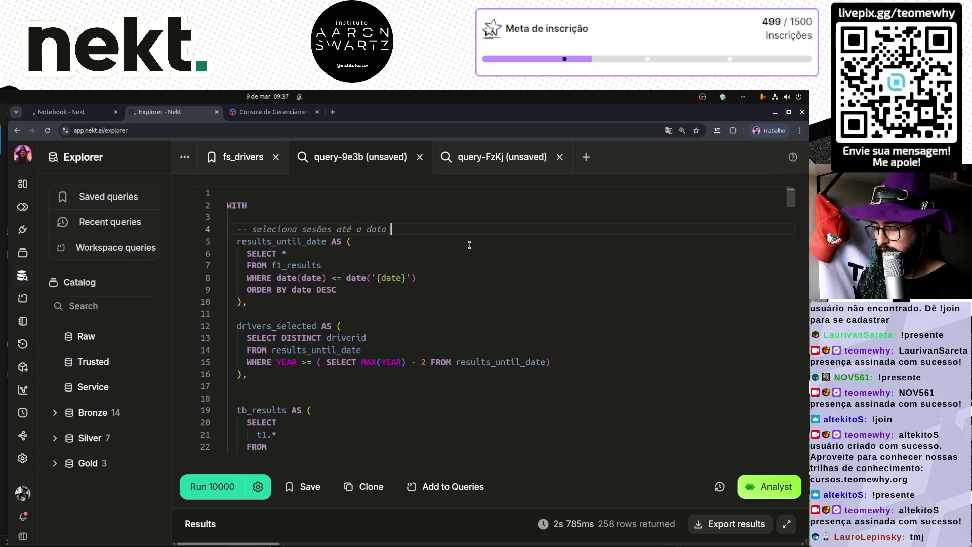
type("ferência")
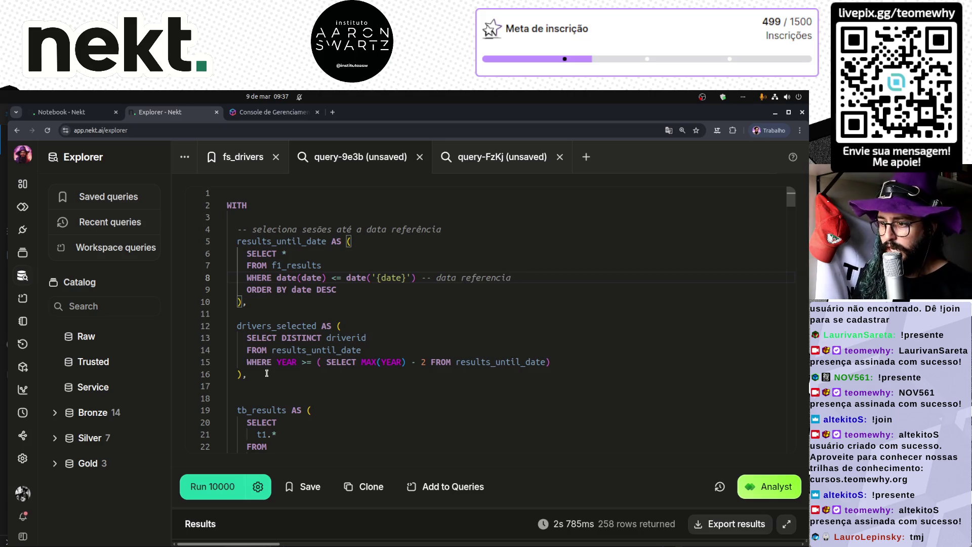
- Add comments above drivers_selected and tb_results, the latter reading 'definição dos resultados a serem apurados'
left_click(349, 313)
key("Return")
type("-")
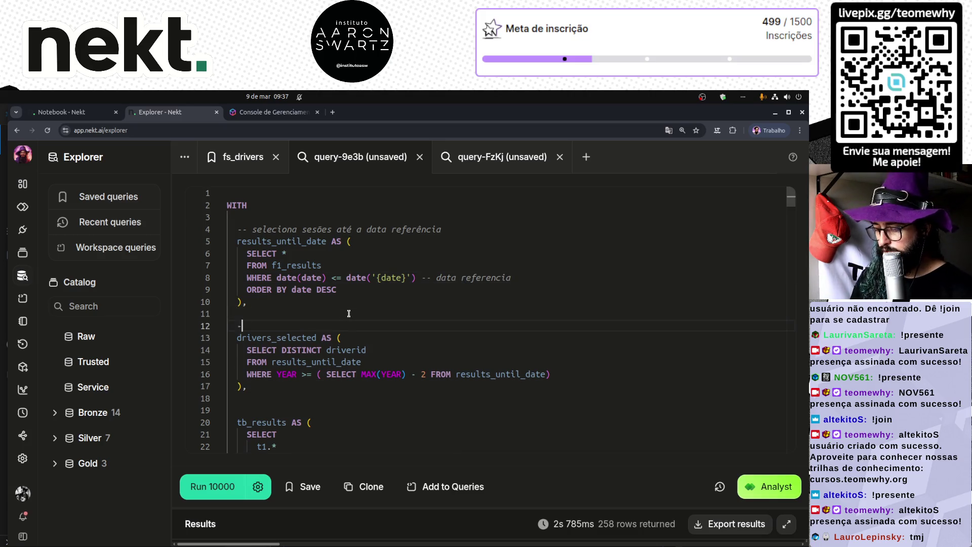
type("a os pilotos elegíveis")
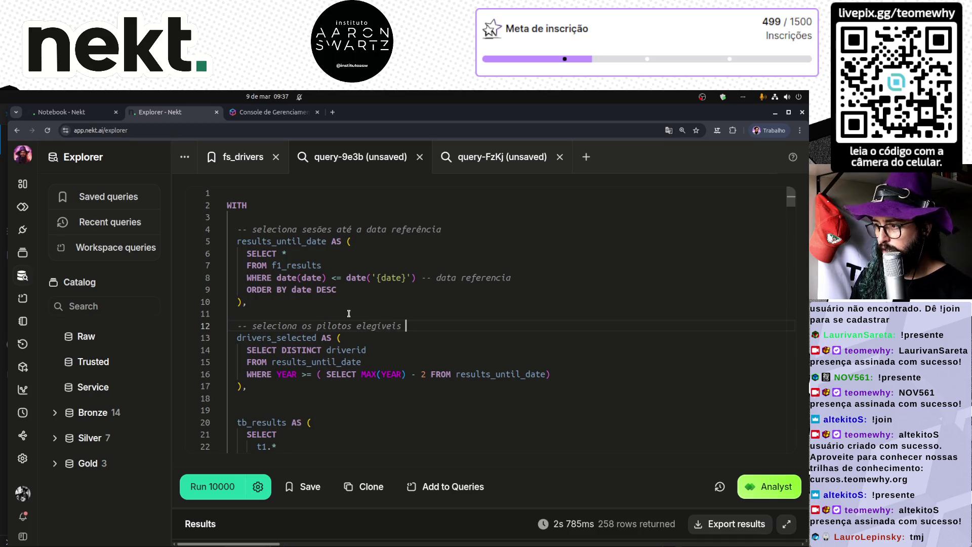
type("à feature store")
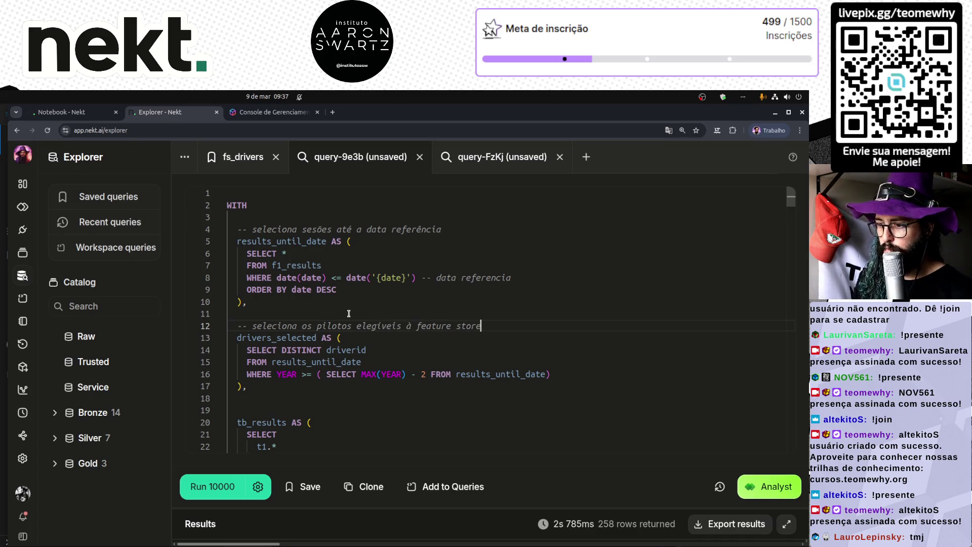
scroll(349, 314, "down", 5)
type("-- definição das resultados a serem")
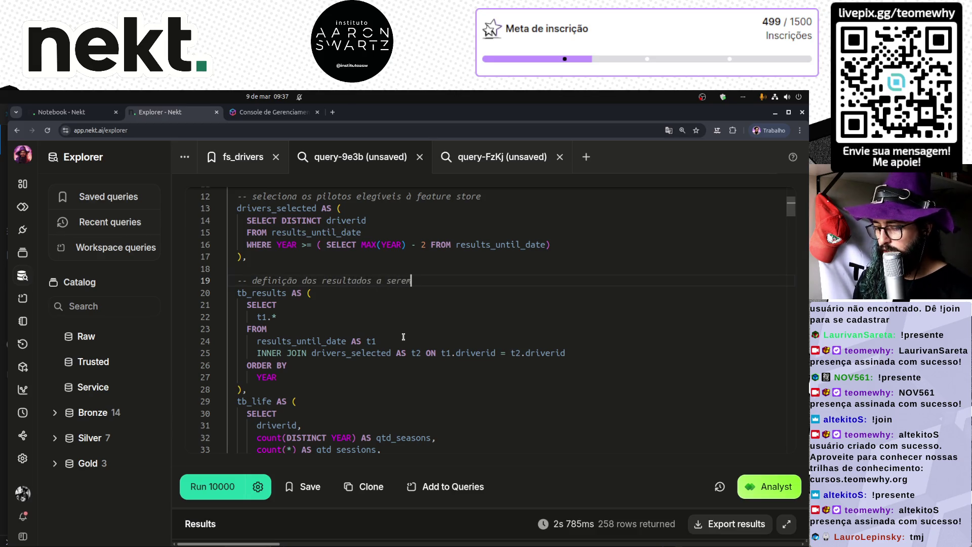
type("apua")
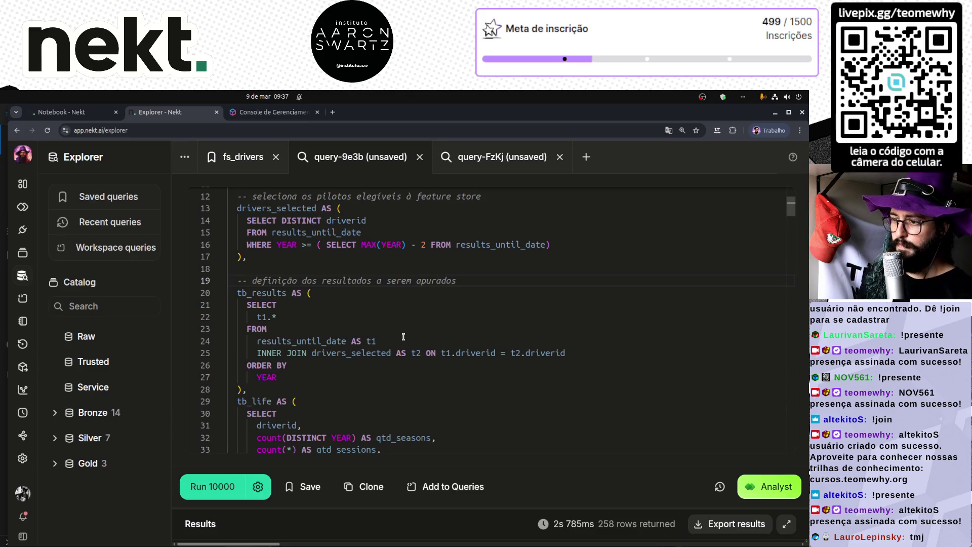
- Join t1.* onto tb_results' SELECT line and results_until_date AS t1 onto its FROM line
left_click(347, 308)
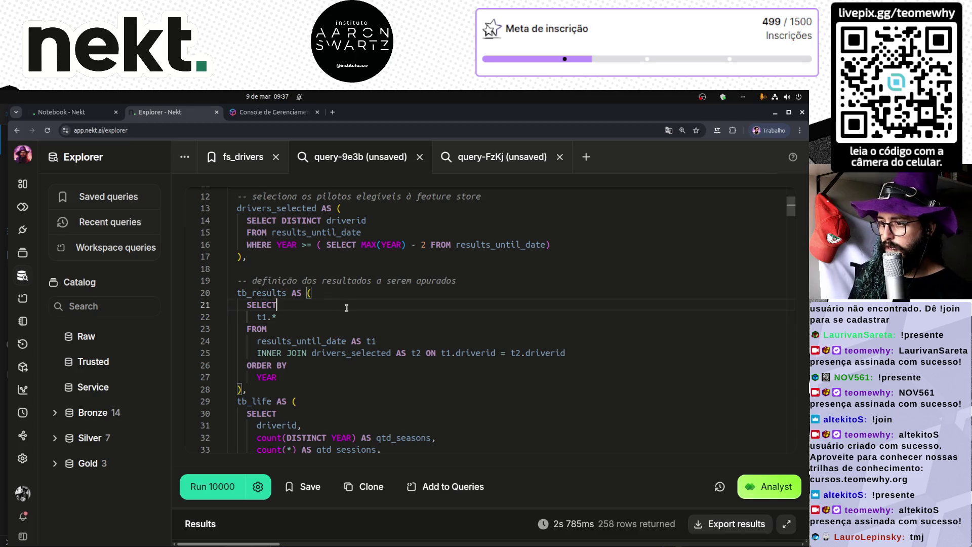
key("Delete")
key("Delete")
key("Delete")
key("Delete")
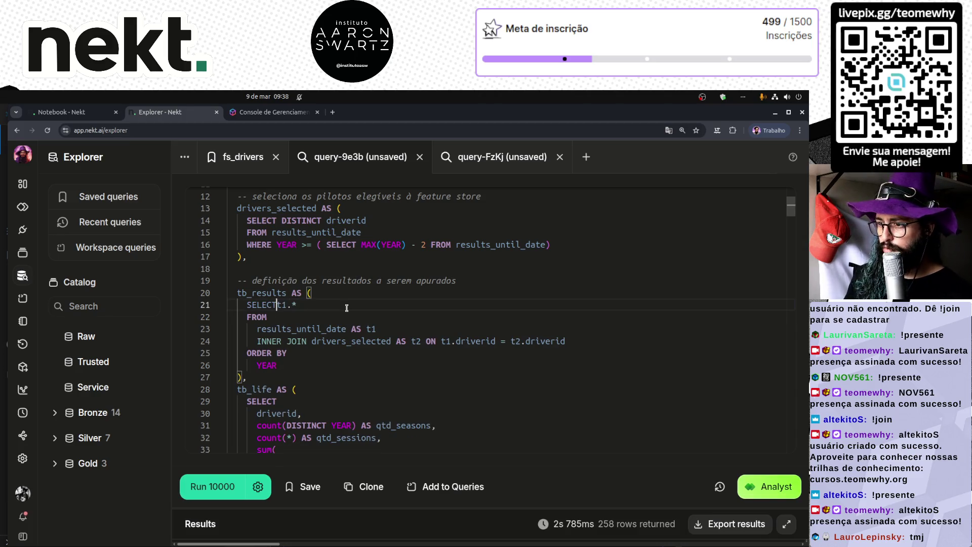
key("Down")
key("Delete")
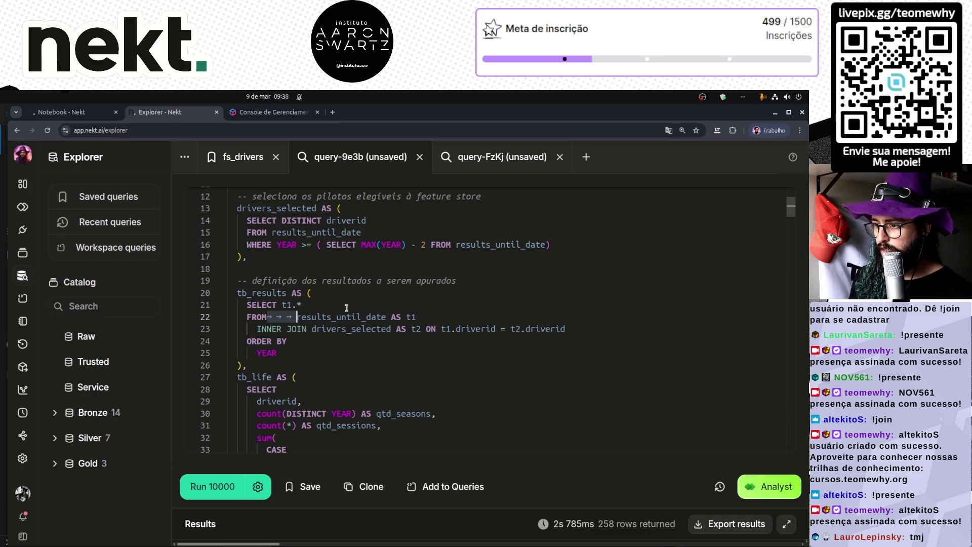
key("Delete")
key("Delete")
key("Delete")
key("Down")
- Outdent the INNER JOIN, put its ON condition on its own line, and add blank lines between clauses
key("BackSpace")
key("End")
key("ctrl+Left")
key("ctrl+Left")
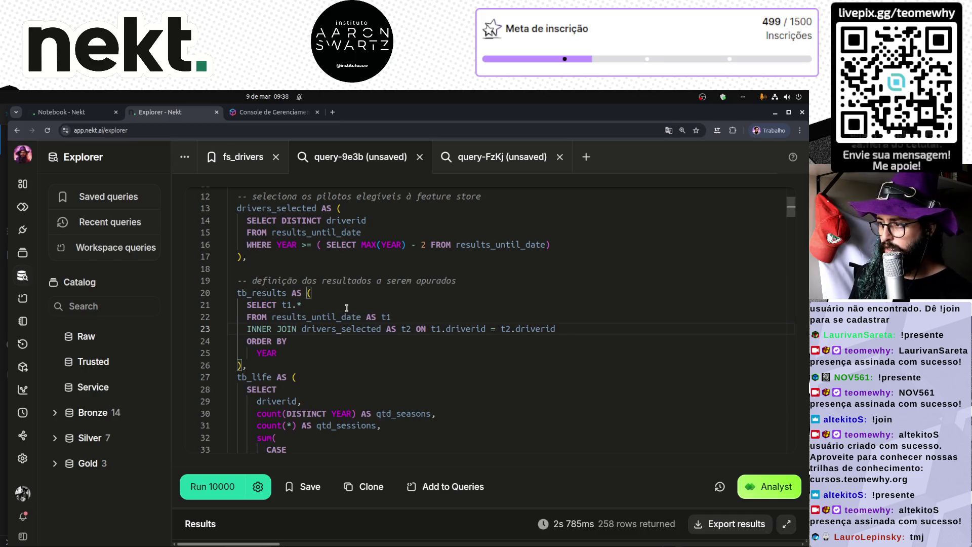
key("ctrl+Left")
key("ctrl+Left")
key("ctrl+Left")
key("Return")
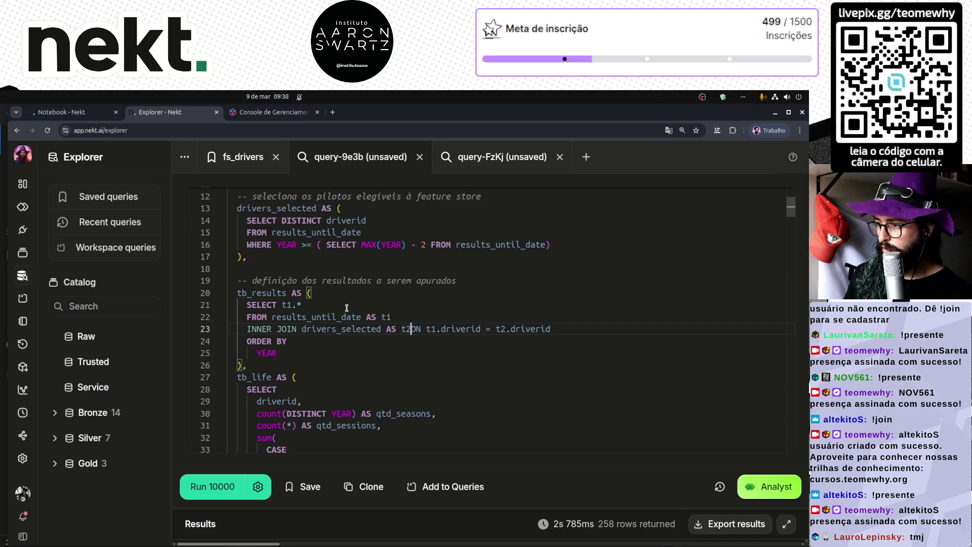
key("End")
key("Return")
key("Up")
key("Up")
key("Return")
key("Up")
key("Up")
key("Return")
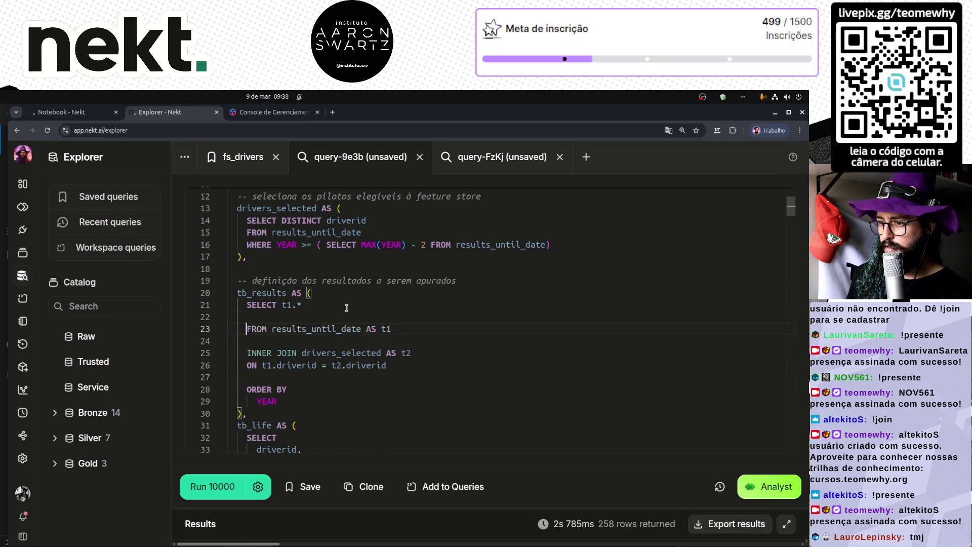
key("Down")
key("Down")
key("Down")
key("Down")
key("Down")
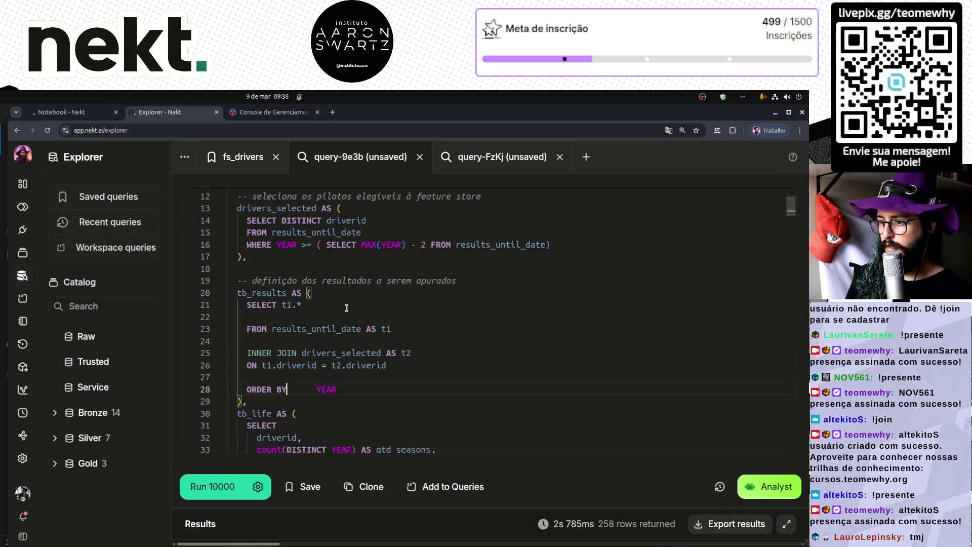
- Join YEAR onto tb_results' ORDER BY line and scroll down to the tb_life step
key("BackSpace")
key("BackSpace")
key("BackSpace")
scroll(245, 307, "down", 3)
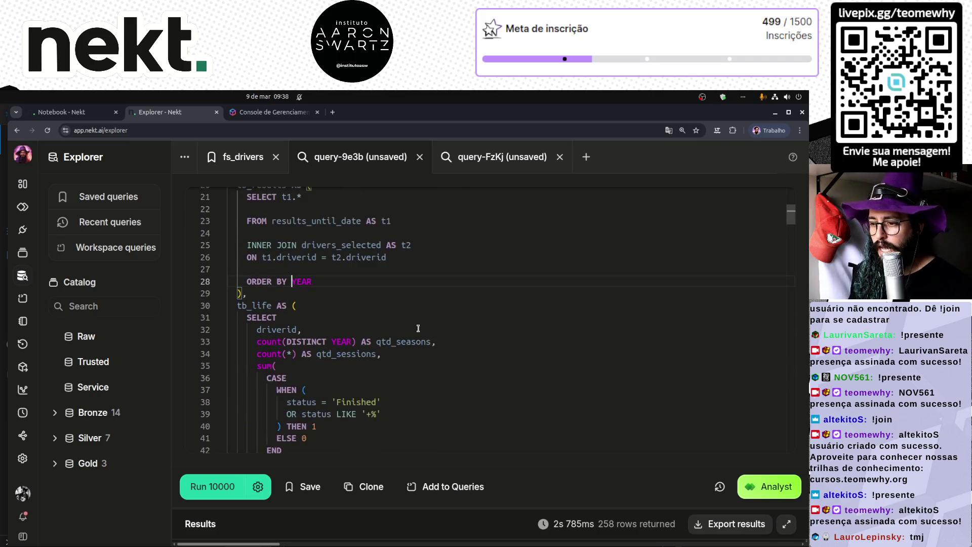
double_click(244, 306)
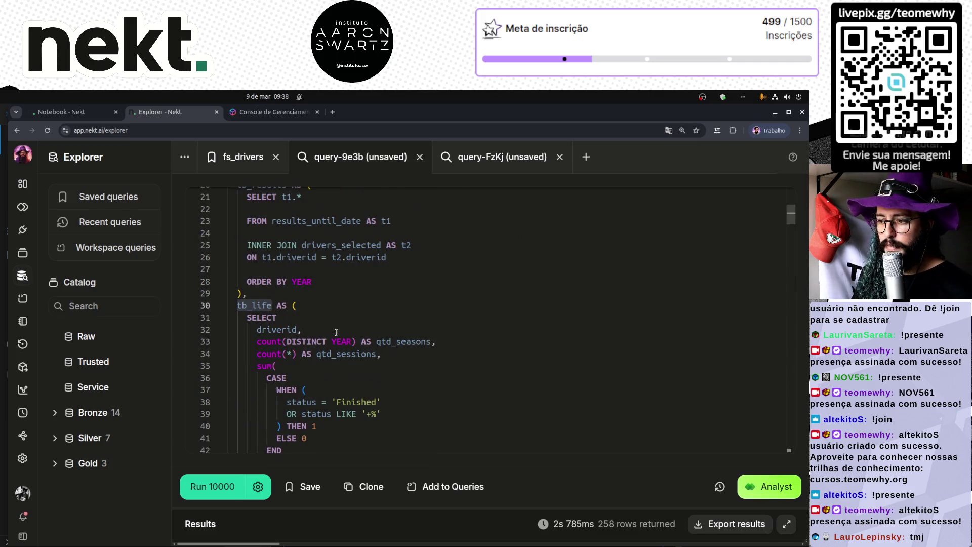
scroll(337, 333, "down", 4)
scroll(337, 332, "down", 6)
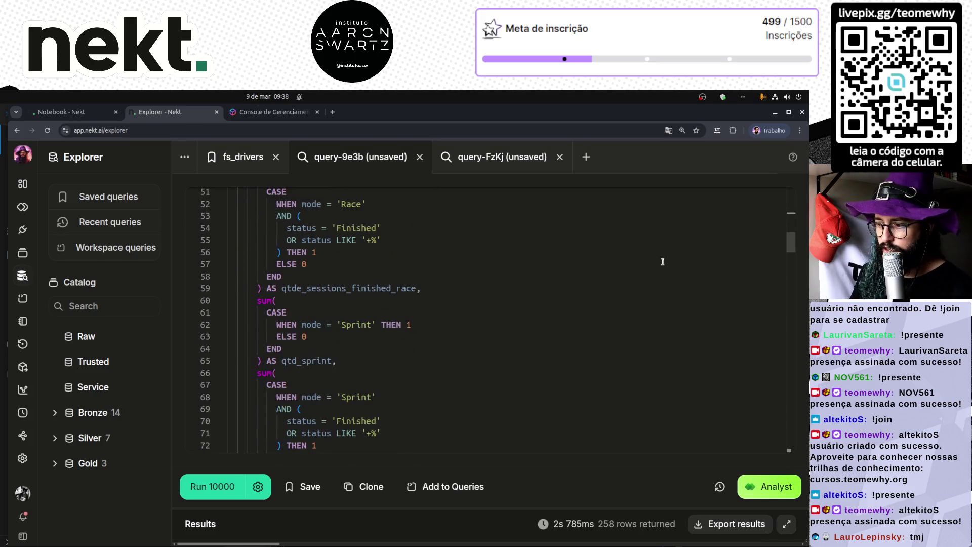
mouse_move(794, 245)
left_mouse_down()
mouse_move(780, 451)
mouse_move(767, 255)
mouse_move(748, 218)
left_mouse_up()
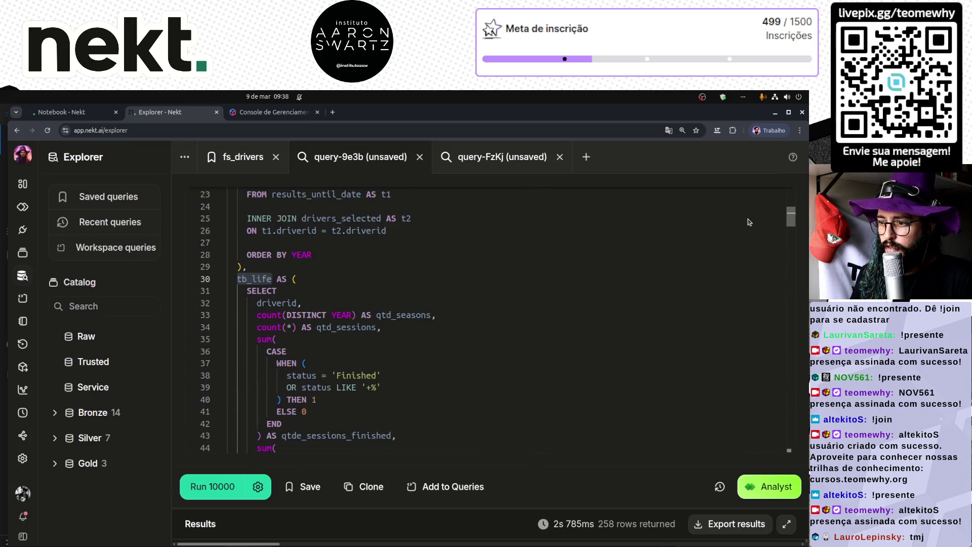
left_click(361, 265)
- Add a blank line before tb_life and rename the step to tb_stats
key("Return")
key("Return")
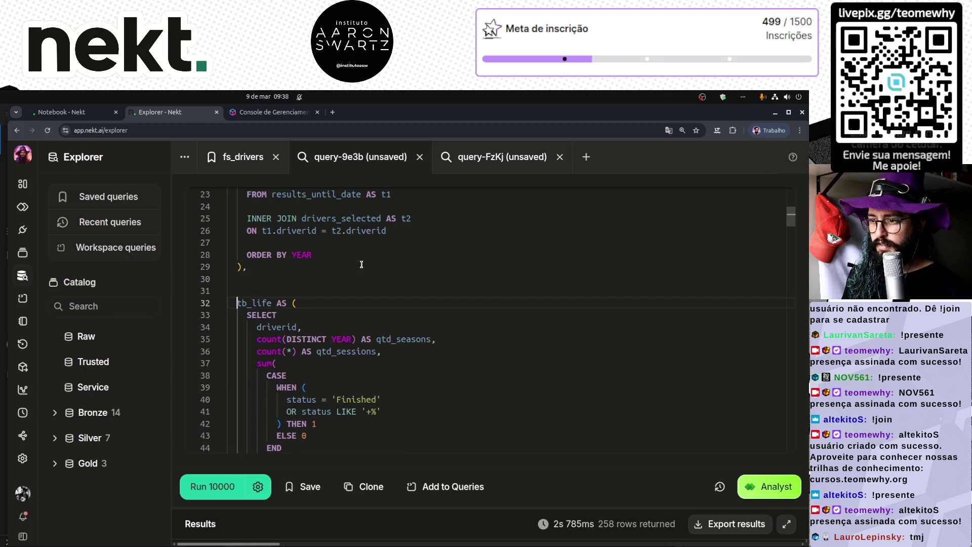
key("Down")
key("Right")
key("Right")
key("Right")
key("shift+Right")
key("shift+Right")
key("shift+Right")
type("stats")
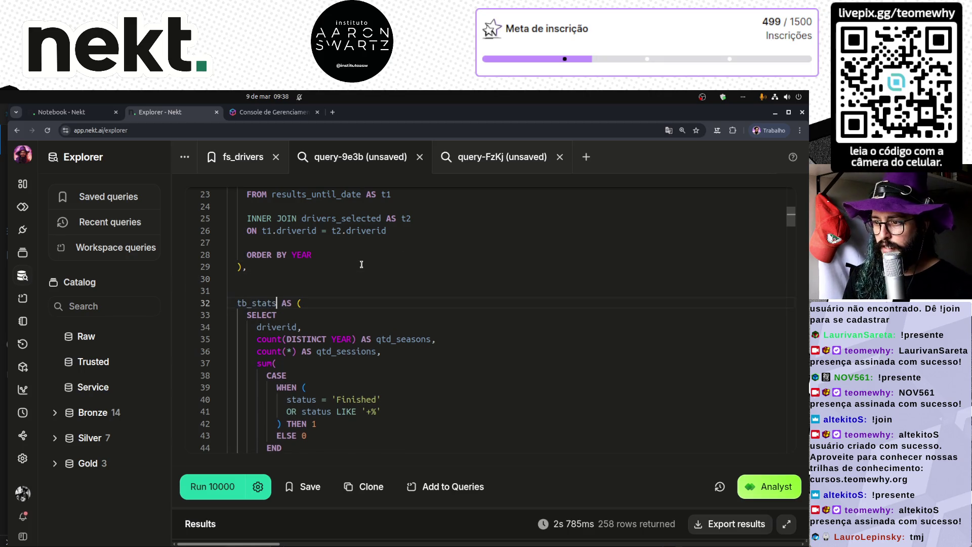
- Join CASE onto the sum( line and the status conditions with THEN 1 onto the WHEN line
key("Down")
key("Down")
key("Down")
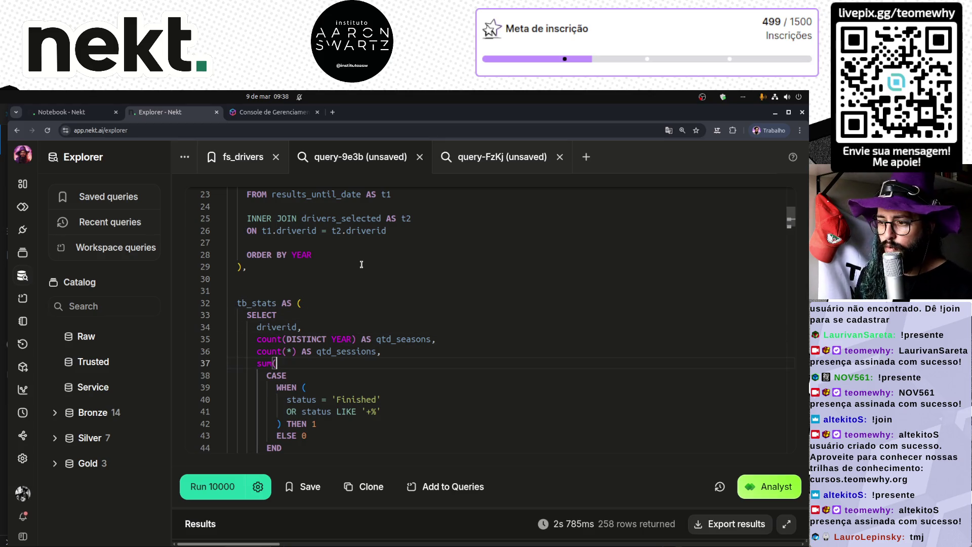
key("Delete")
key("shift+Right")
key("shift+Right")
key("shift+Right")
key("Delete")
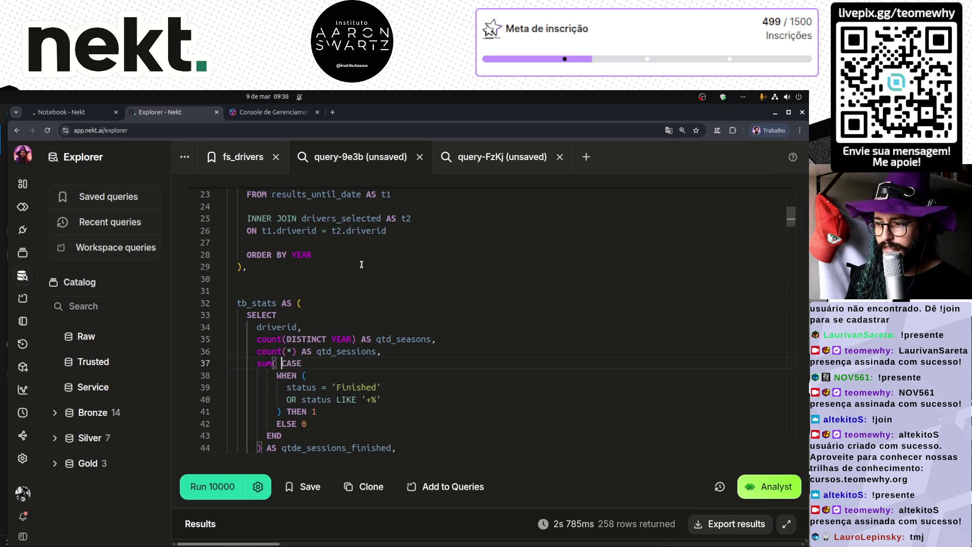
key("Down")
key("Delete")
key("shift+Right")
key("shift+Right")
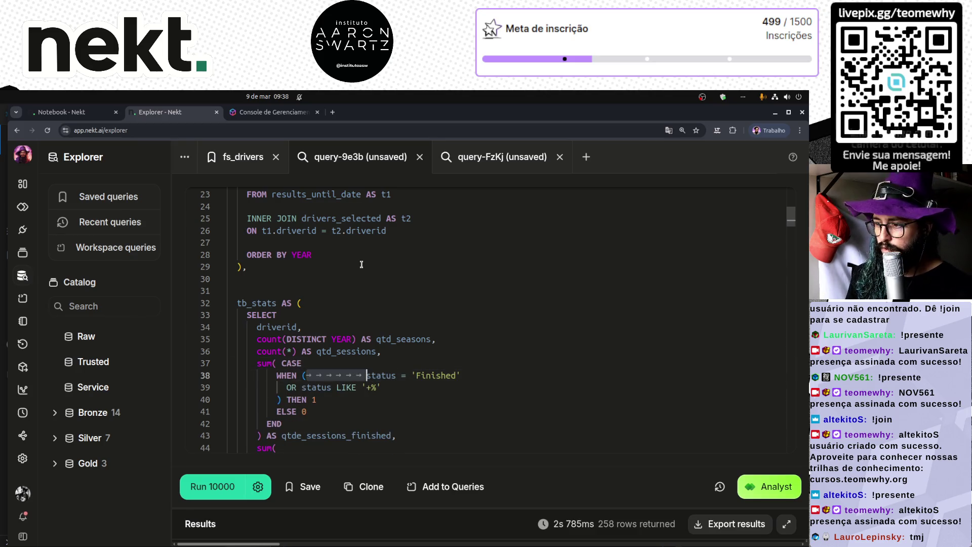
key("Delete")
key("End")
key("Delete")
key("shift+Right")
key("shift+Right")
key("shift+Right")
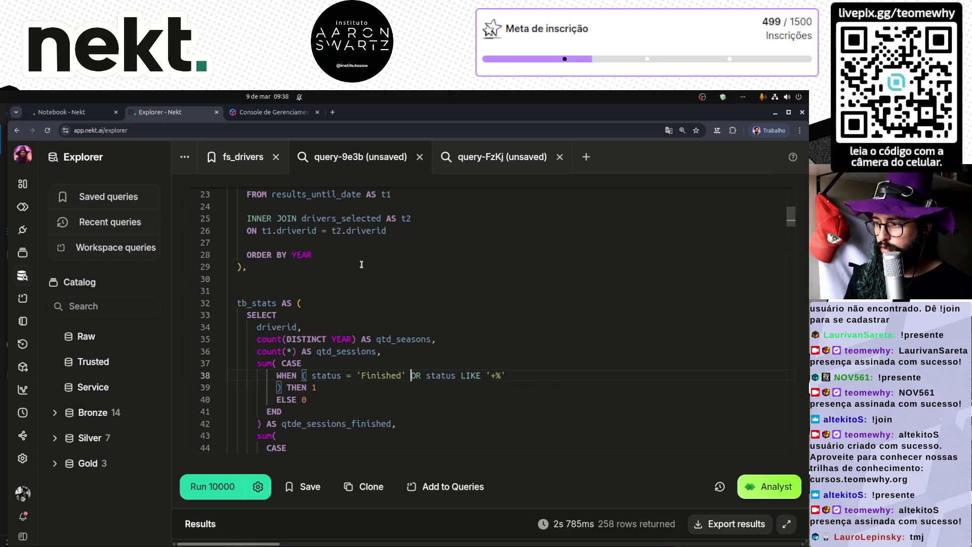
key("Delete")
key("ctrl+Delete")
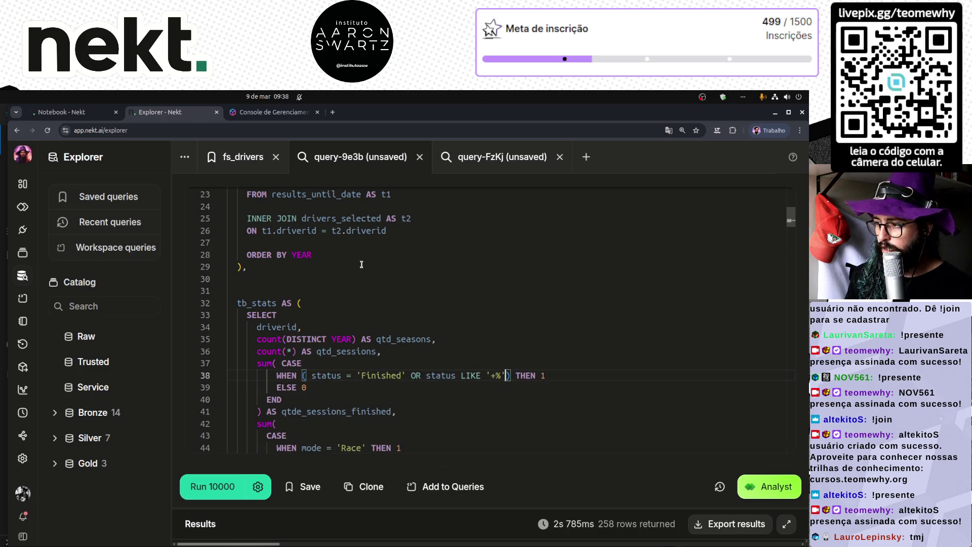
- Re-indent the END, WHEN and ELSE lines of the qtde_sessions_finished CASE
key("Down")
key("Down")
key("Home")
key("Tab")
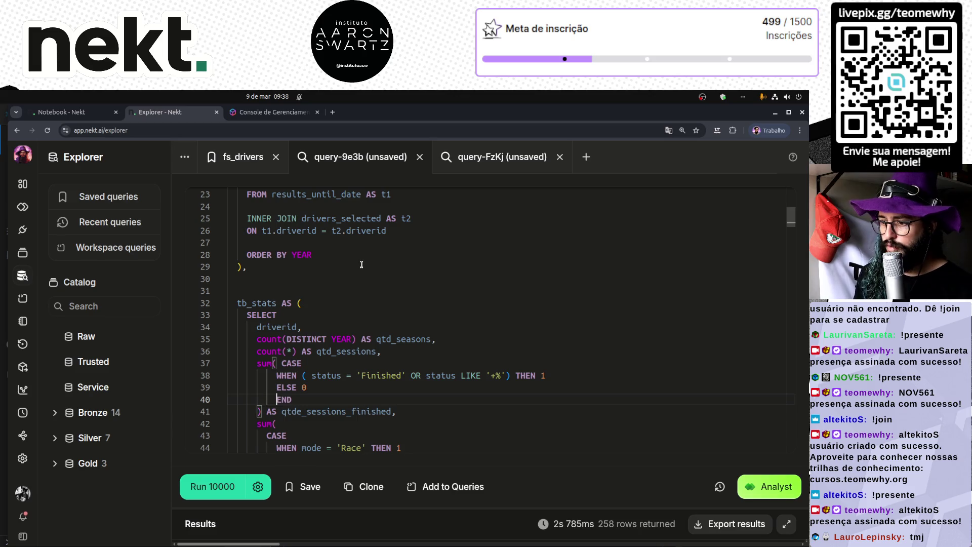
key("Tab")
key("Up")
key("Up")
key("Home")
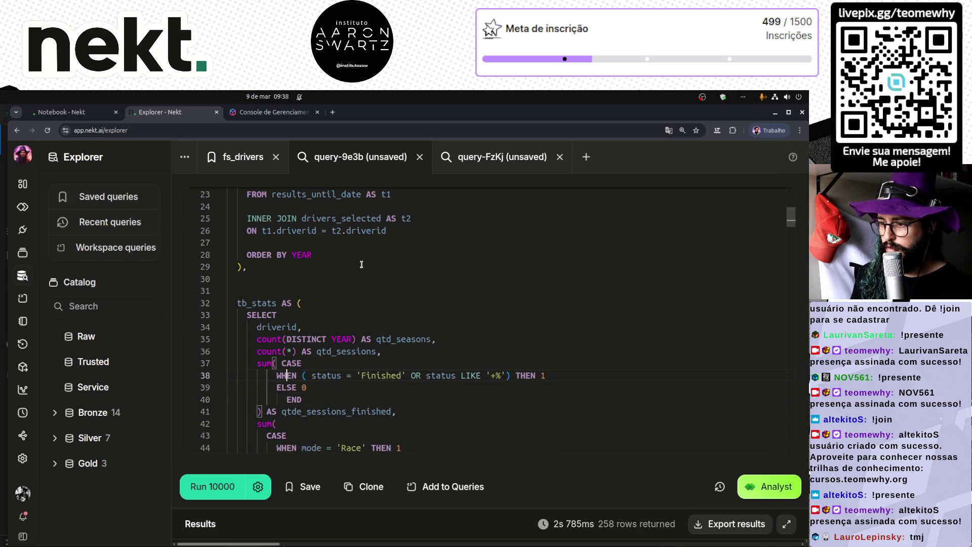
key("shift+Down")
key("shift+End")
key("Tab")
key("Tab")
key("Down")
key("Down")
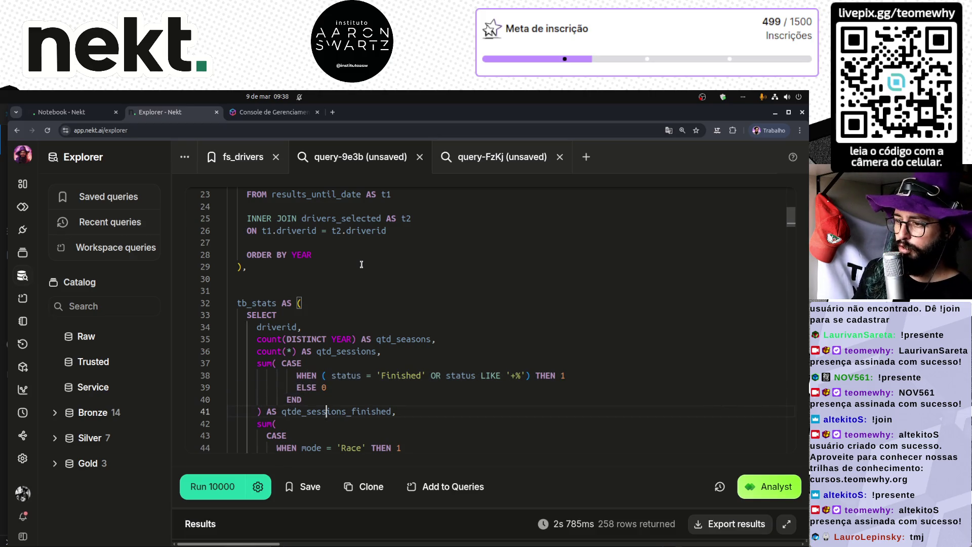
scroll(361, 264, "down", 2)
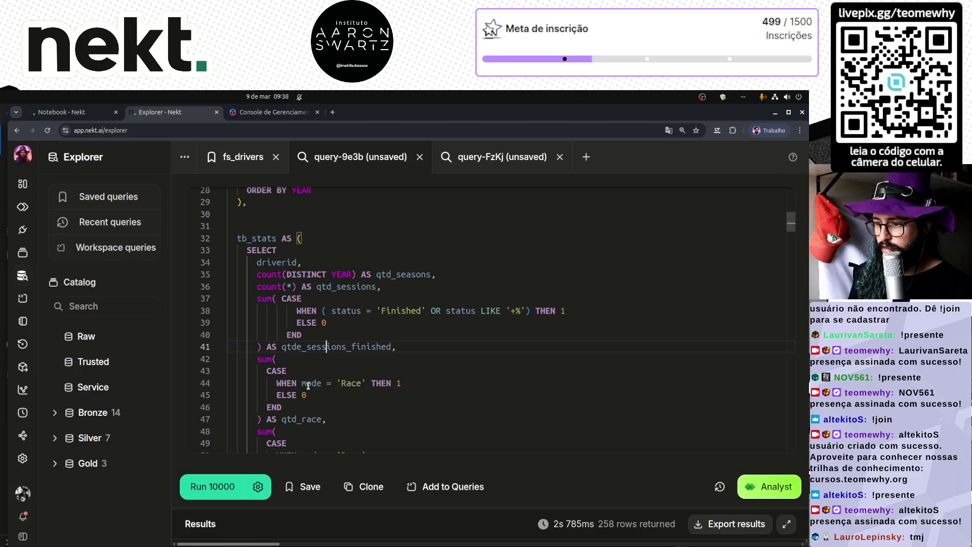
scroll(308, 386, "down", 2)
scroll(388, 367, "down", 4)
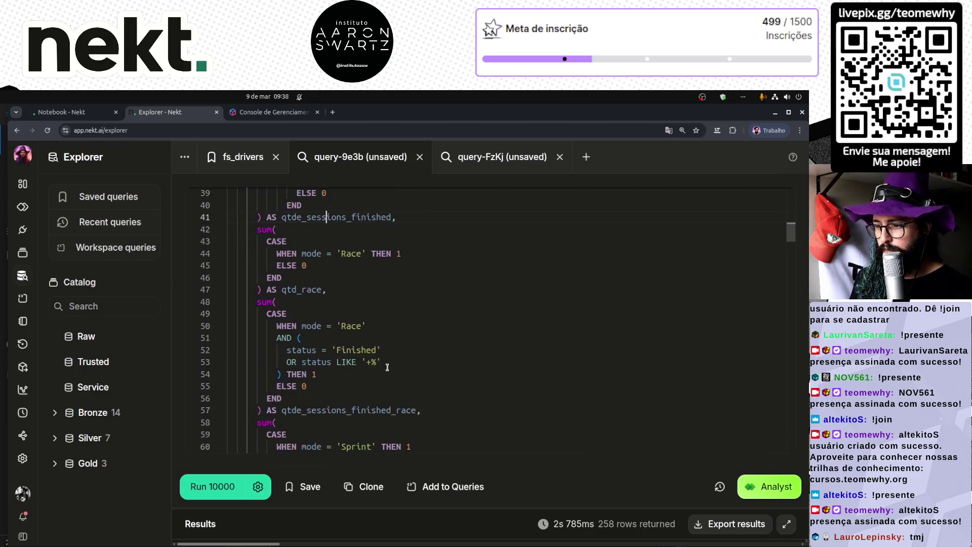
scroll(387, 366, "down", 3)
mouse_move(793, 247)
left_mouse_down()
mouse_move(792, 400)
mouse_move(774, 461)
left_mouse_up()
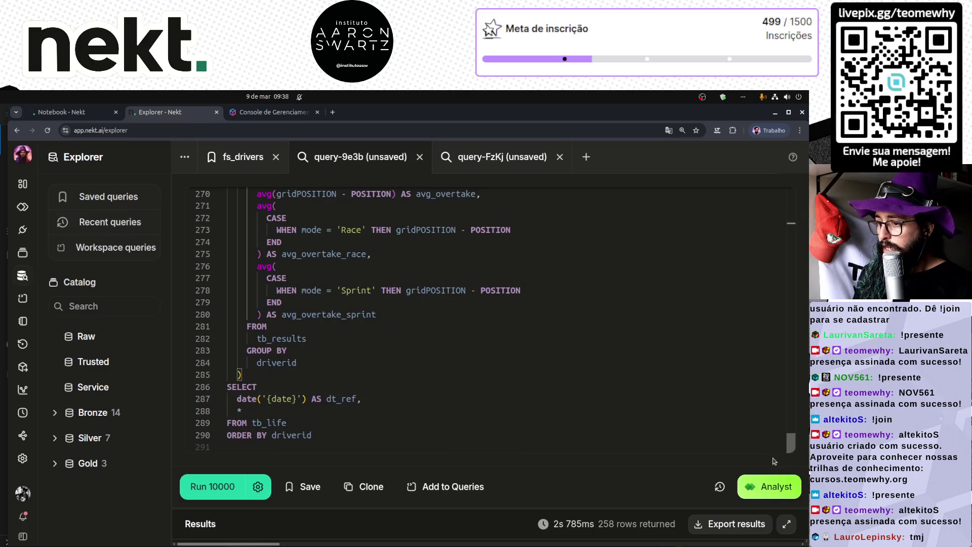
- Comment out the final SELECT dt_ref … ORDER BY driverid statement with Ctrl+/ and add an empty line after it
left_click_drag(393, 435, 190, 384)
key("ctrl+/")
key("Down")
key("Return")
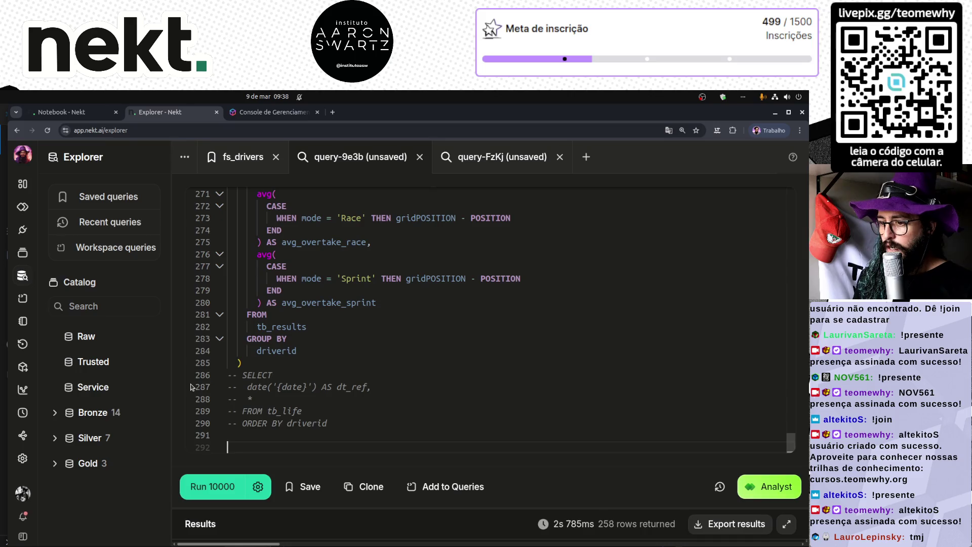
- Check the last-10-races bullet in the Feature Store Driver issue, then scroll back to the query top
key("alt+Tab")
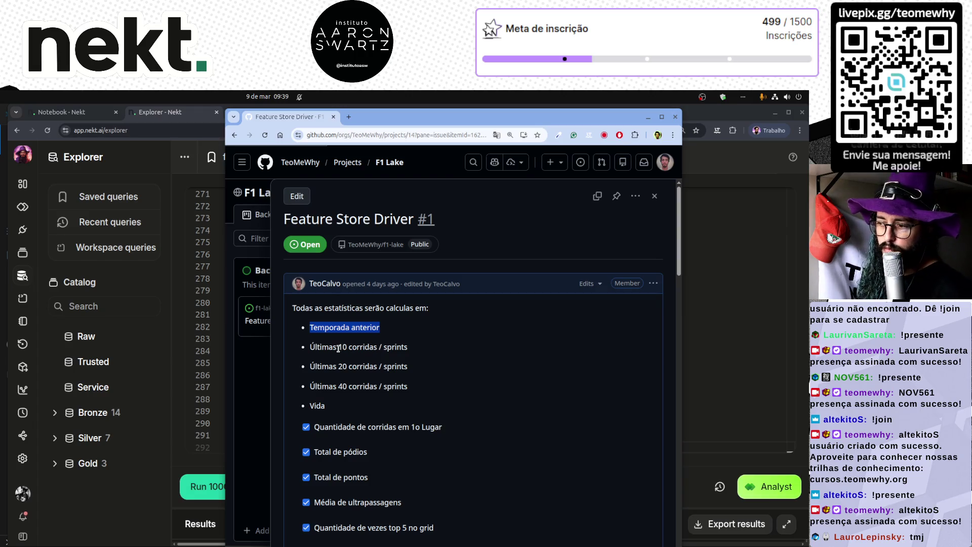
left_click_drag(339, 347, 414, 350)
left_click(353, 356)
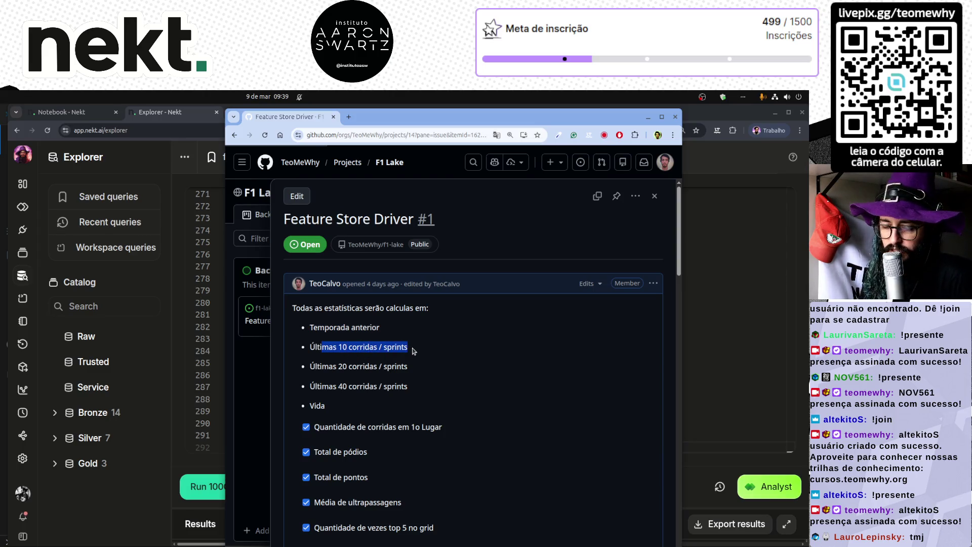
left_click(215, 438)
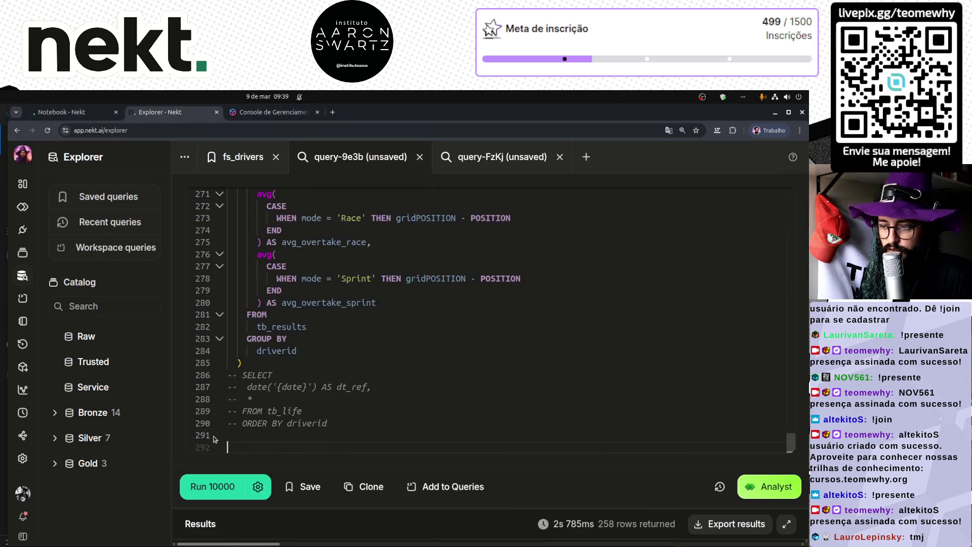
left_click_drag(790, 442, 800, 197)
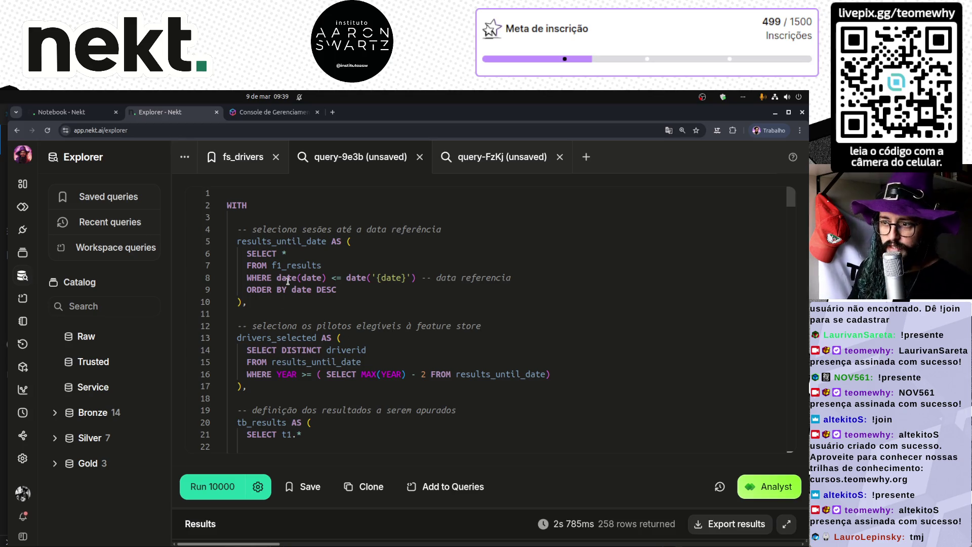
- Inspect the results_until_date step to see its name and body in the query
double_click(287, 241)
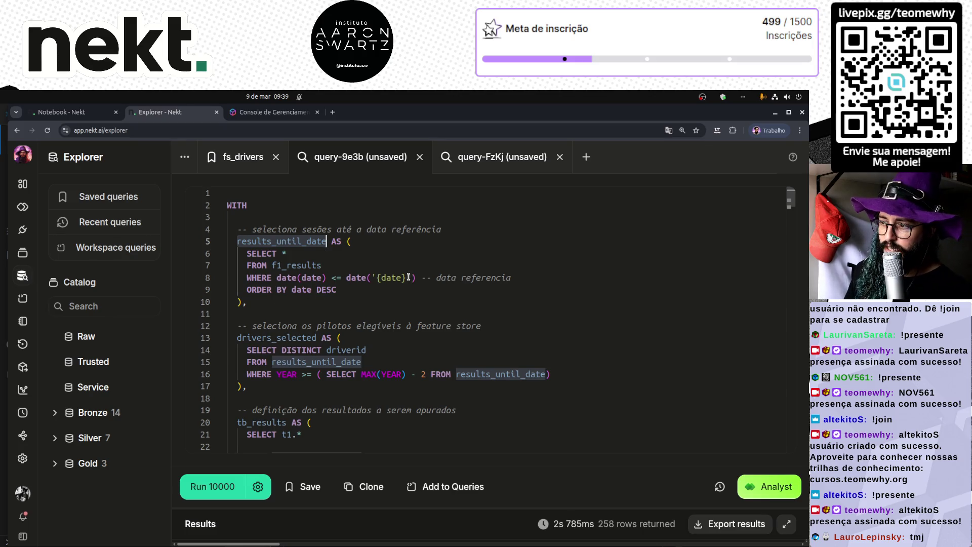
left_click_drag(354, 290, 202, 251)
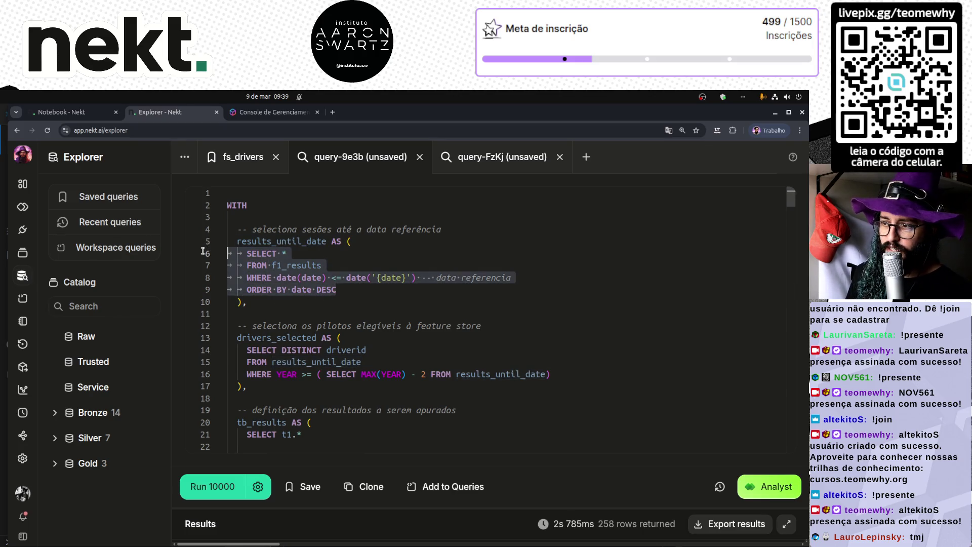
double_click(267, 241)
double_click(285, 241)
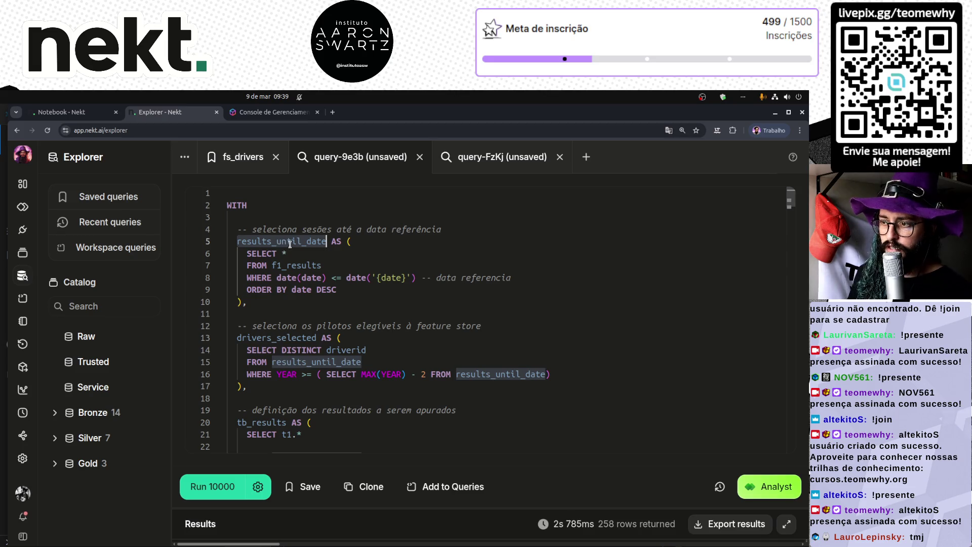
- Append SELECT * FROM results_until_date at the query's end and run it
scroll(321, 317, "down", 5)
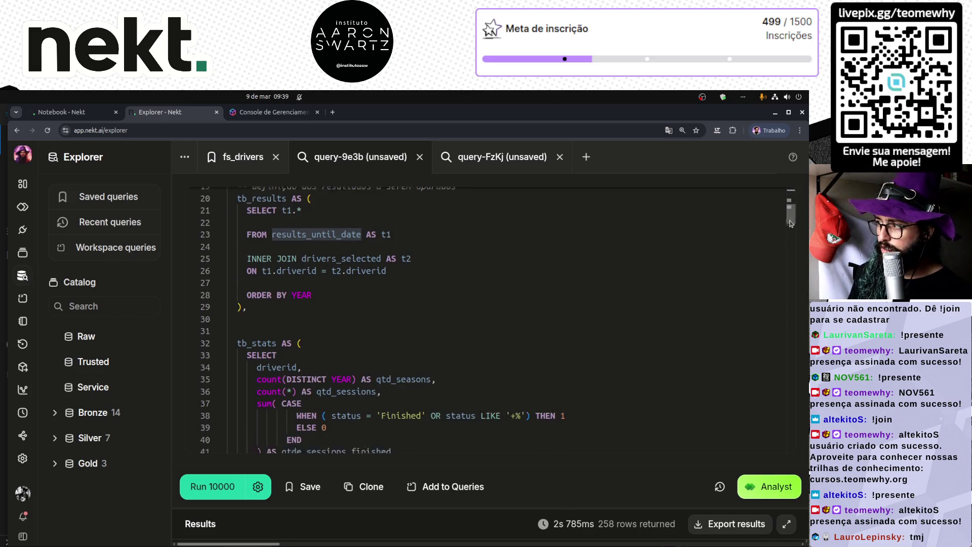
left_click_drag(790, 205, 774, 455)
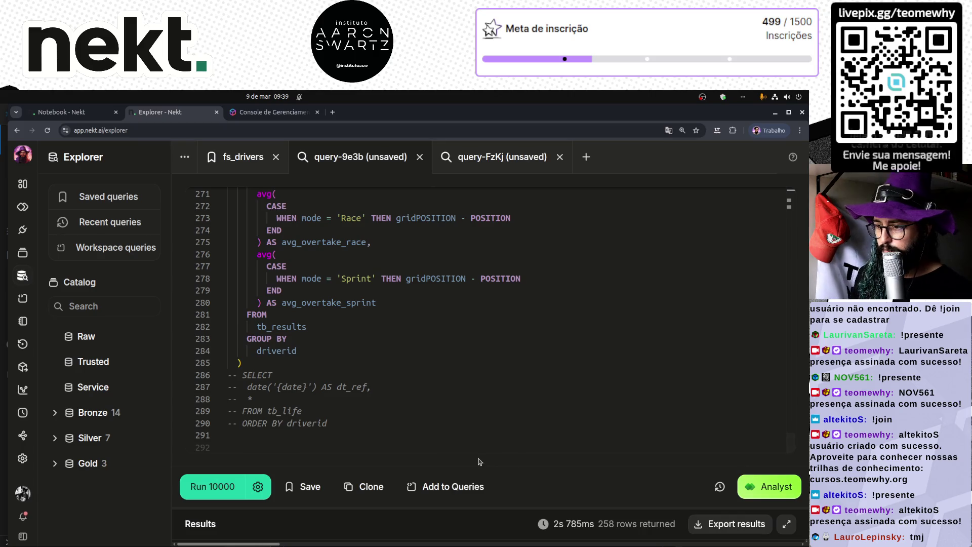
left_click(459, 446)
type("SELEC")
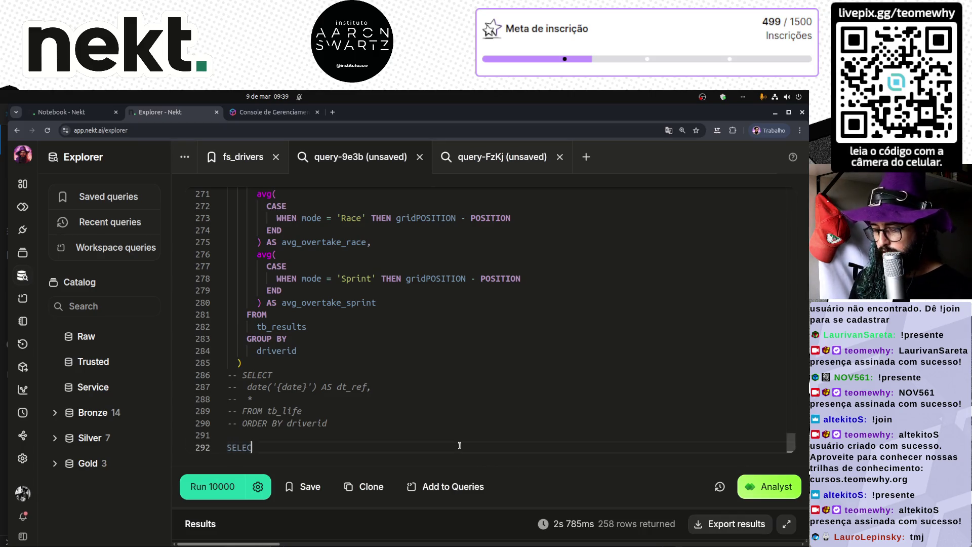
type("T *")
key("Return")
type("FROM results_until_date")
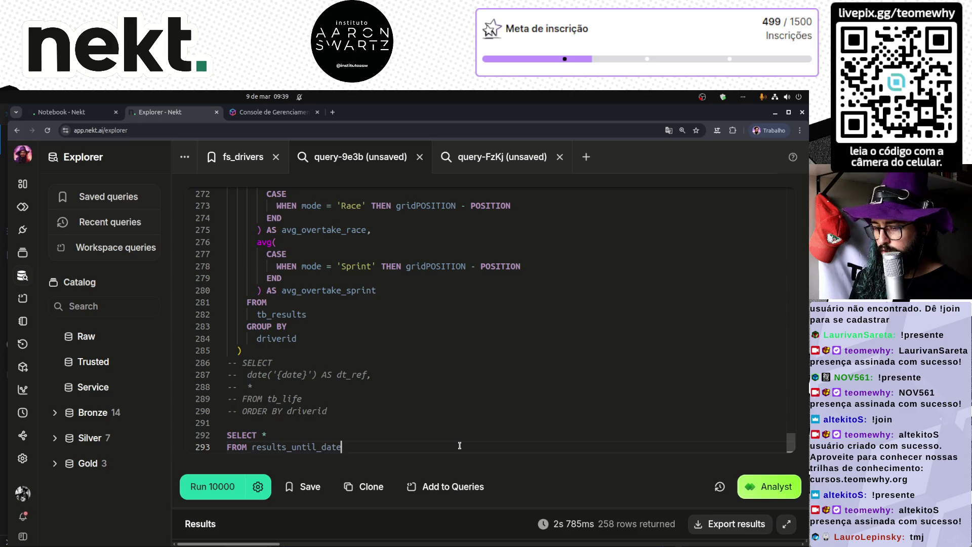
key("ctrl+Return")
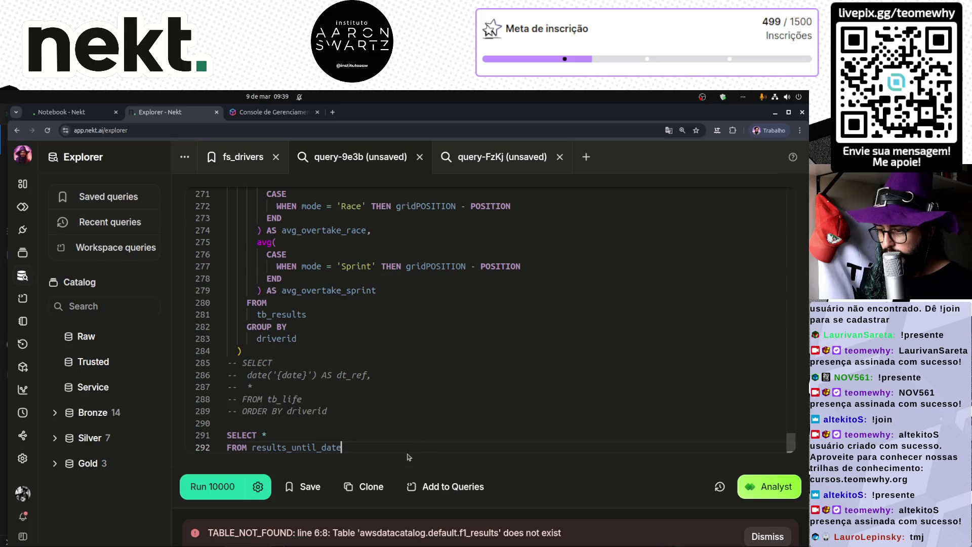
- Replace f1_results on line 6 with the copied Bronze f1 results table path and rerun
key("ctrl+Home")
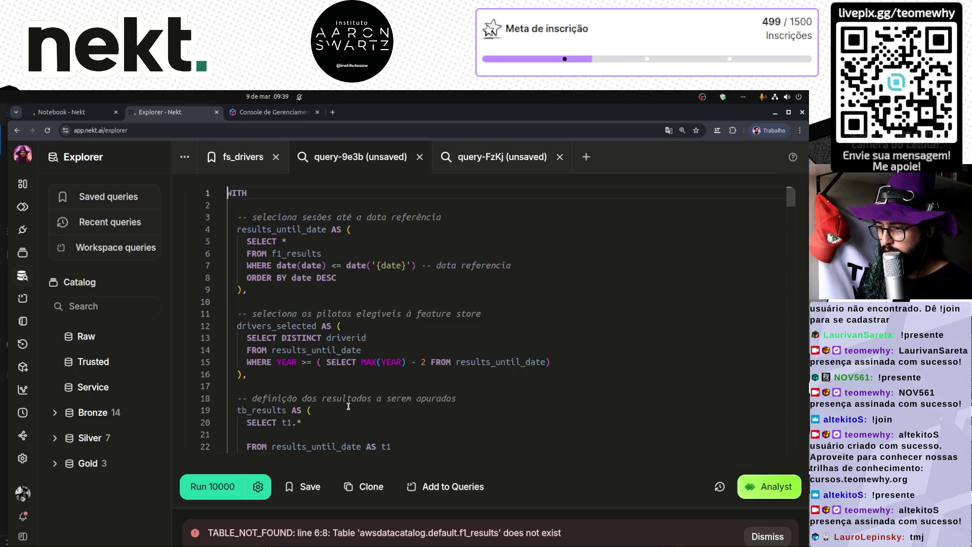
left_click(271, 253)
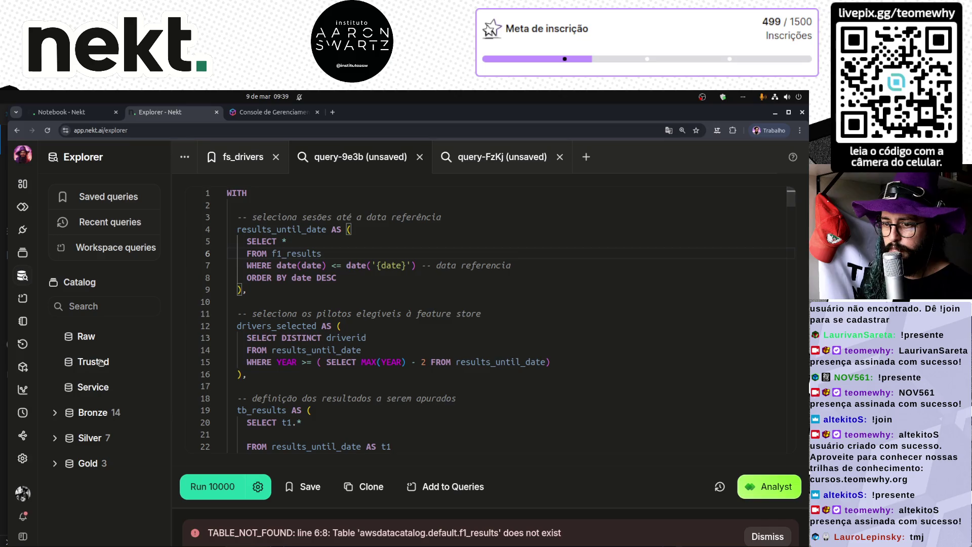
left_click(55, 418)
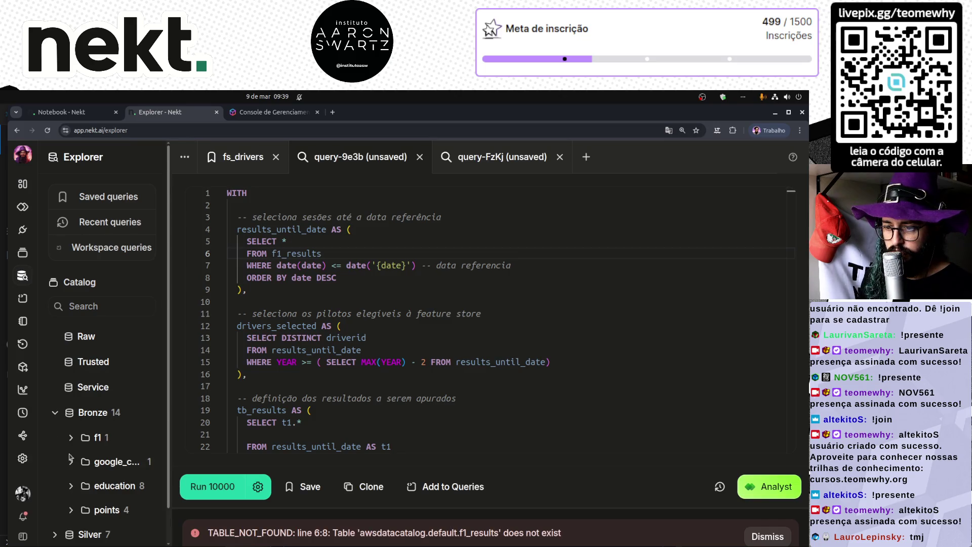
left_click(69, 439)
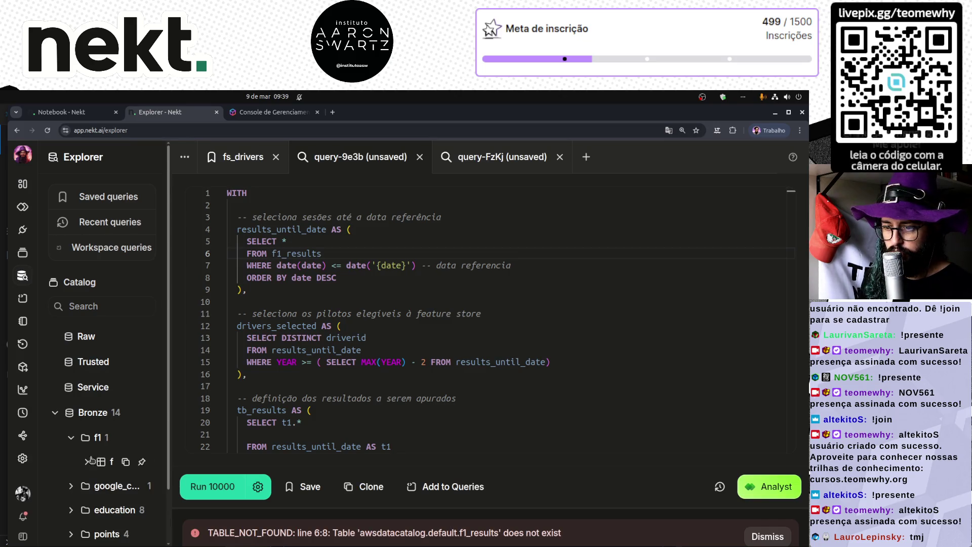
left_click(125, 461)
double_click(274, 255)
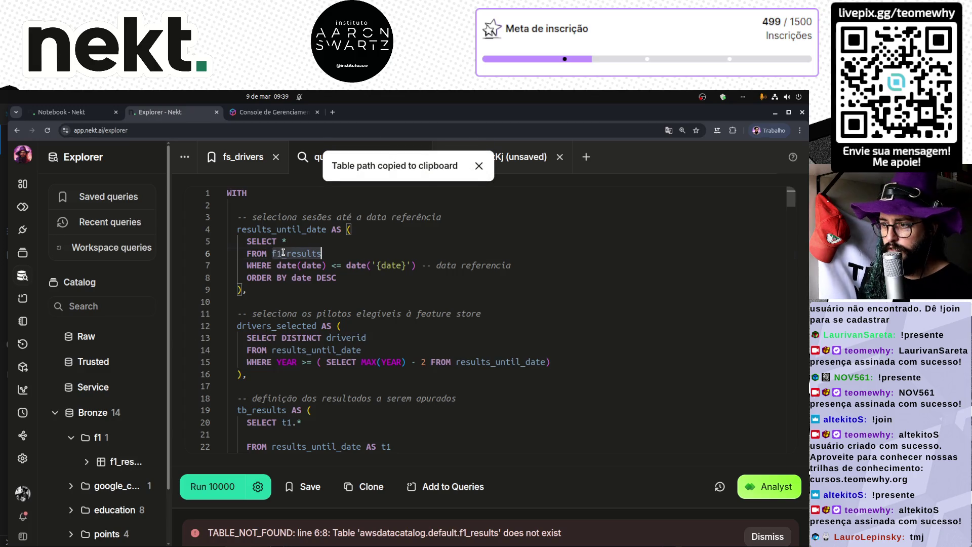
key("ctrl+v")
key("ctrl+Return")
- Return to the Explorer and view the query-FzKj SELECT DISTINCT YEAR query
key("ctrl+End")
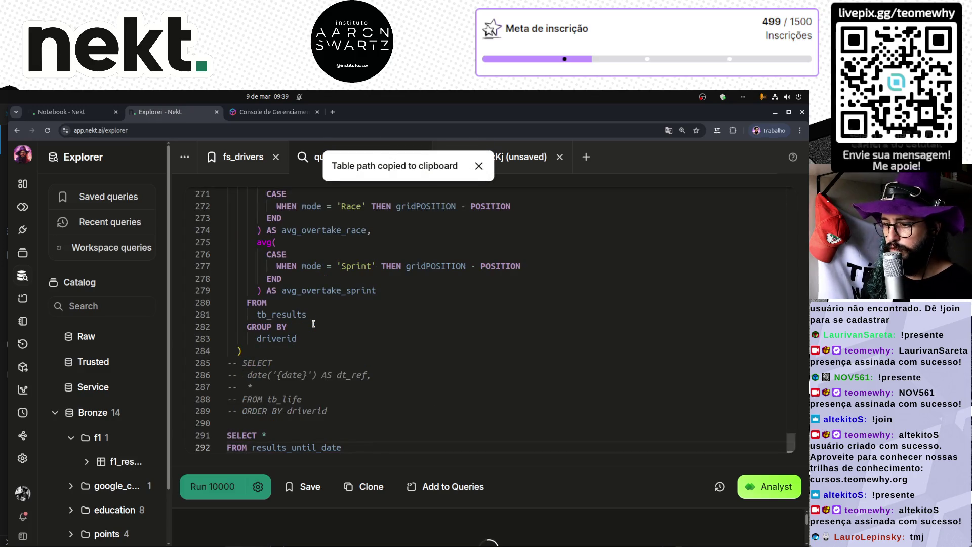
left_click(22, 184)
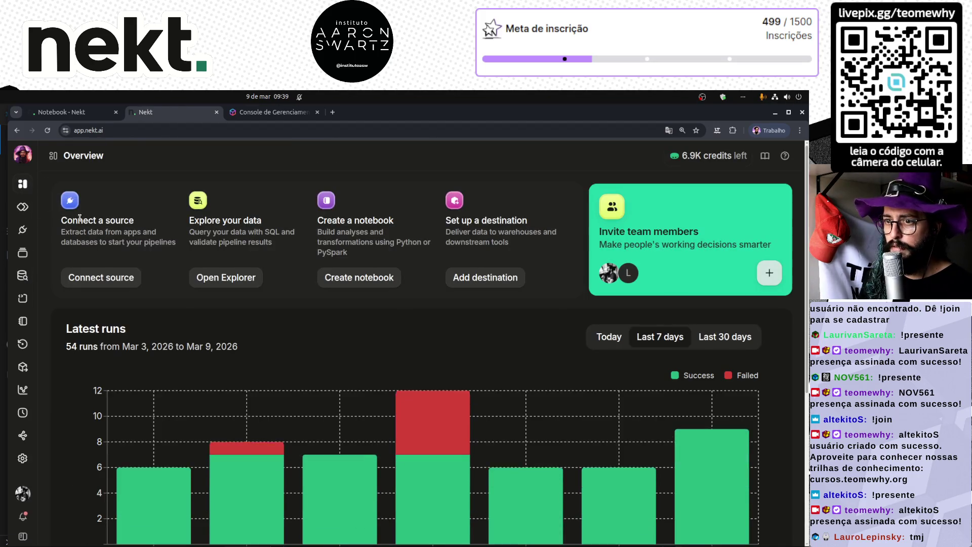
key("alt+Left")
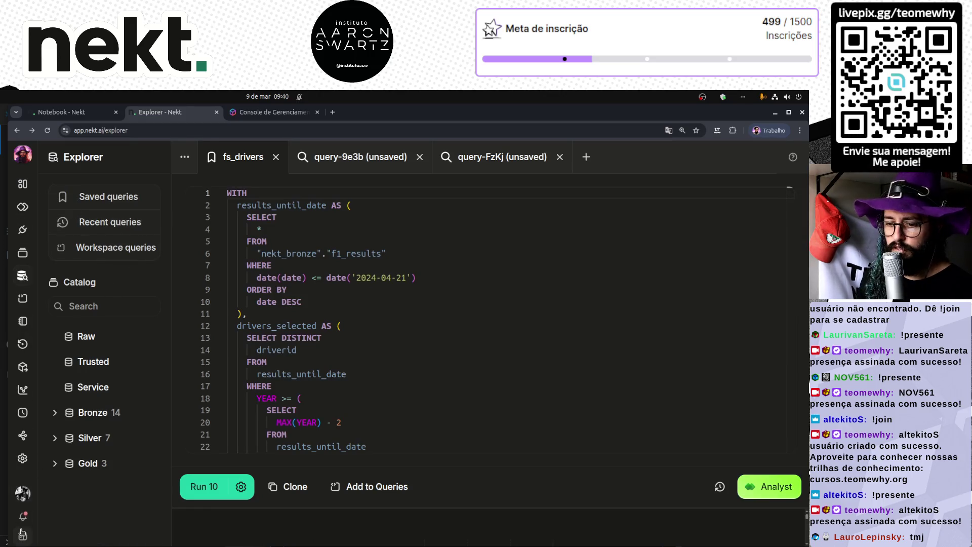
left_click(22, 536)
left_click(564, 406)
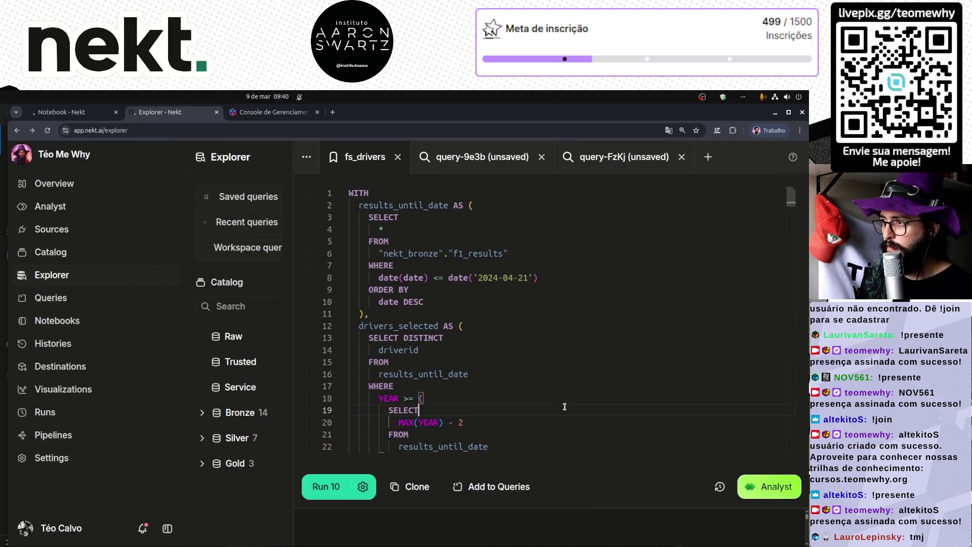
left_click(617, 166)
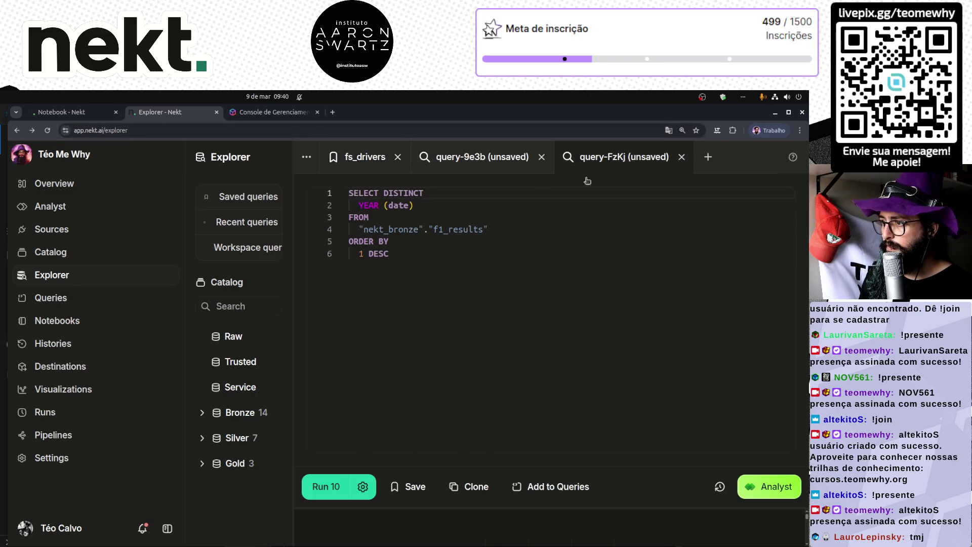
- Collapse the Explorer panel to widen the editor and bring up query-9e3b
left_click(469, 166)
left_click(365, 157)
left_click_drag(292, 213, 187, 228)
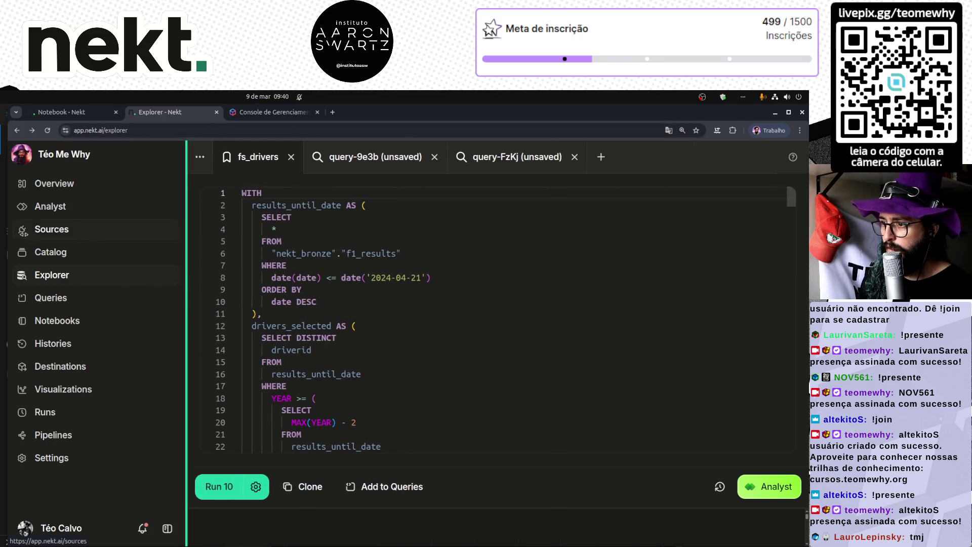
left_click(349, 158)
scroll(427, 314, "down", 5)
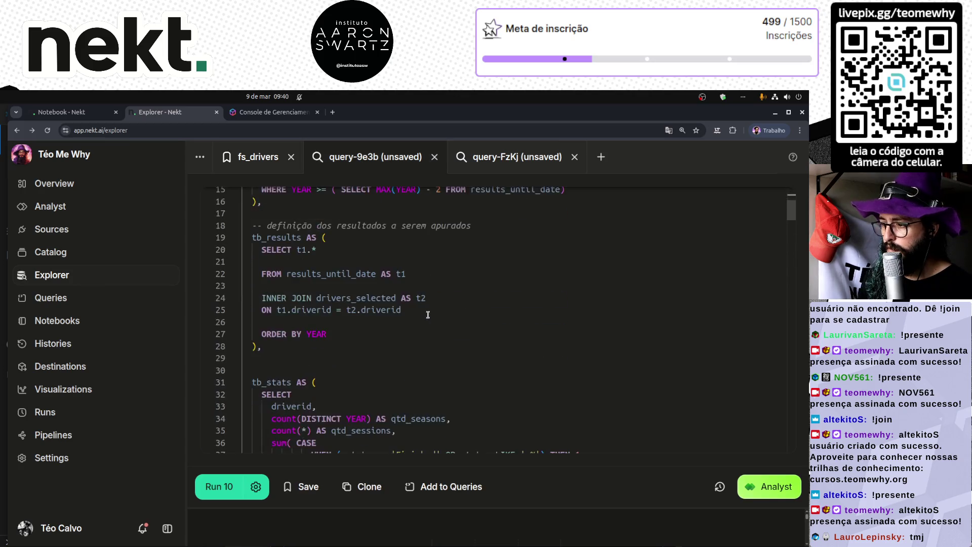
scroll(427, 314, "down", 20)
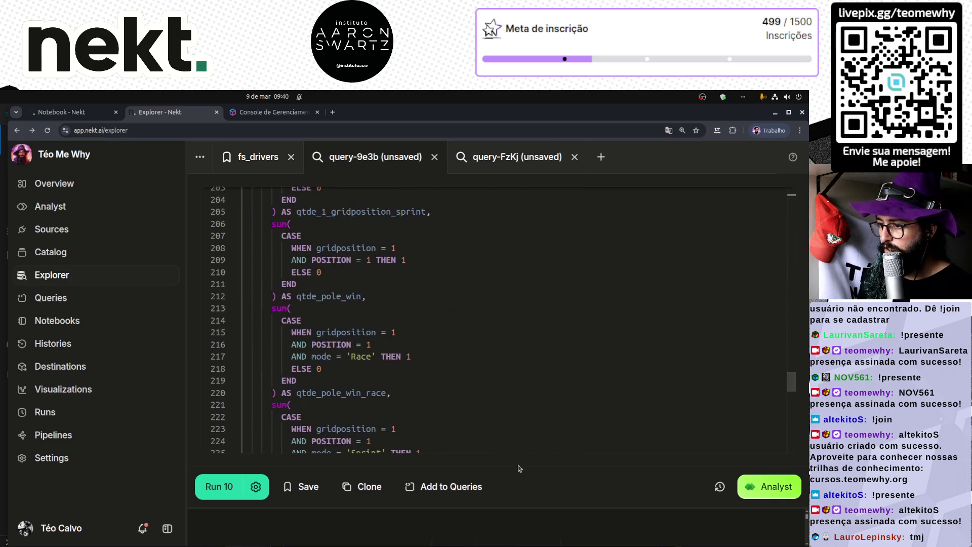
- Run query-9e3b from the end of the query and check the results area
left_click(518, 448)
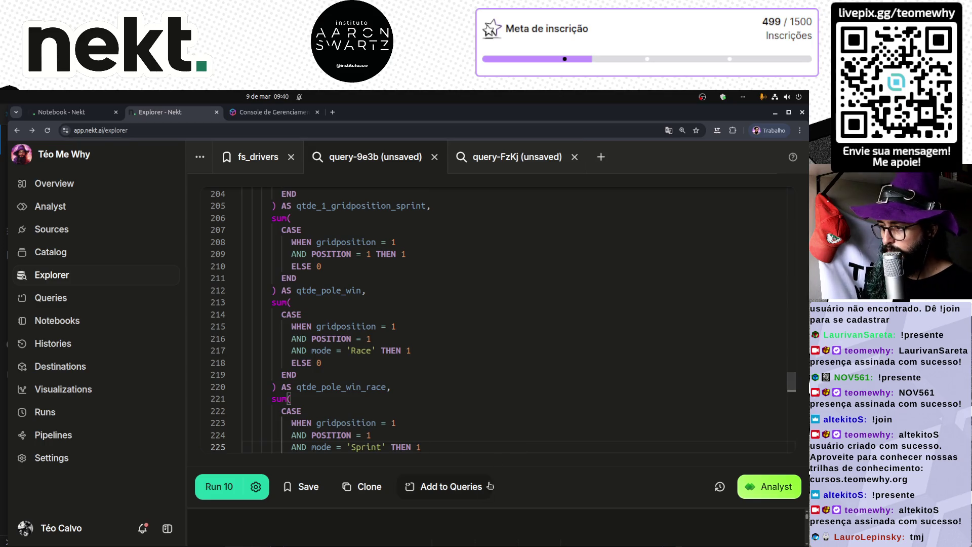
left_click(490, 506)
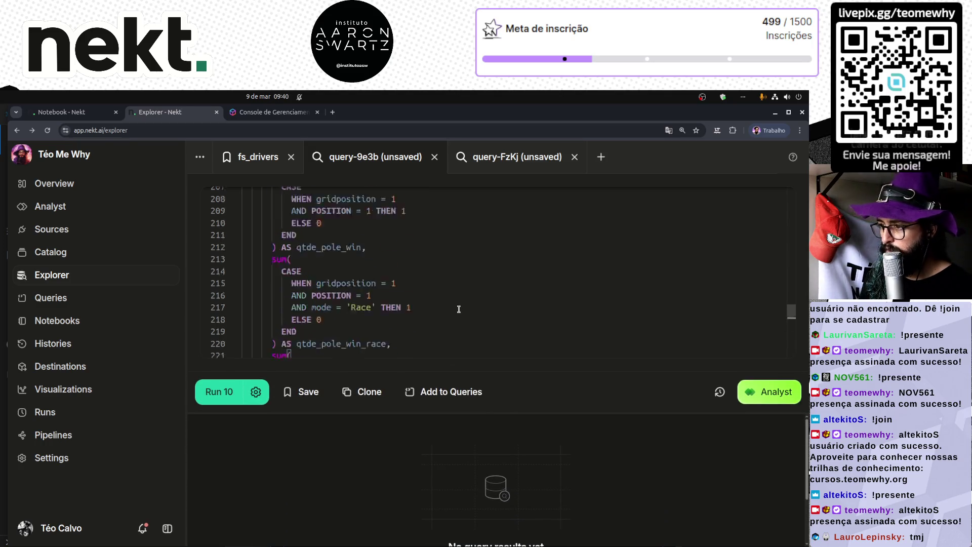
scroll(459, 309, "down", 8)
left_click(231, 395)
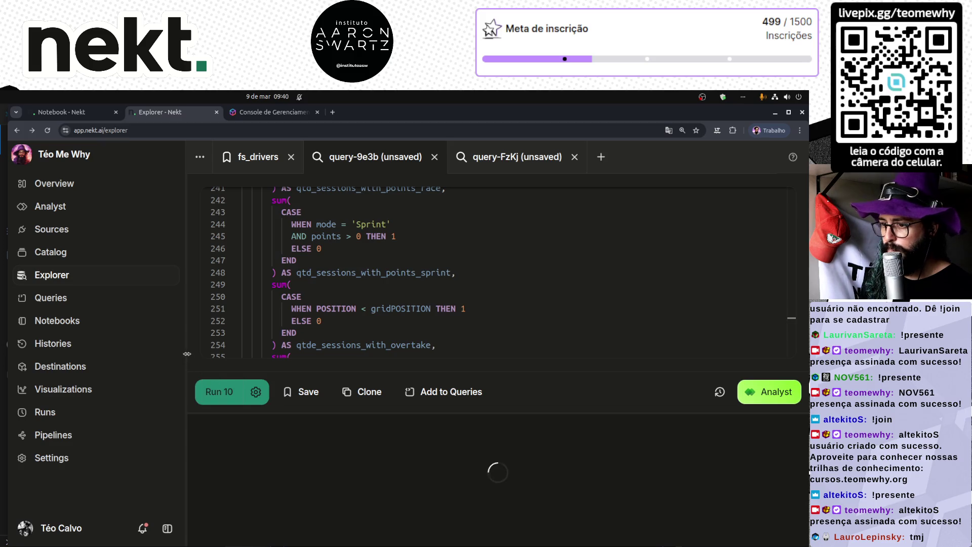
left_click(167, 529)
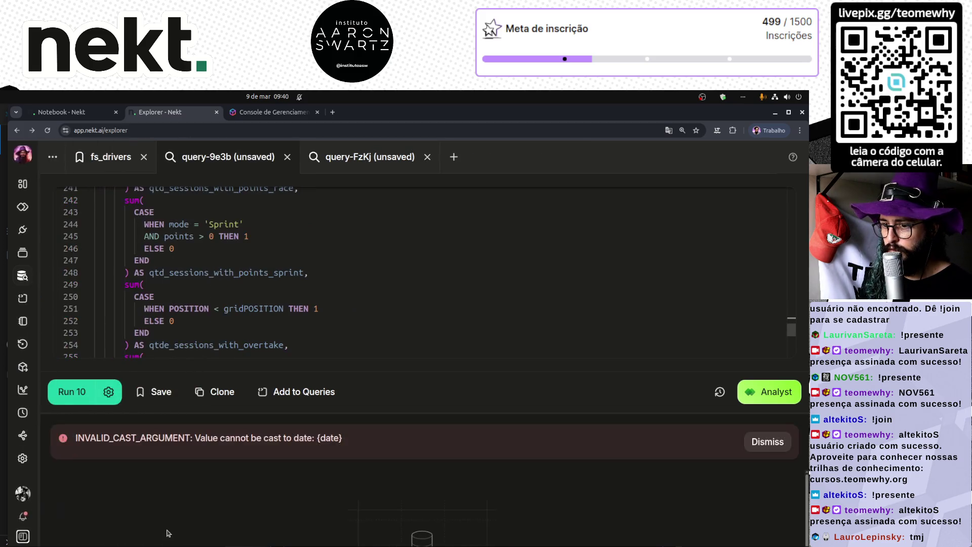
- Replace the {date} placeholder on line 7 with a literal 2024-04 date and run
left_click(408, 348)
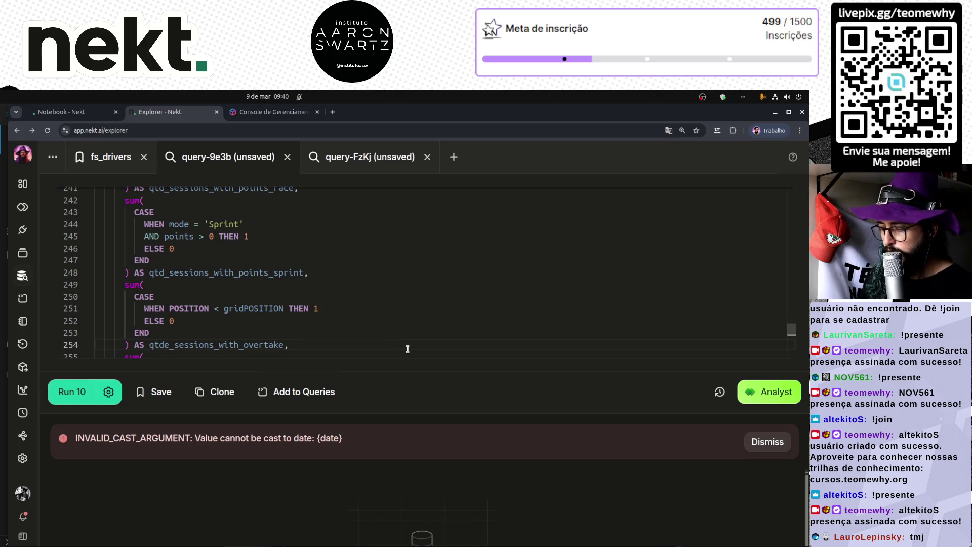
key("ctrl+Home")
left_click(269, 265)
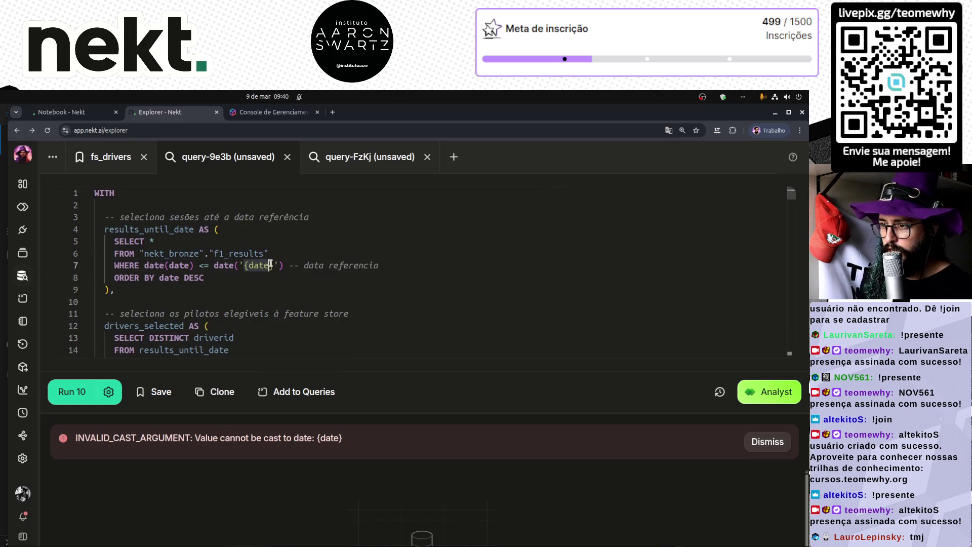
key("BackSpace")
key("BackSpace")
key("BackSpace")
type("2025")
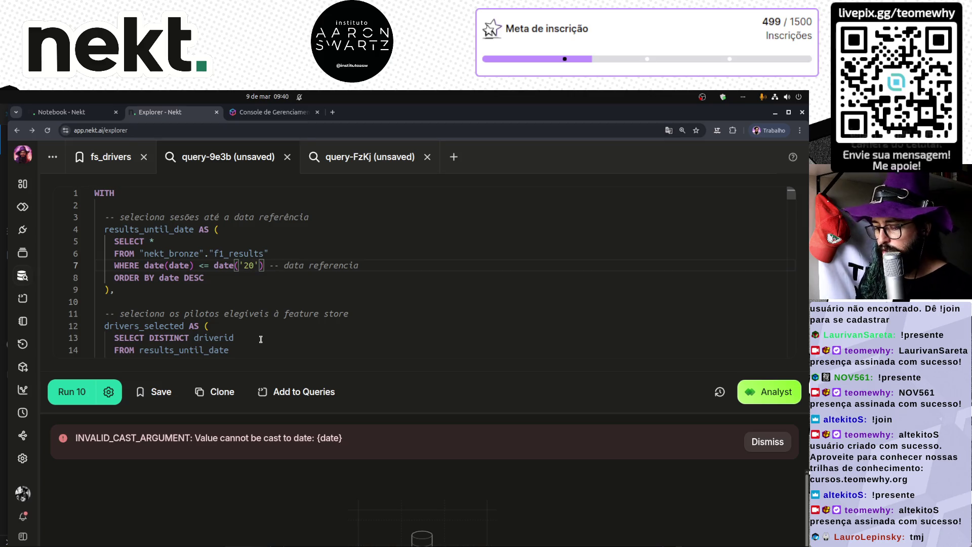
key("BackSpace")
type("4-04-")
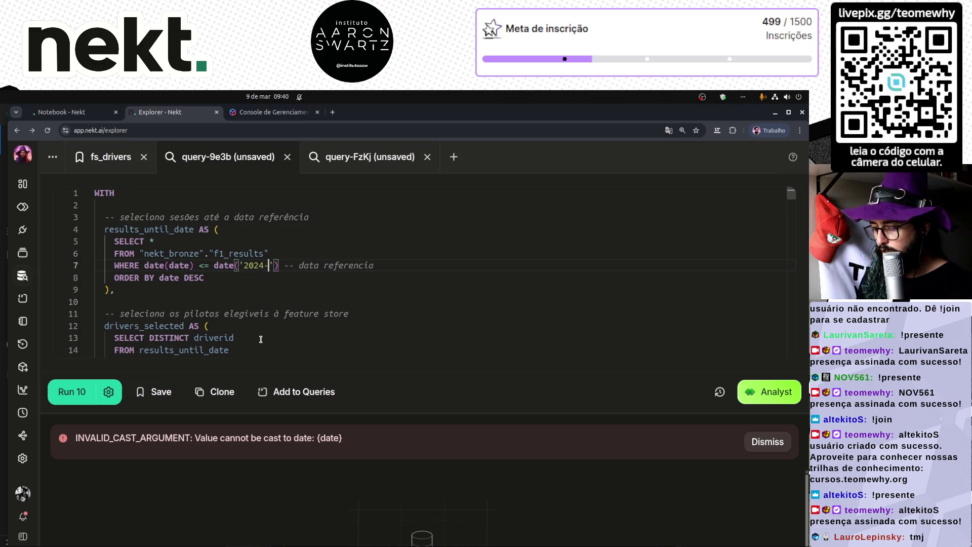
key("ctrl+Return")
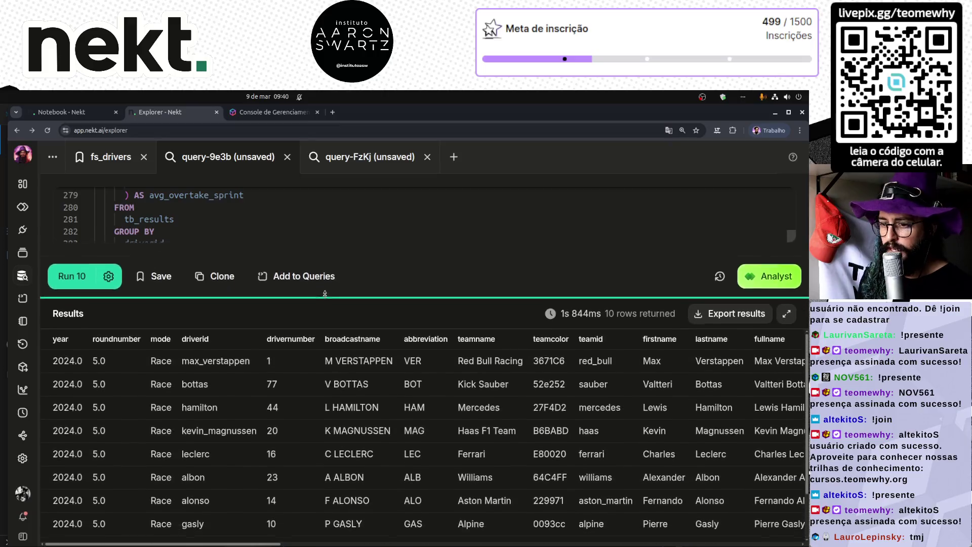
- Check the first row's 2024.0 year and 5.0 round, then rerun with a 10000-row limit
double_click(61, 350)
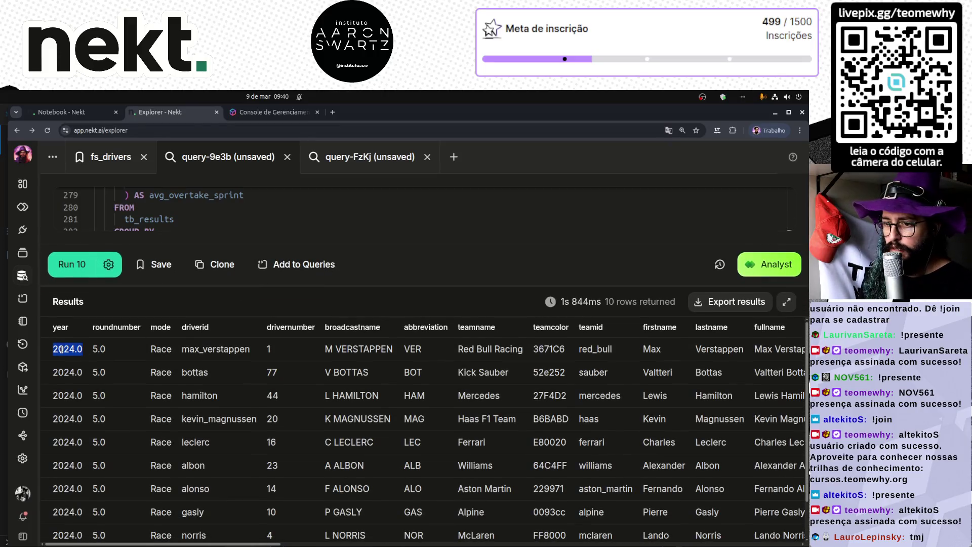
double_click(99, 349)
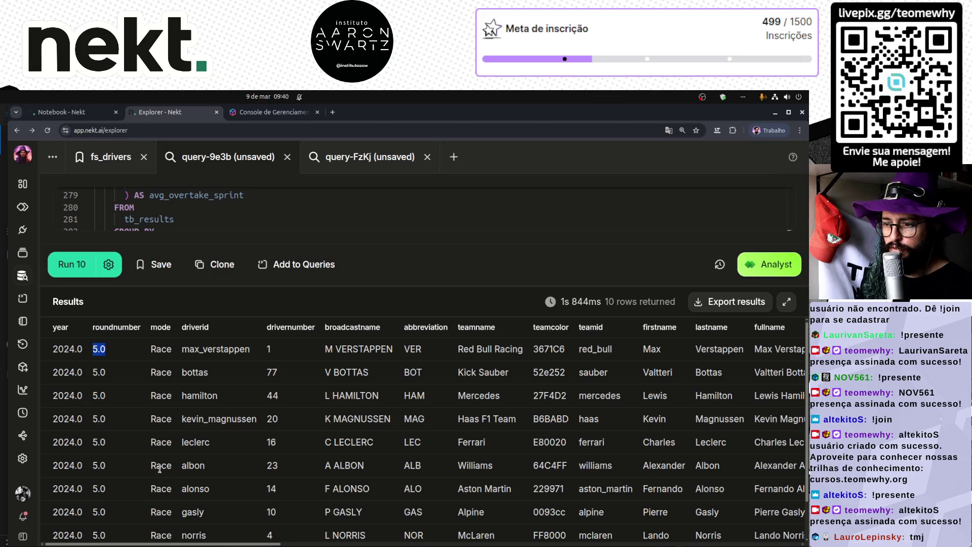
scroll(151, 448, "down", 2)
scroll(152, 436, "up", 2)
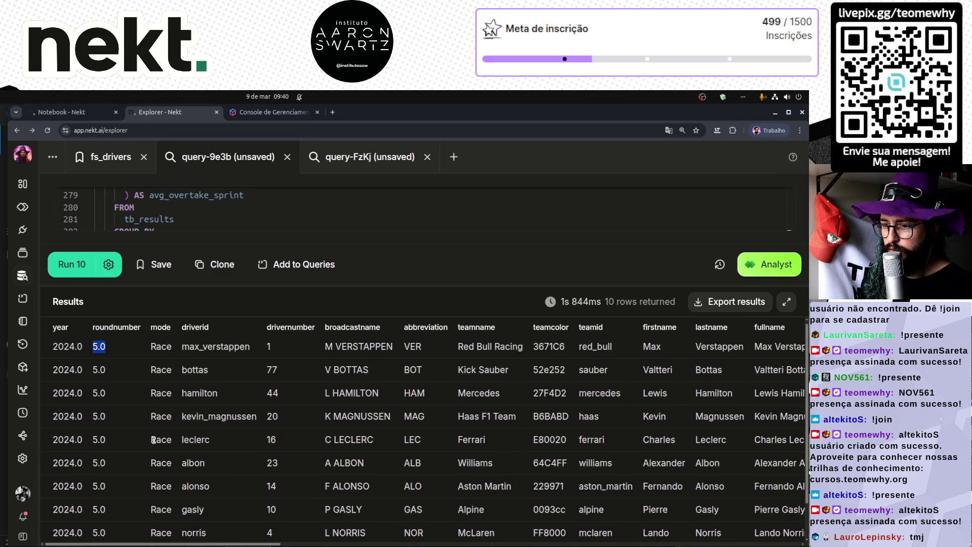
scroll(152, 434, "down", 2)
left_click(107, 275)
left_click(53, 368)
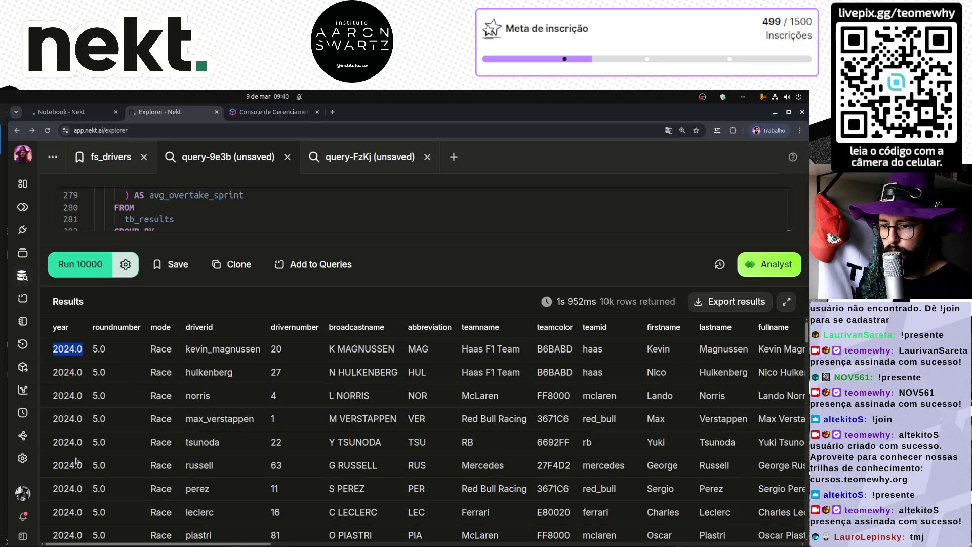
- Load more result rows reaching back into 2023 rounds and enlarge the editor
scroll(76, 457, "down", 15)
scroll(76, 457, "down", 2)
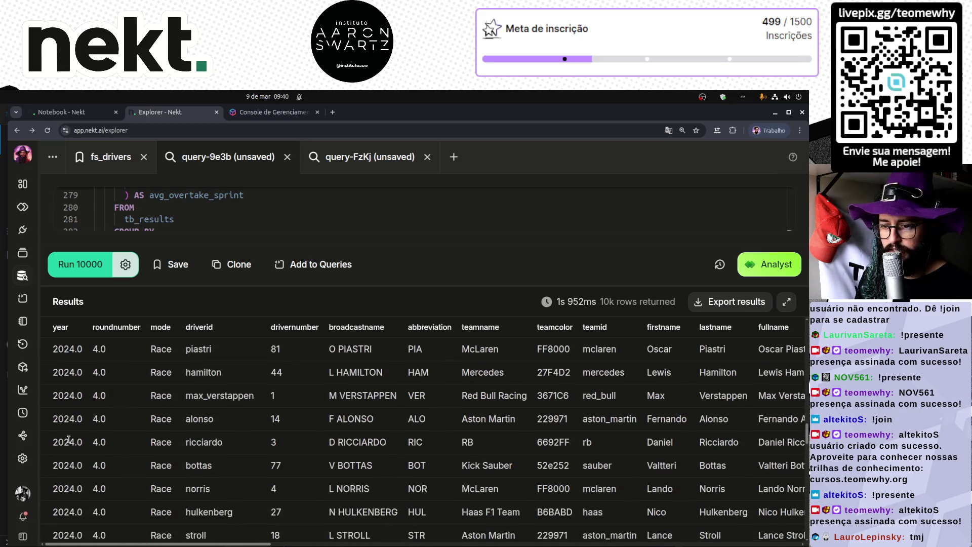
scroll(72, 473, "down", 10)
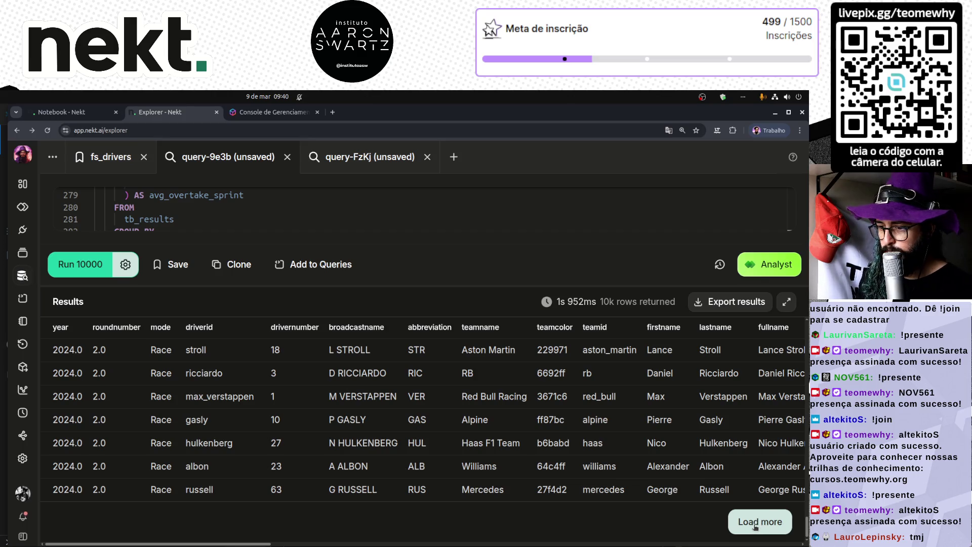
left_click(754, 526)
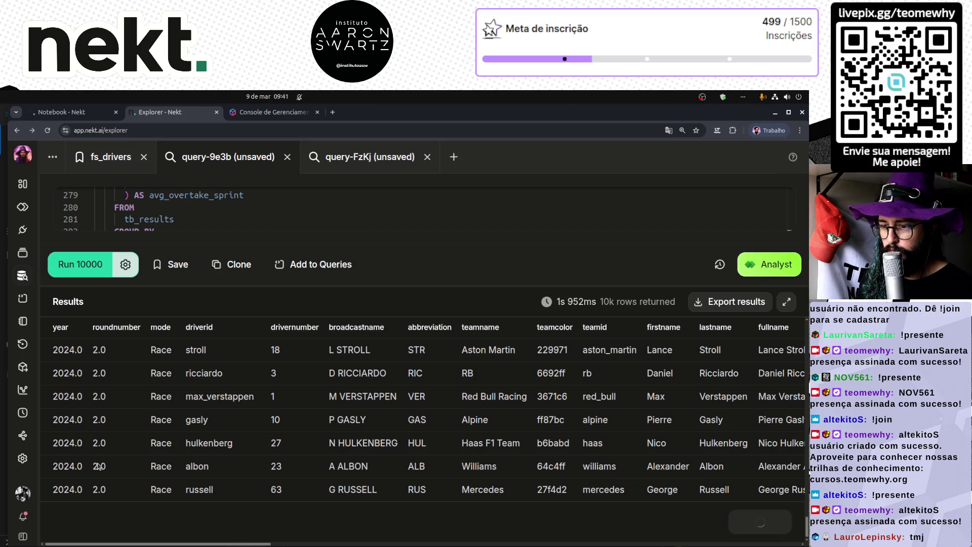
scroll(96, 475, "down", 15)
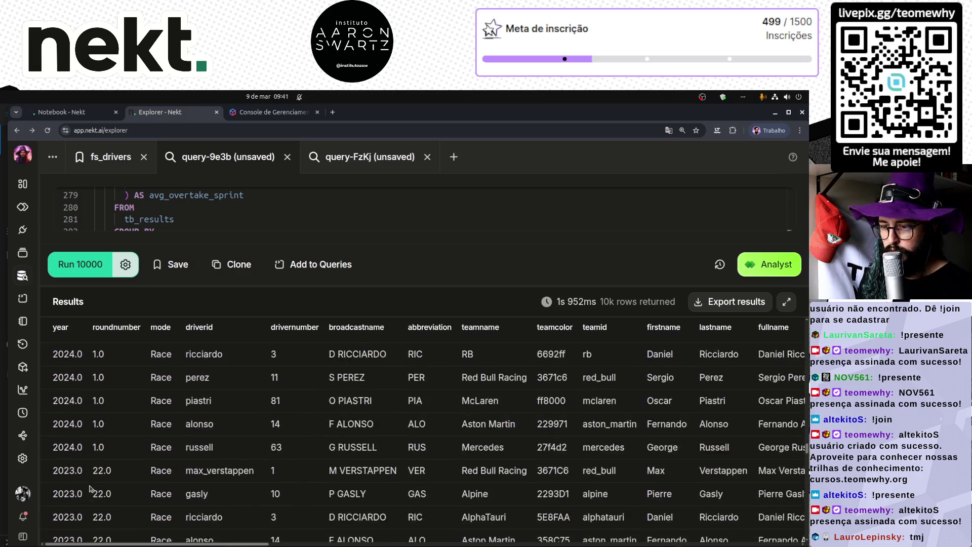
scroll(90, 488, "down", 10)
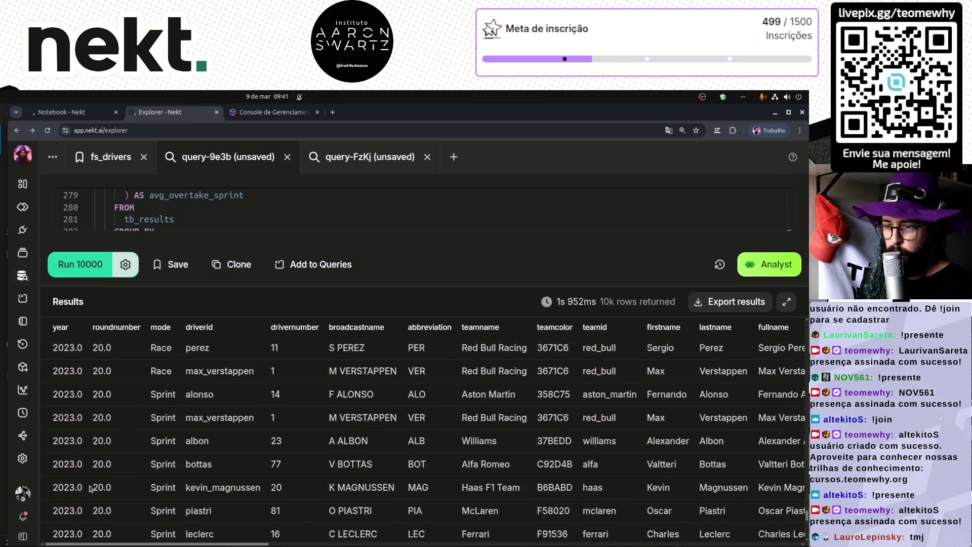
scroll(90, 487, "down", 3)
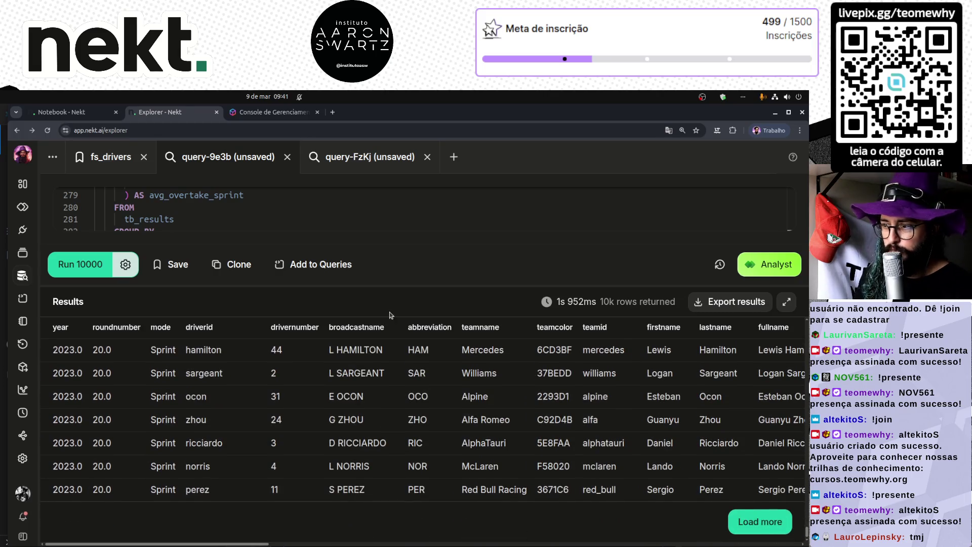
left_click_drag(435, 287, 417, 544)
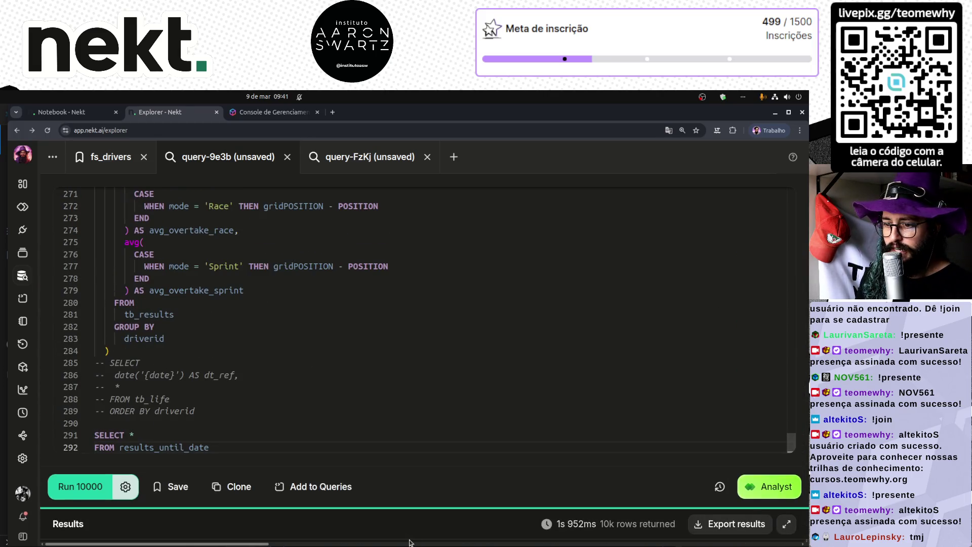
key("alt+Tab")
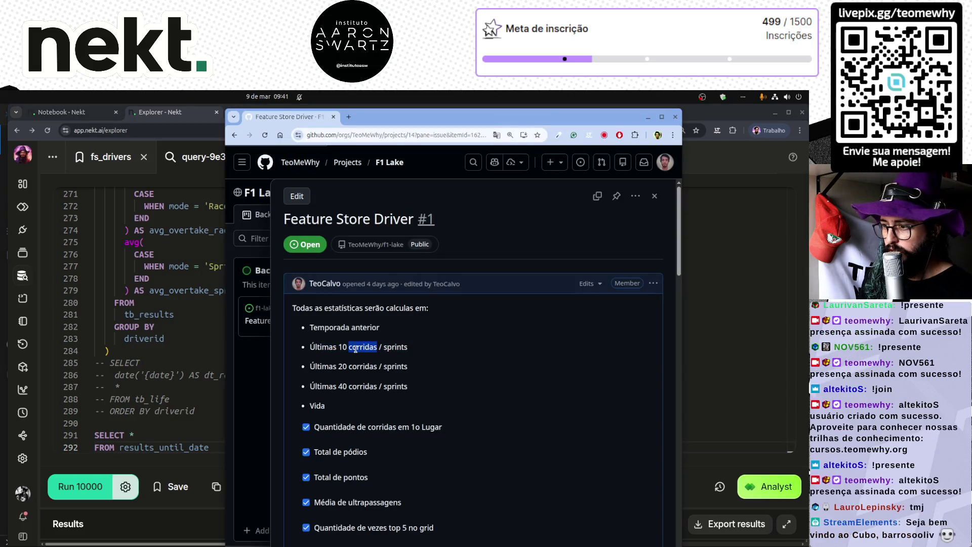
triple_click(355, 349)
key("alt+Tab")
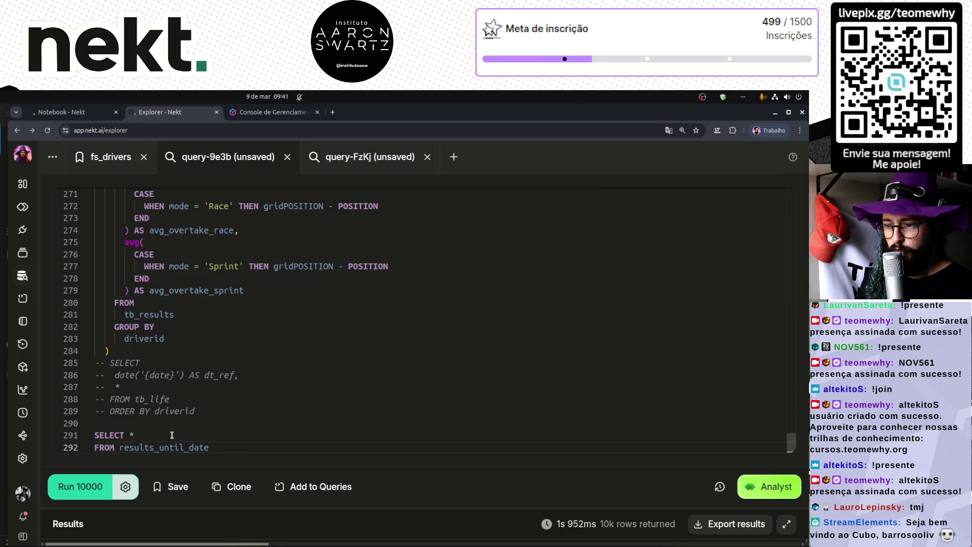
left_click(231, 438)
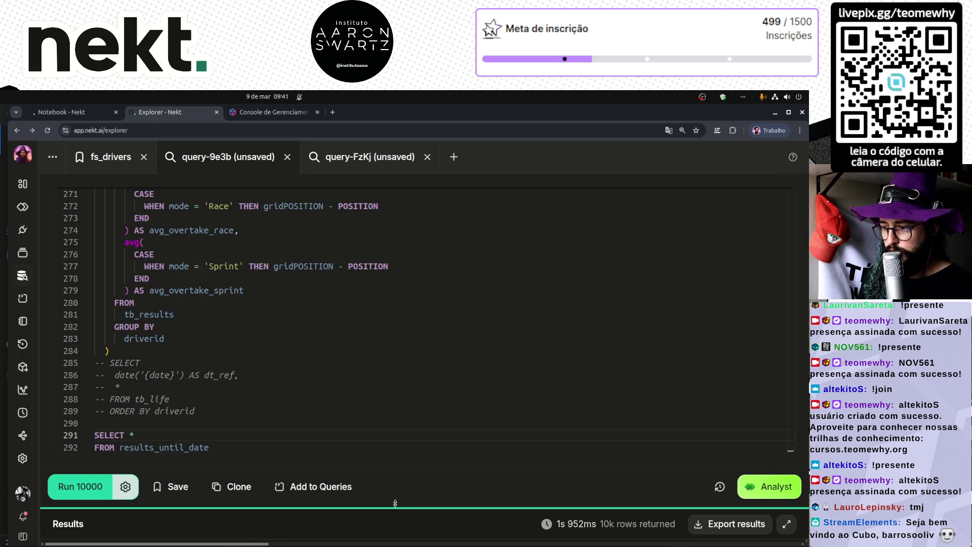
scroll(390, 515, "down", 1)
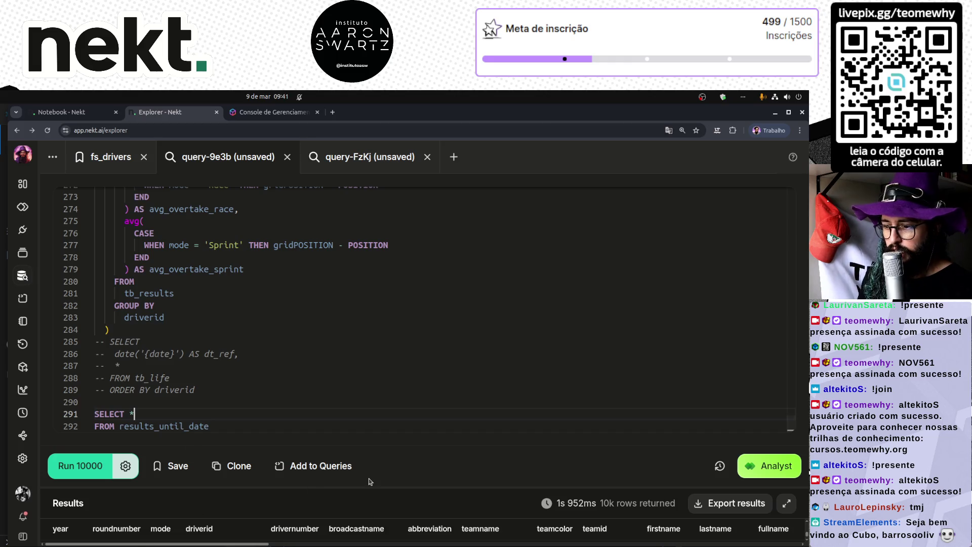
mouse_move(371, 487)
left_mouse_down()
mouse_move(363, 327)
mouse_move(347, 478)
left_mouse_up()
scroll(241, 375, "down", 1)
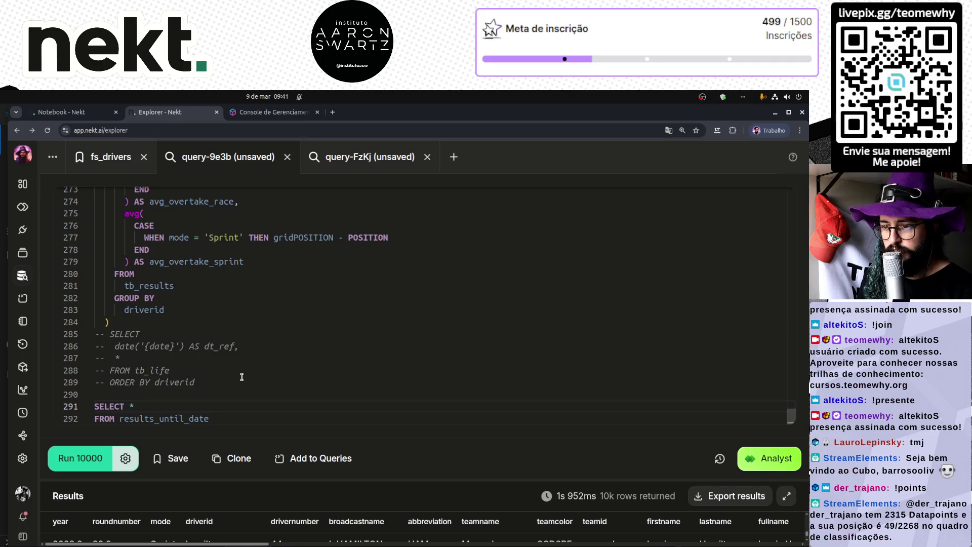
key("BackSpace")
type("DISTINCT ")
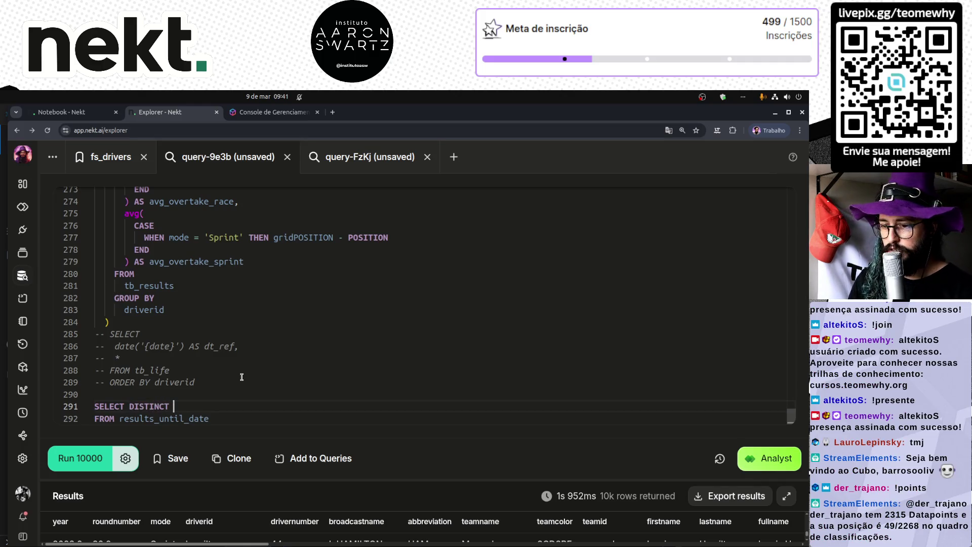
type("YEAR")
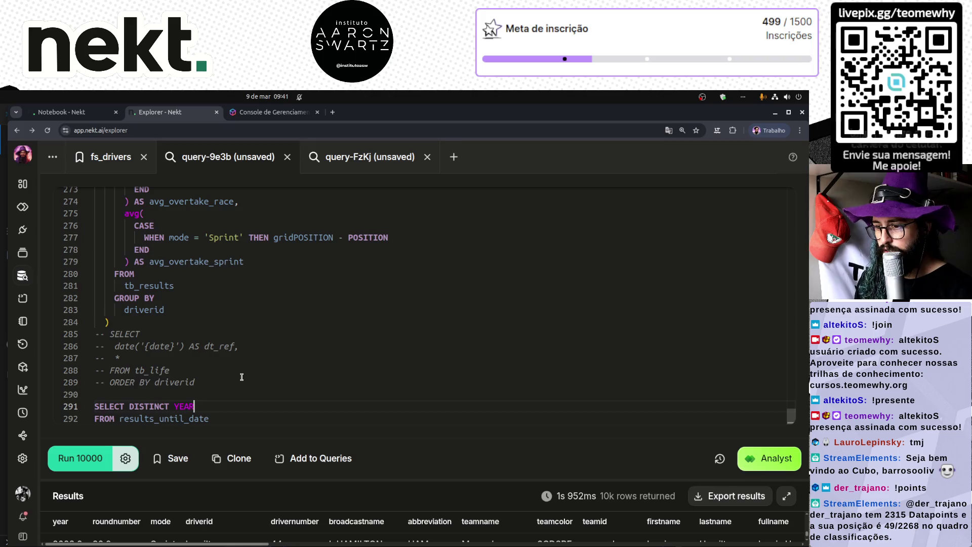
type(", ROUN")
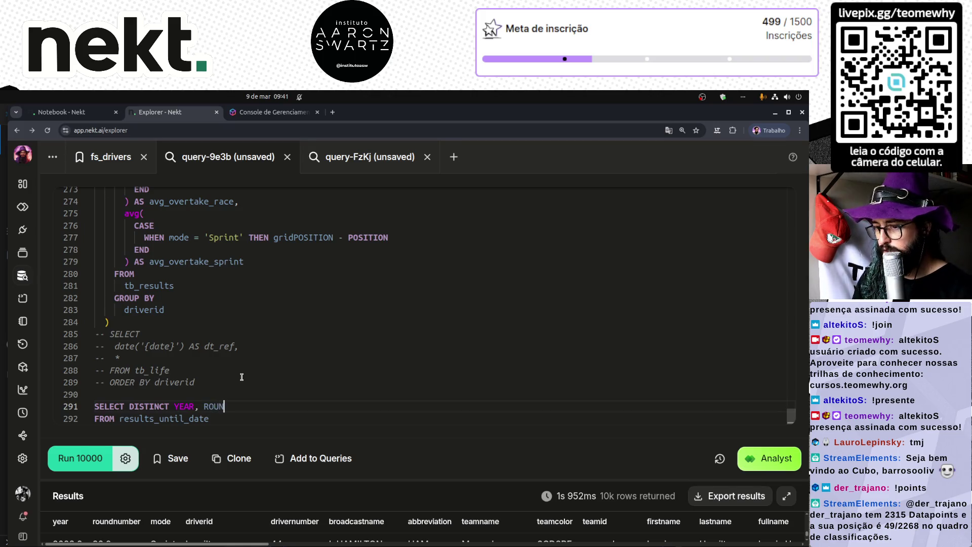
type("DNUMBER")
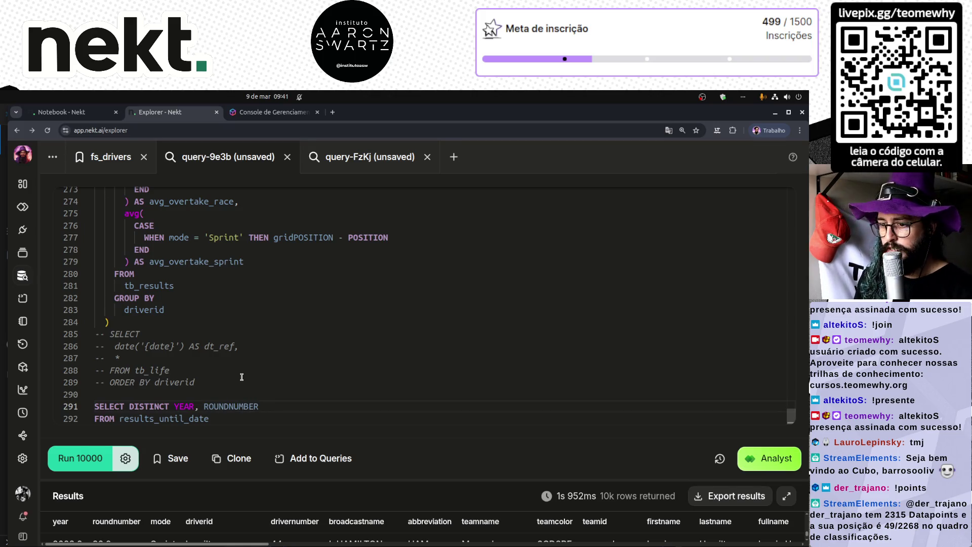
- Run the distinct query, switching the uppercase column list to lowercase year, roundnumber
key("ctrl+Return")
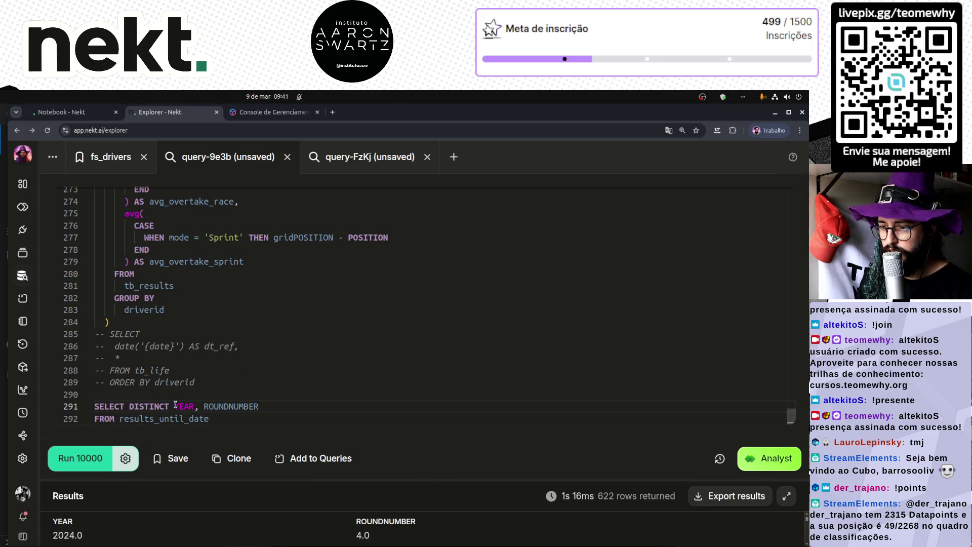
left_click_drag(175, 406, 274, 409)
type("year, ")
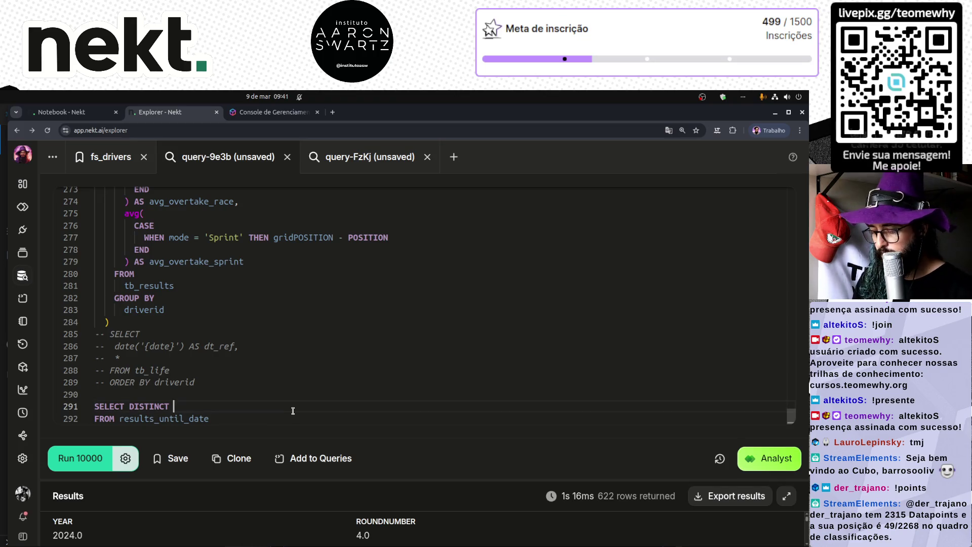
type("roundnumber")
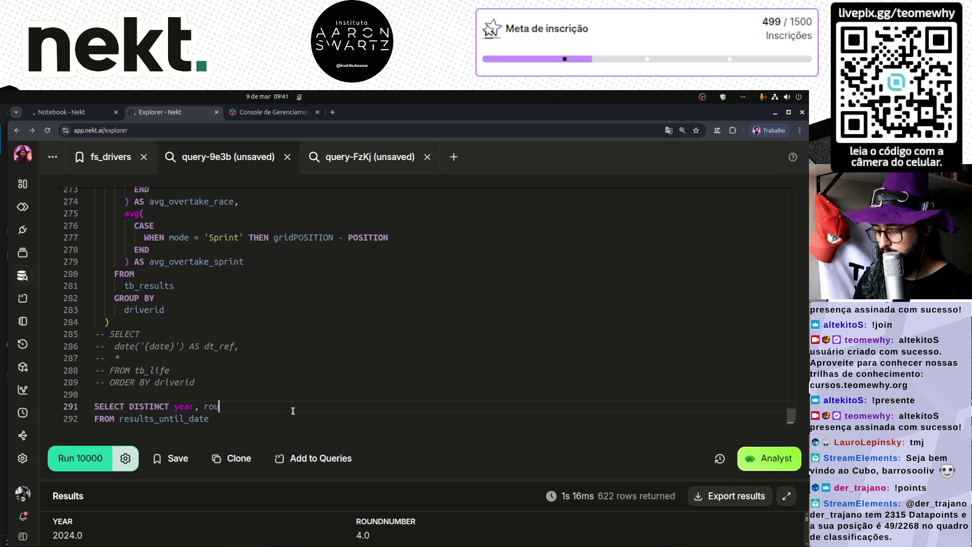
key("ctrl+Return")
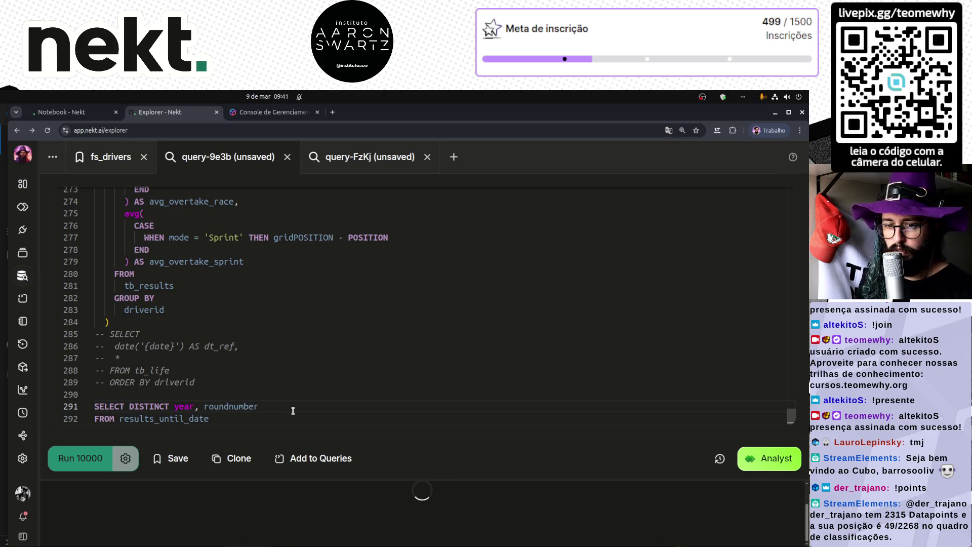
- Enlarge the results panel and browse the 622 distinct rows starting at 2024 round 5
left_click_drag(430, 480, 431, 281)
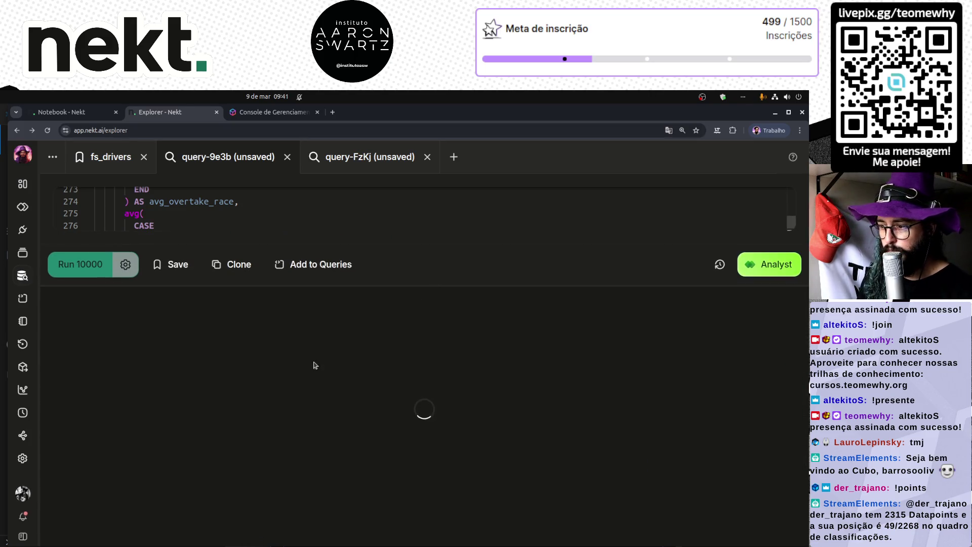
double_click(76, 349)
double_click(72, 373)
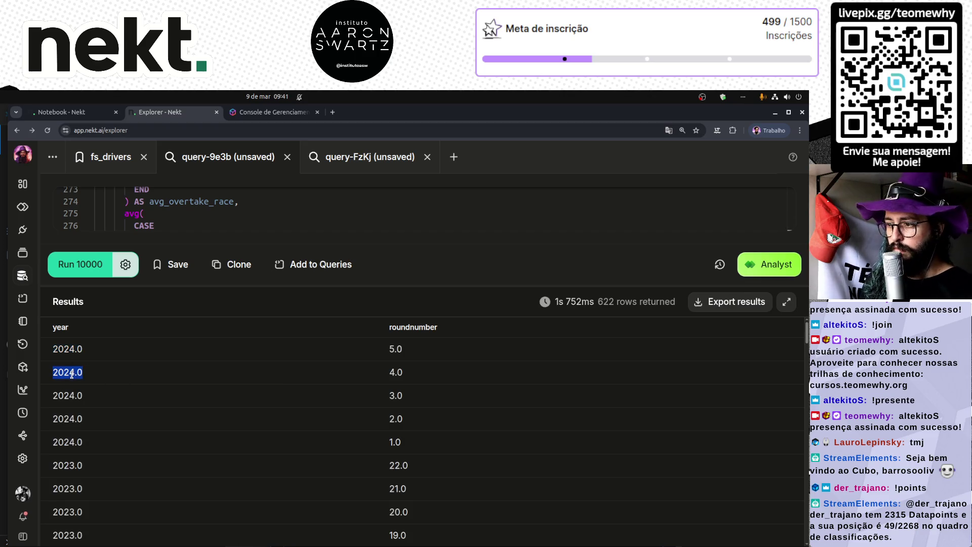
scroll(169, 433, "down", 13)
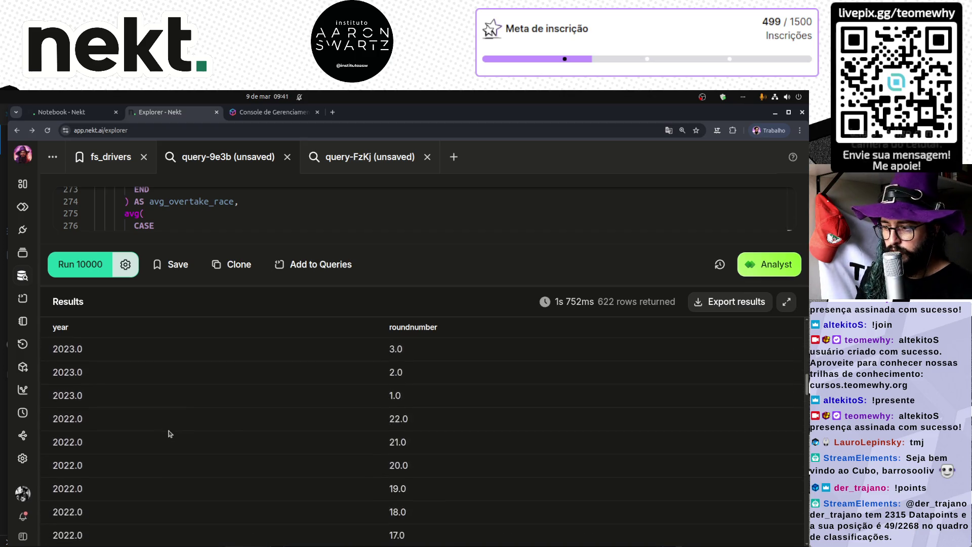
scroll(170, 433, "down", 12)
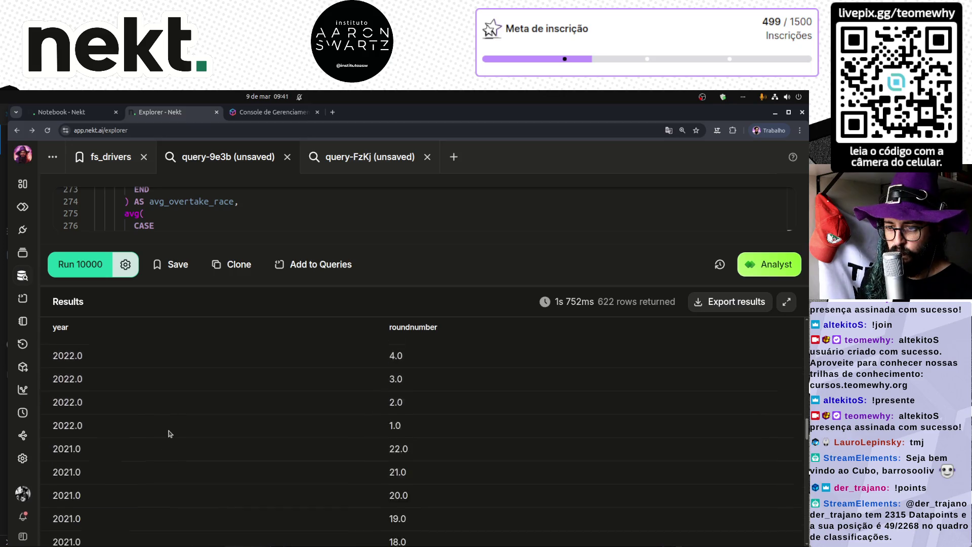
scroll(170, 433, "down", 18)
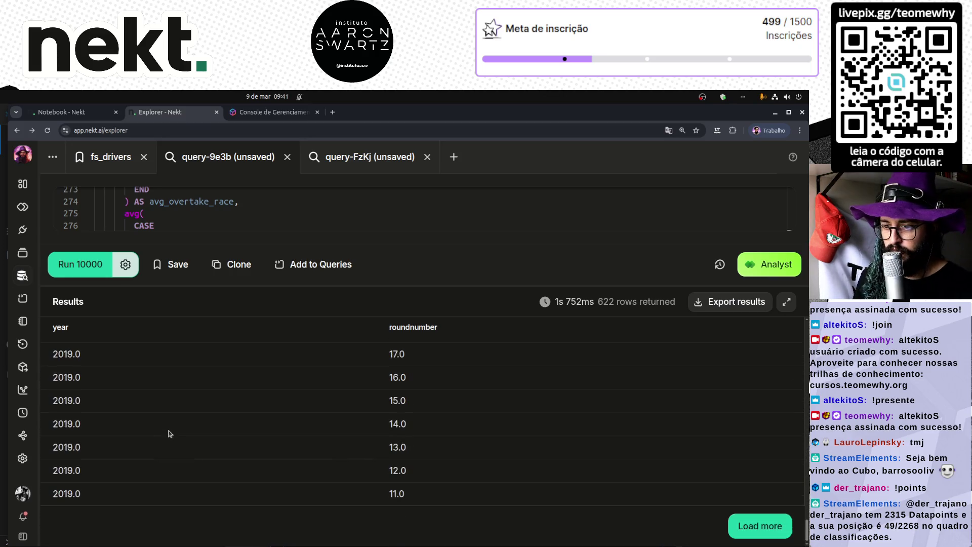
scroll(352, 401, "up", 20)
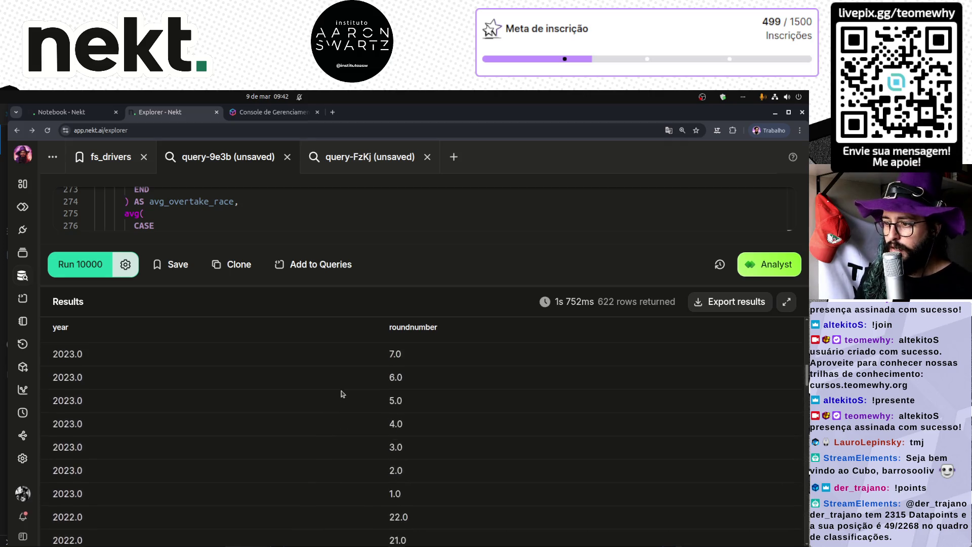
left_click(425, 398)
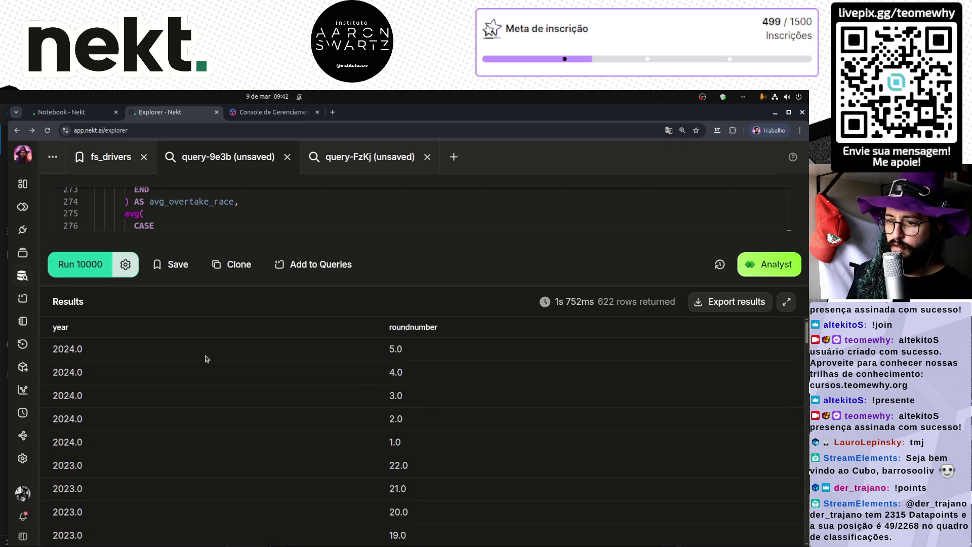
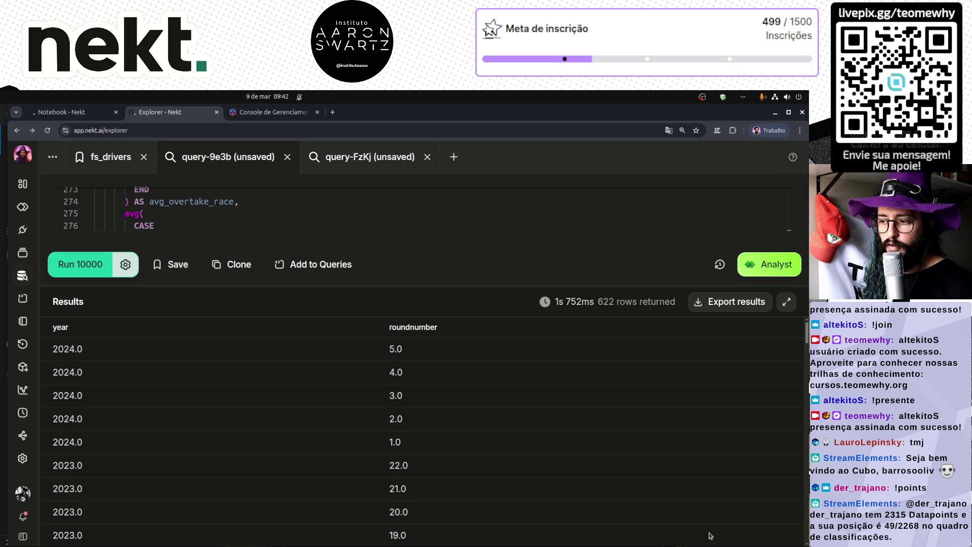
- Start a new CTE named tb_distinct_roundnumber after the previous CTE, adding the separating comma
left_click_drag(471, 285, 428, 514)
left_click(252, 444)
left_click(253, 431)
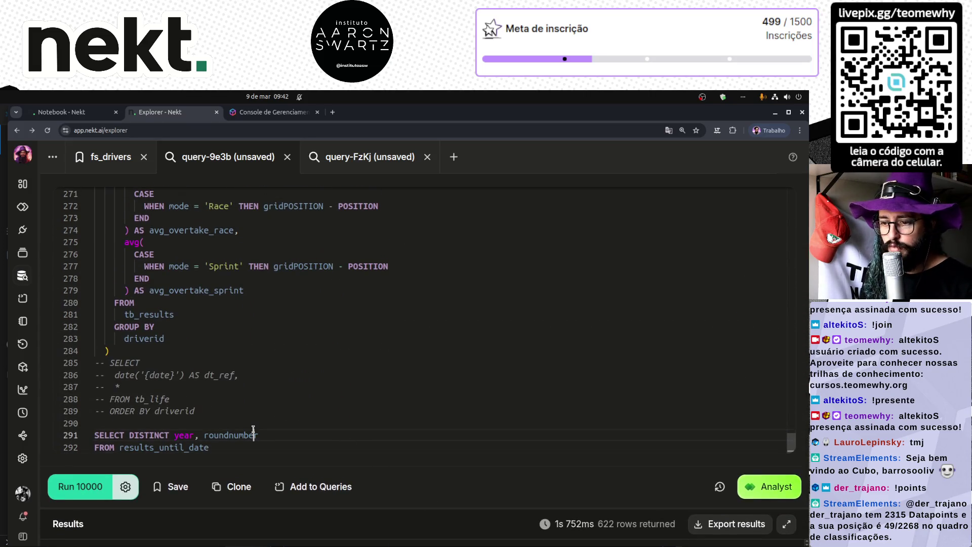
left_click(261, 417)
key("Return")
key("Up")
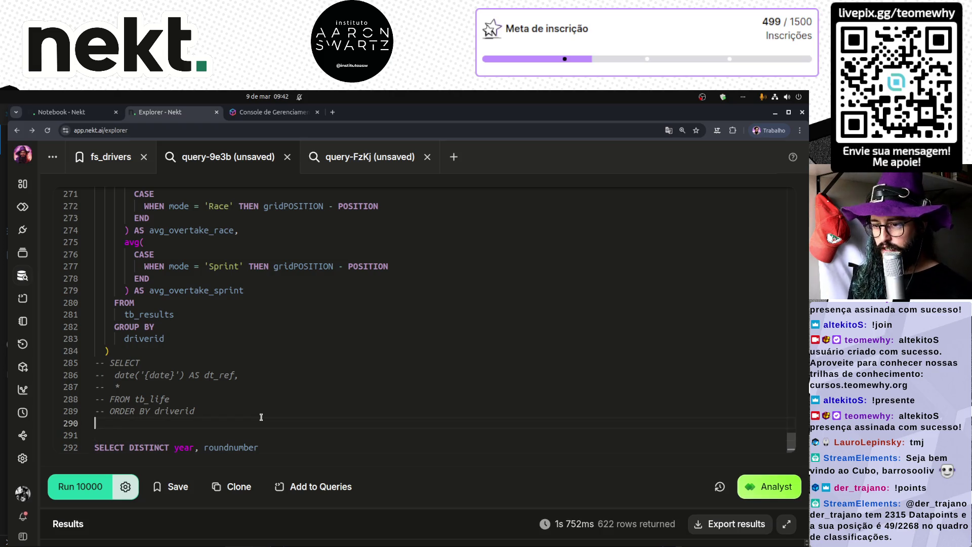
key("Return")
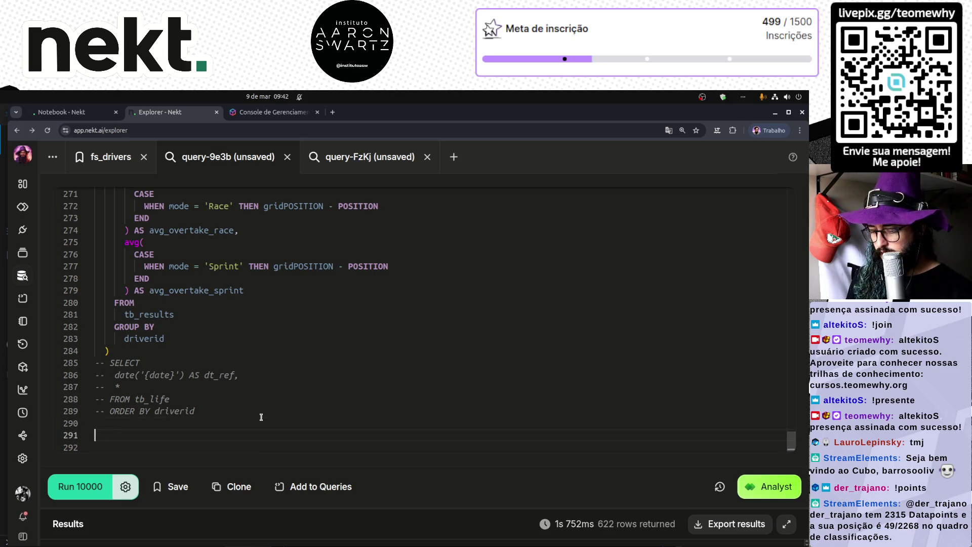
type("tb")
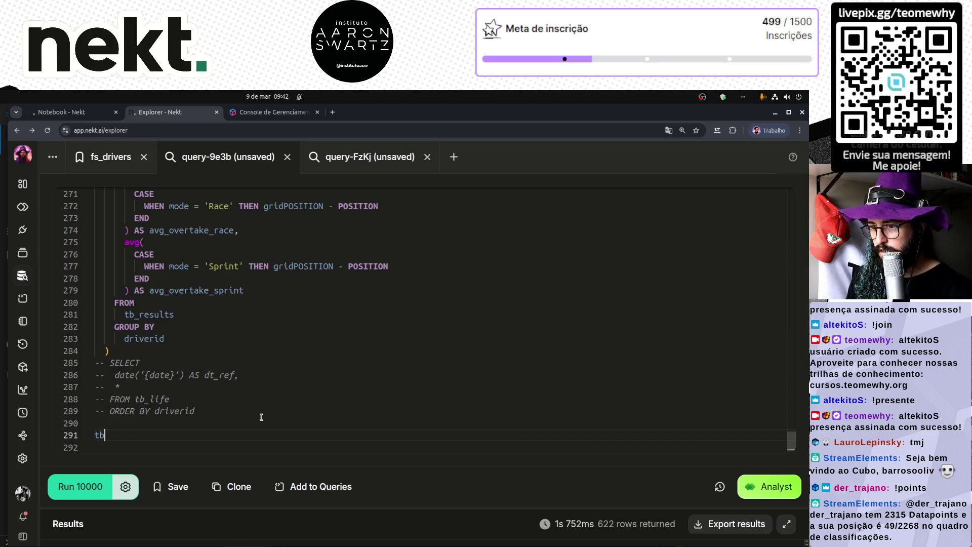
key("Up")
key("Up")
key("Up")
type(",")
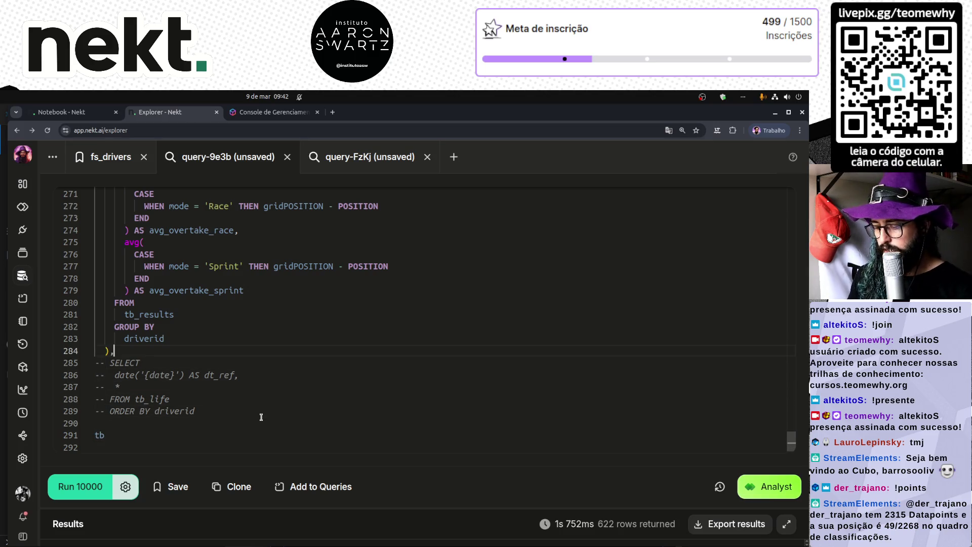
key("Down")
key("Down")
key("Down")
type("_")
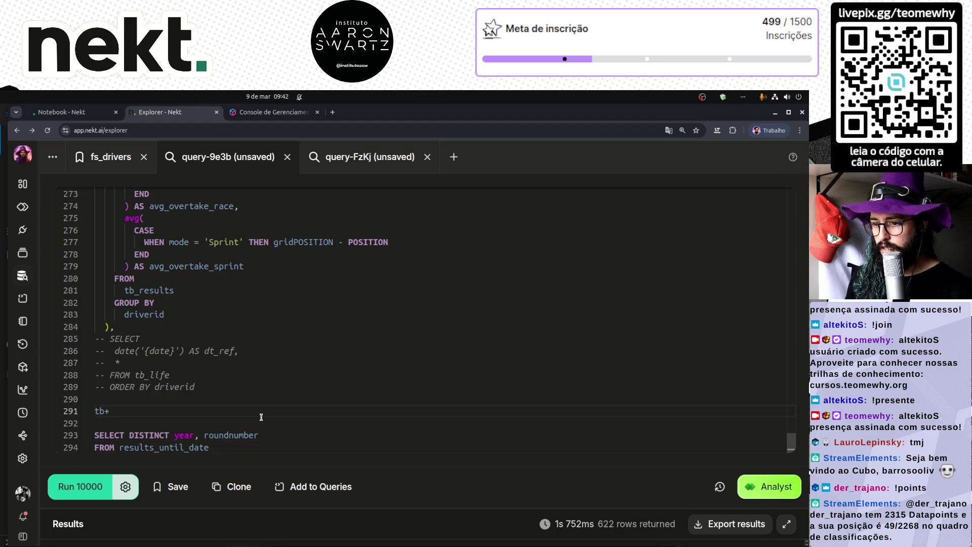
type("_")
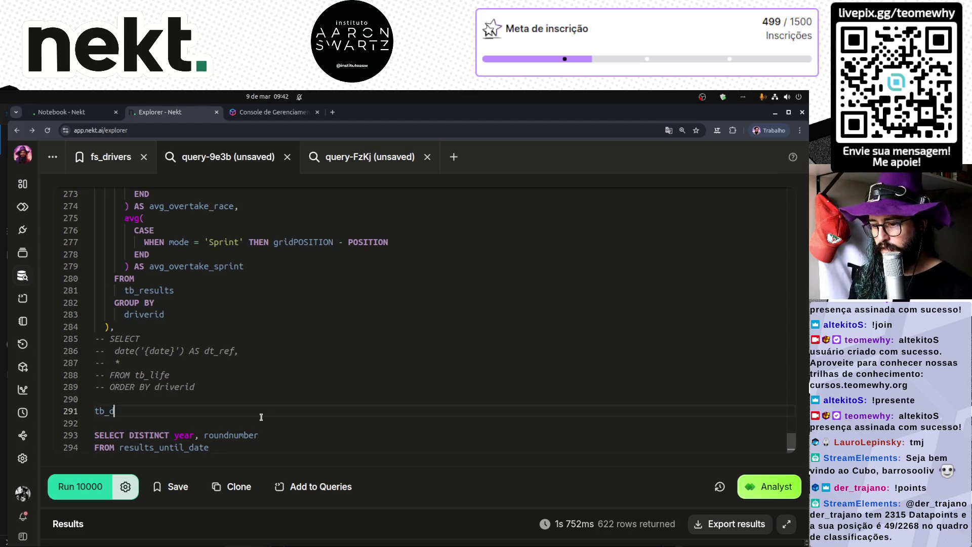
type("tinc")
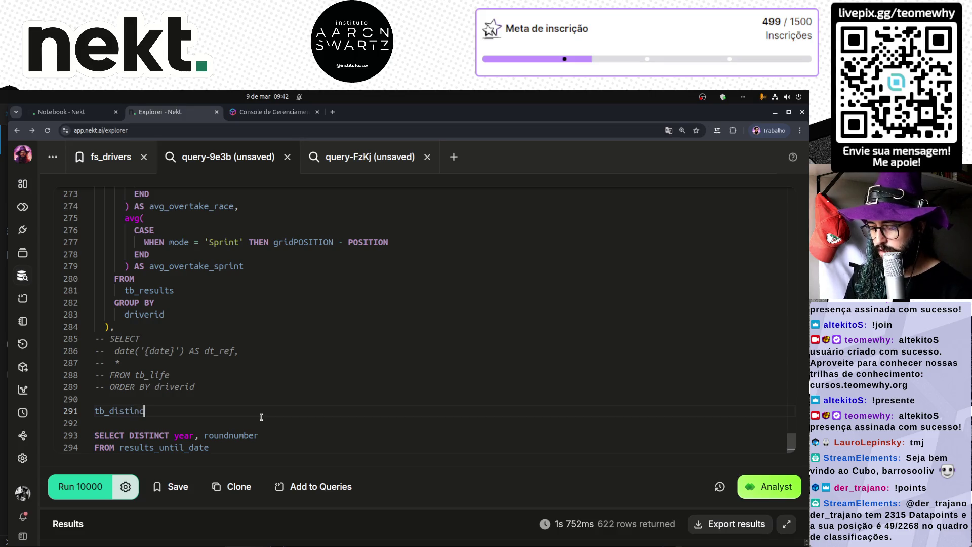
type("t_roun")
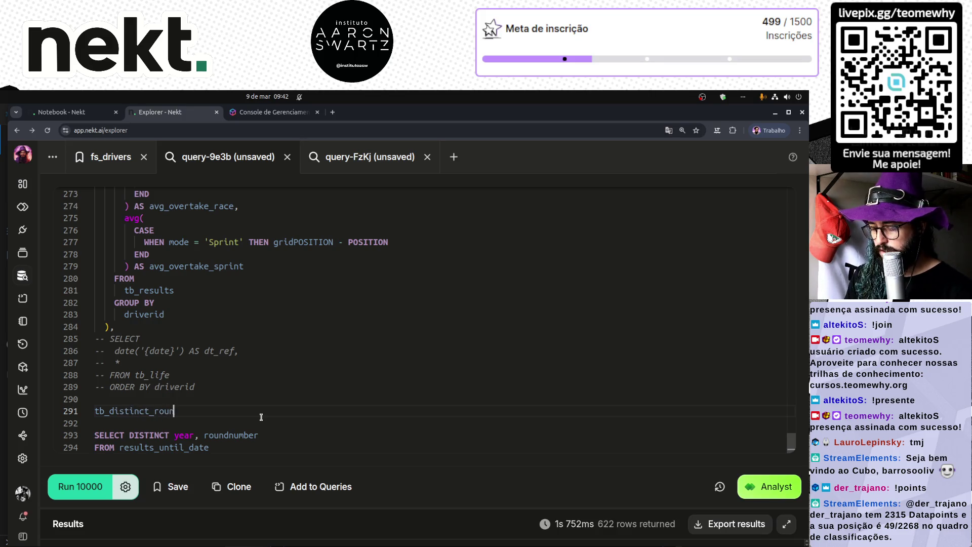
type("dnu")
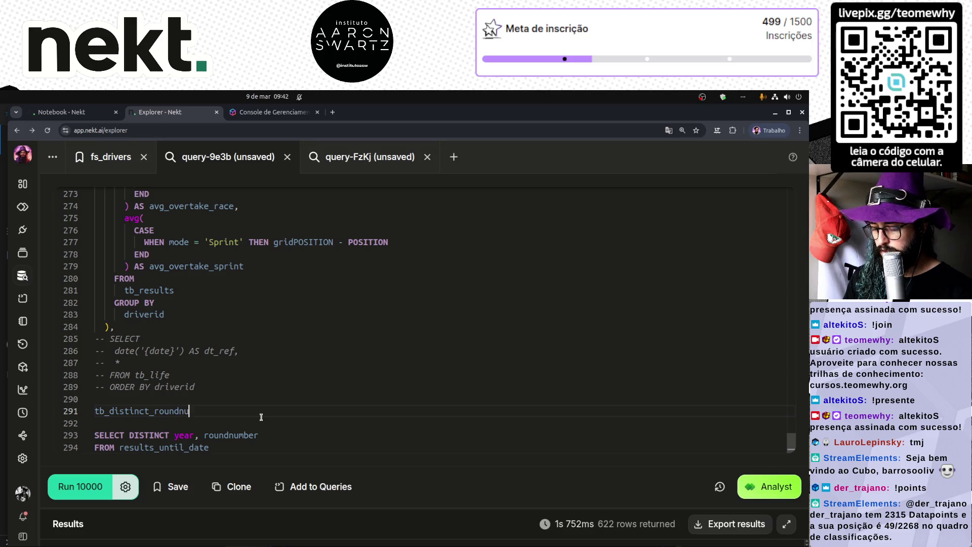
type("mberAS")
- Wrap the SELECT DISTINCT year, roundnumber query in parentheses and indent it as the CTE body
key("ctrl+shift+End")
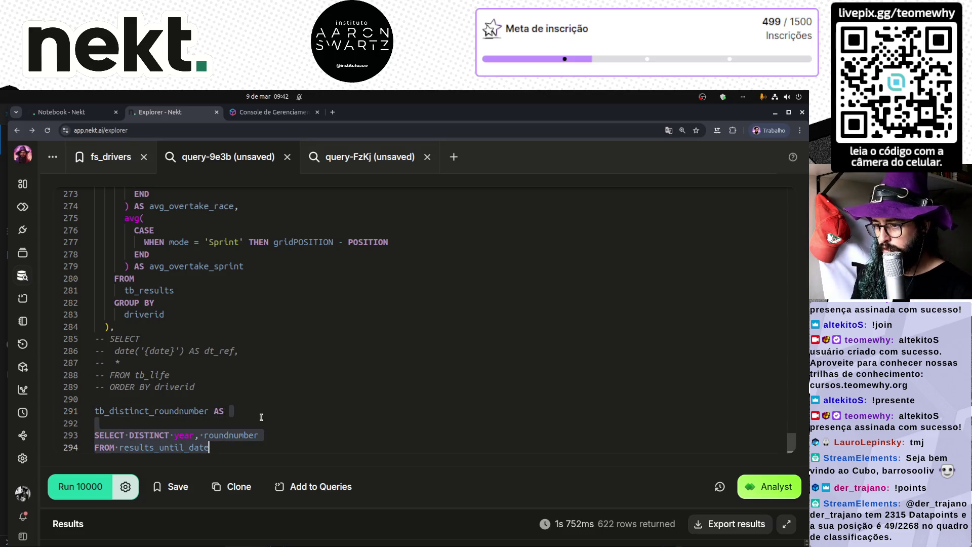
type("(")
key("Right")
key("Return")
key("Return")
key("Up")
key("Up")
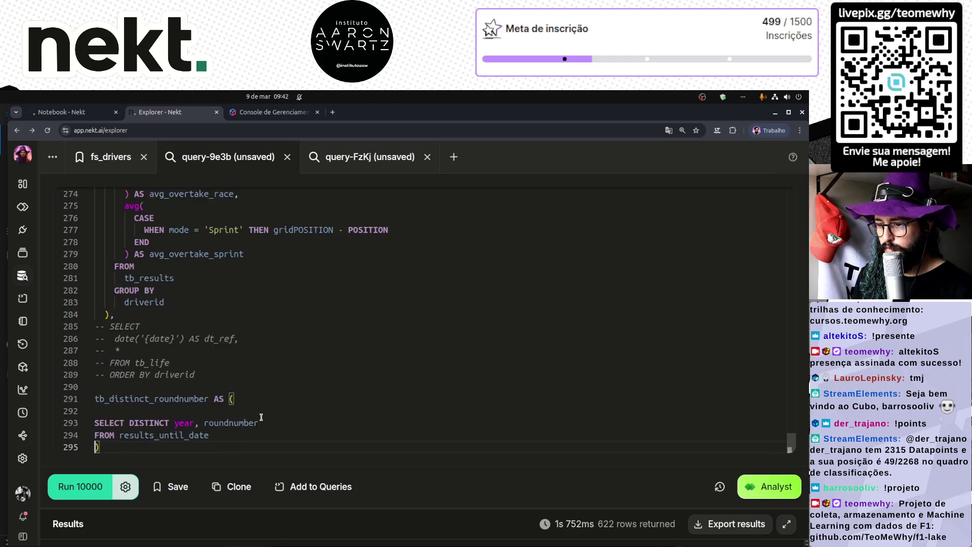
key("Up")
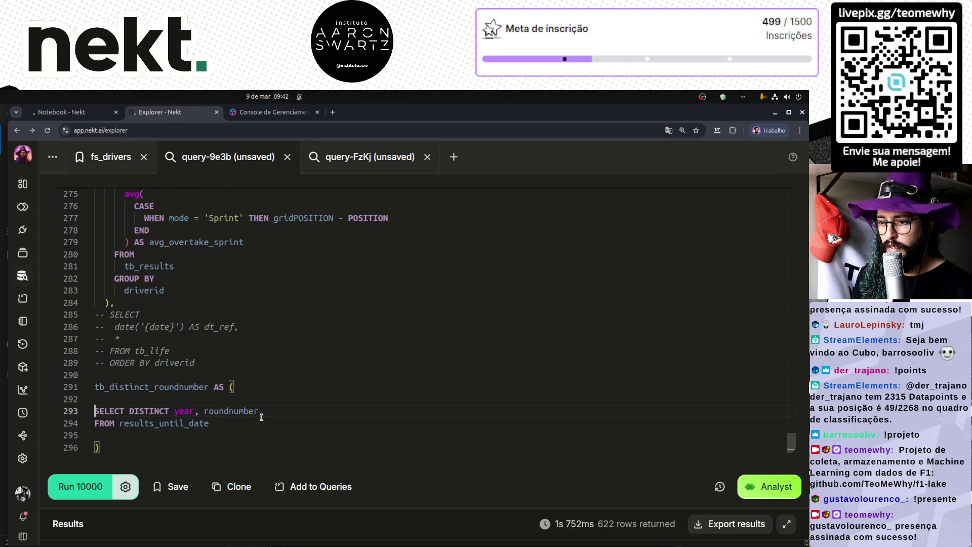
key("shift+Down")
key("shift+Down")
key("Tab")
key("Up")
key("Up")
- Add SELECT * FROM tb_distinct_roundnumber below the CTE and run it, returning 622 rows
key("ctrl+End")
key("Return")
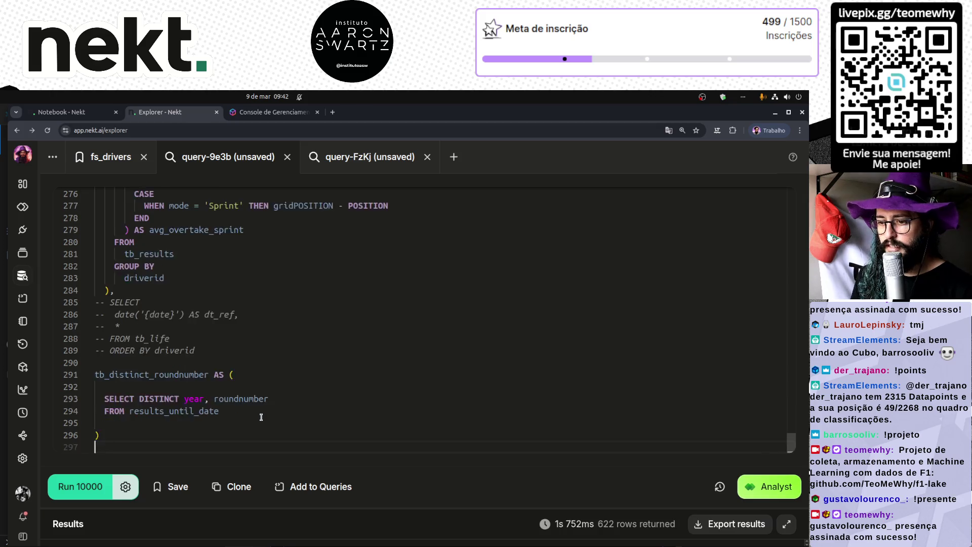
key("Return")
type("tb_distinct_roundnumberSELECT * FROM")
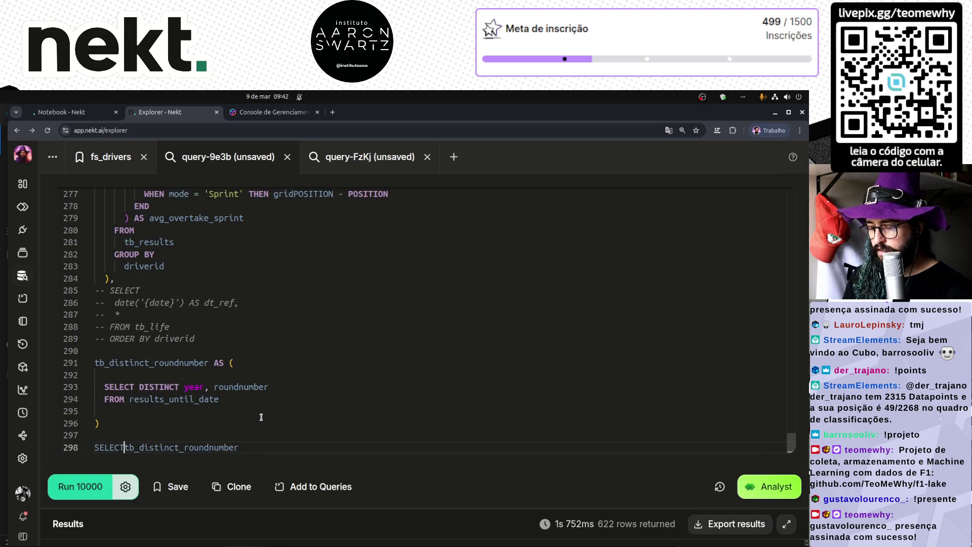
key("ctrl+Return")
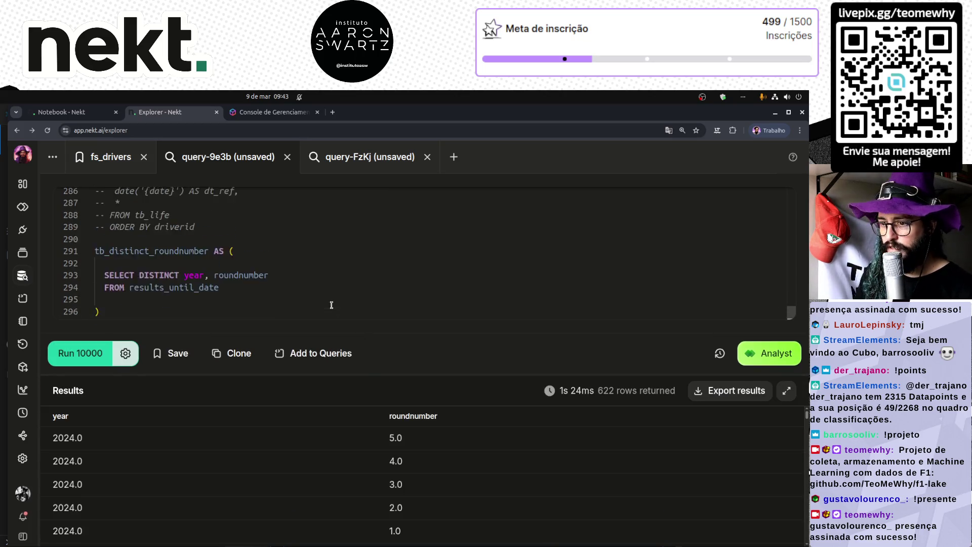
- Add a ROW_NUMBER(ORDER BY year desc, roundnumber desc) column after SELECT * and run the query
scroll(331, 304, "down", 1)
left_click(134, 314)
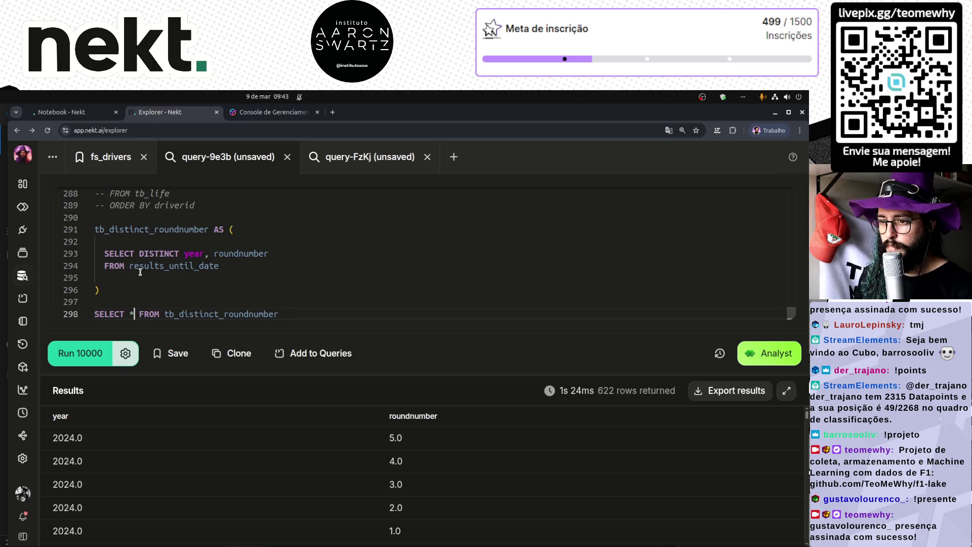
key("Return")
key("Return")
key("Up")
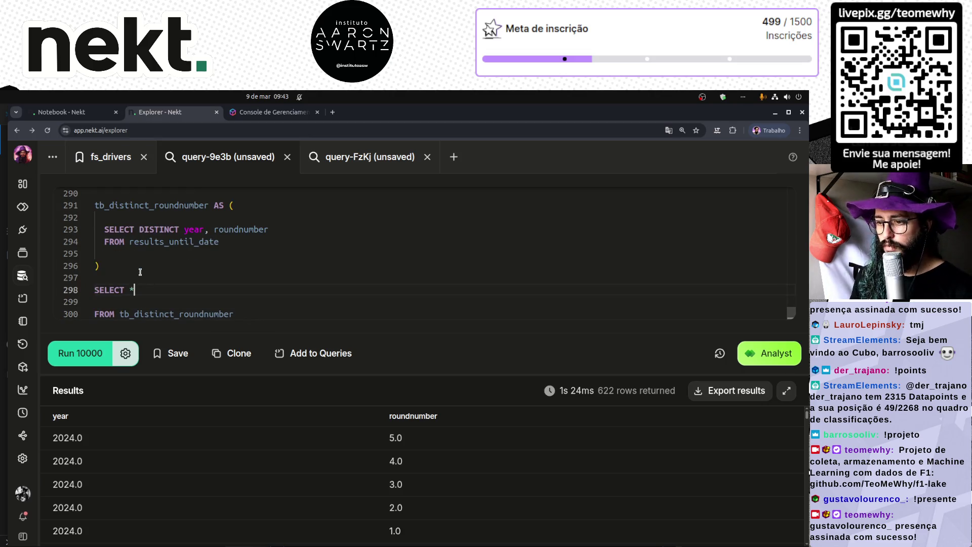
type(", RO")
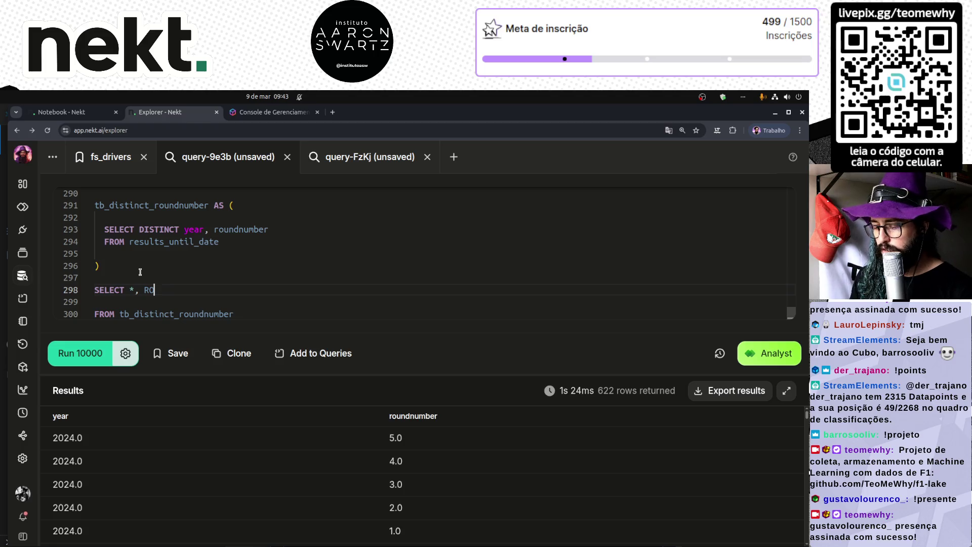
type("UW_NUMBER(")
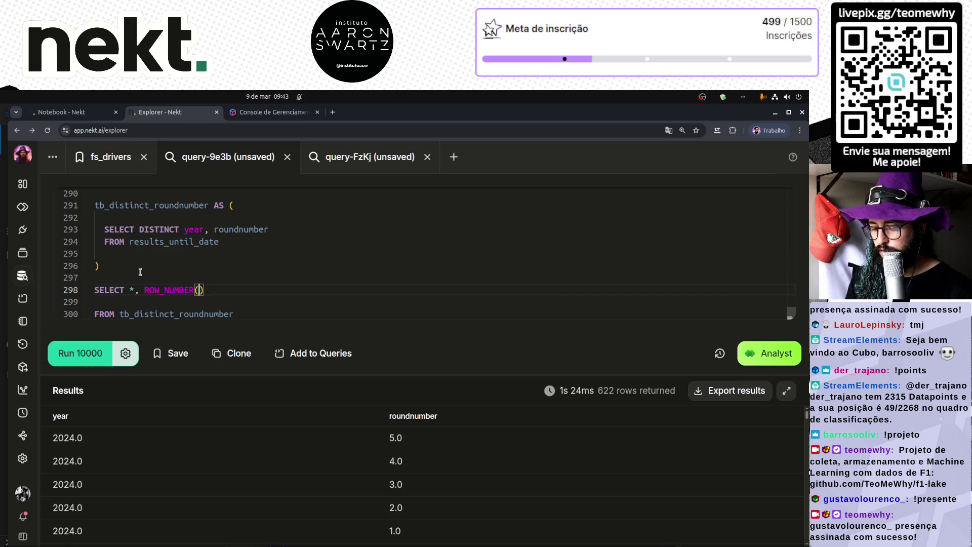
type("OVER")
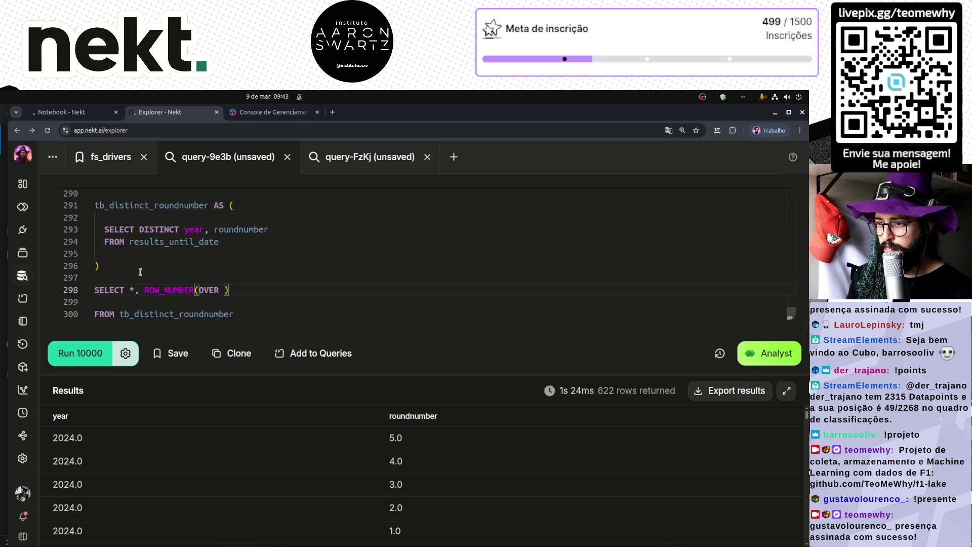
key("BackSpace")
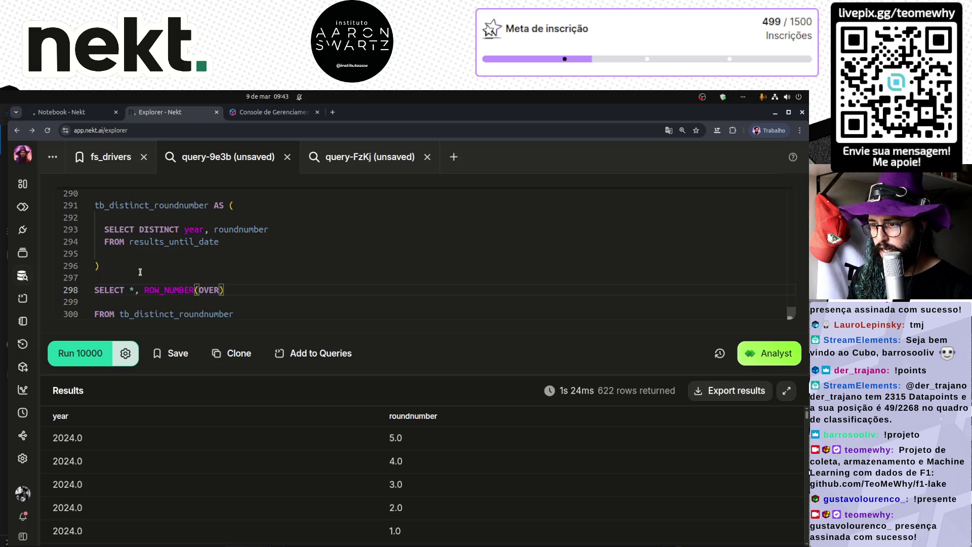
key("BackSpace")
key("BackSpace")
key("BackSpace")
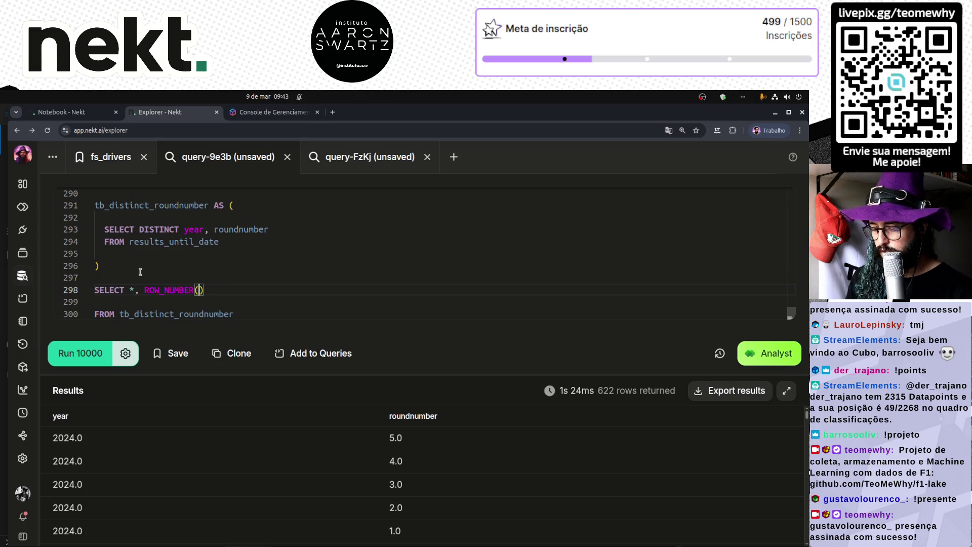
type("ORDER BY ")
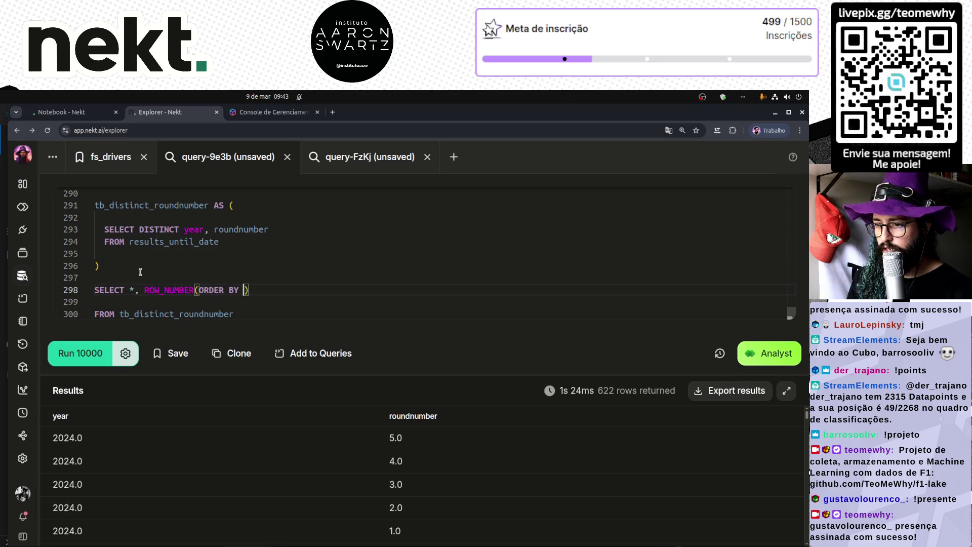
type("year desc, ")
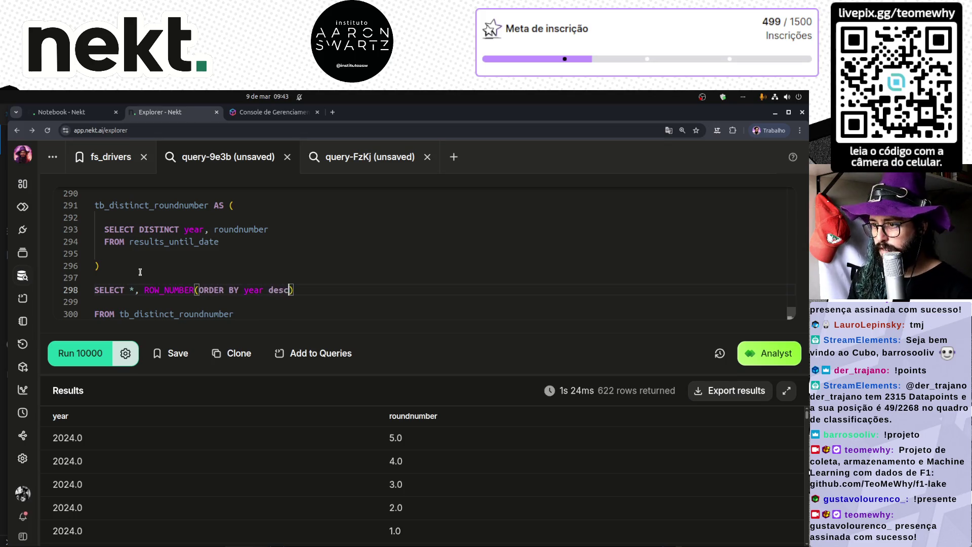
type("roundnumber des")
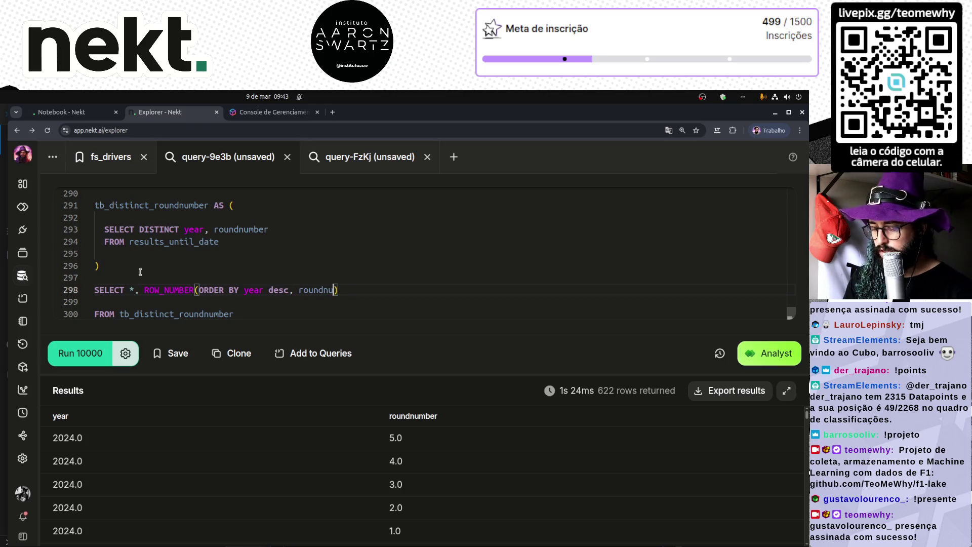
type("c")
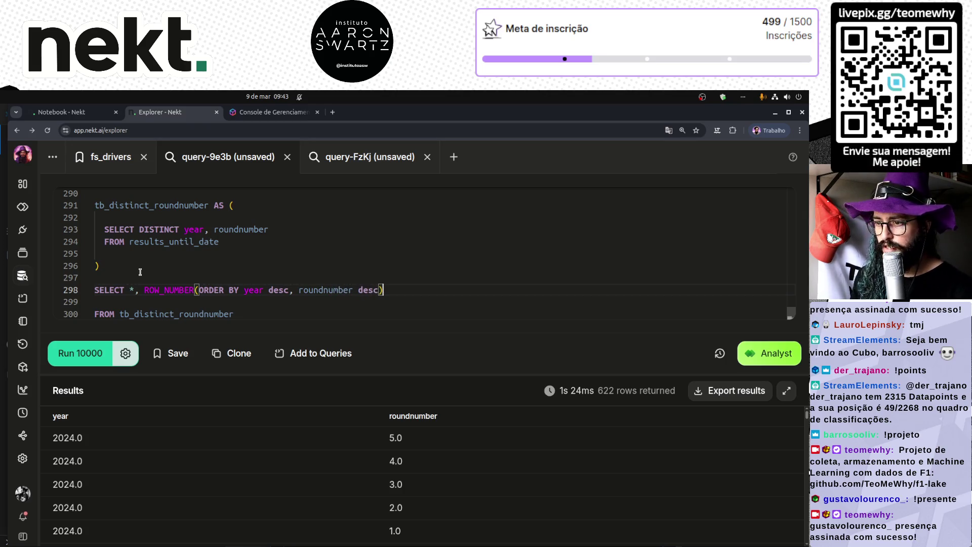
key("ctrl+Return")
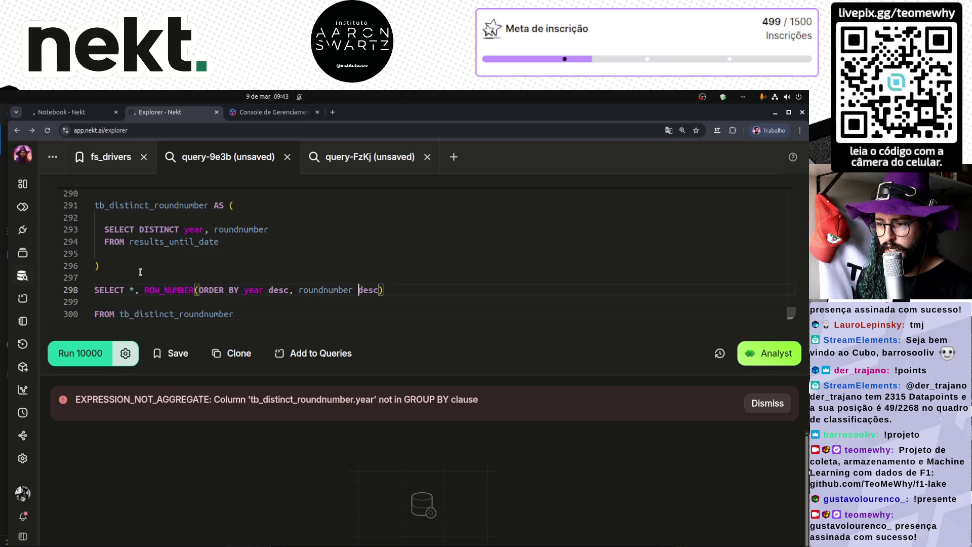
- Try adding OVER, then PARTITION BY 1, inside the ROW_NUMBER call, rerunning after each
key("ctrl+Left")
key("ctrl+Left")
key("ctrl+Left")
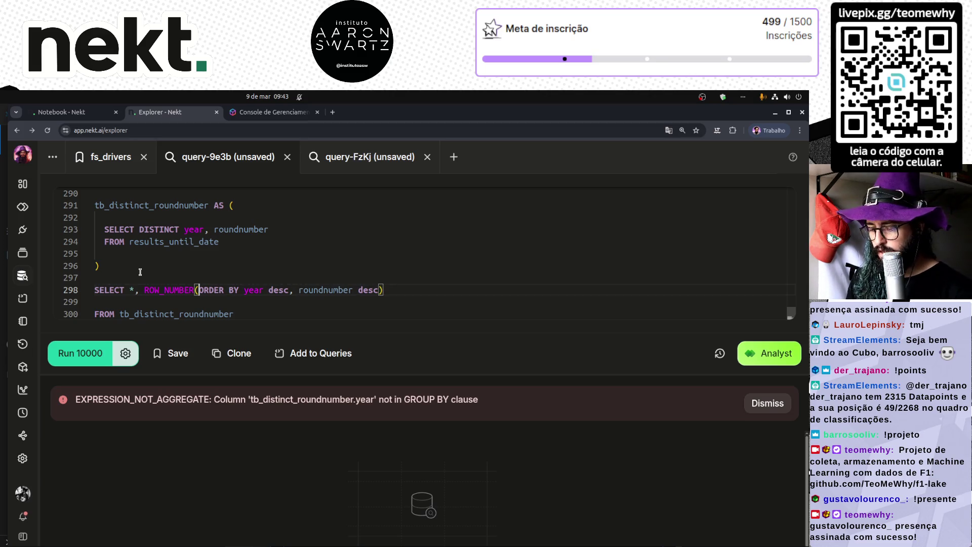
type("OVER")
key("ctrl+Return")
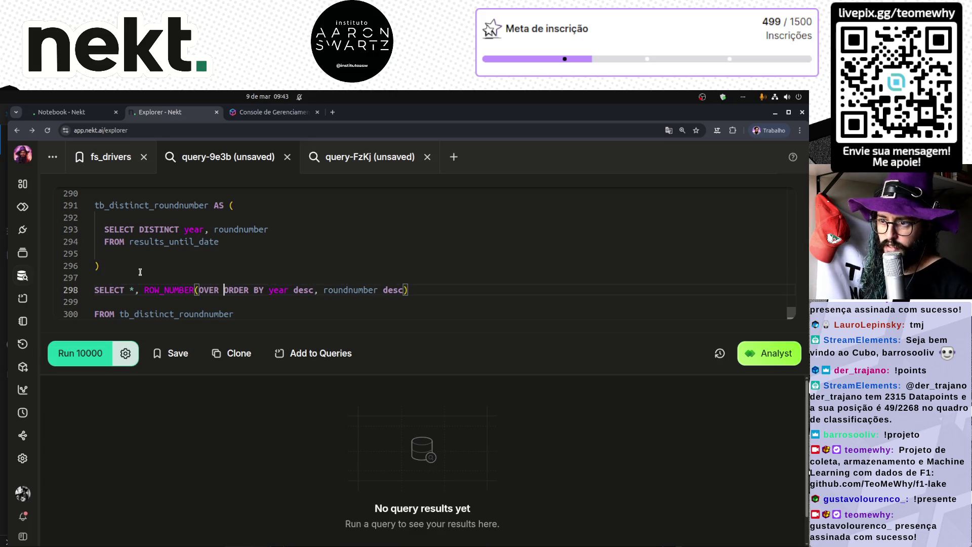
left_click(124, 307)
key("BackSpace")
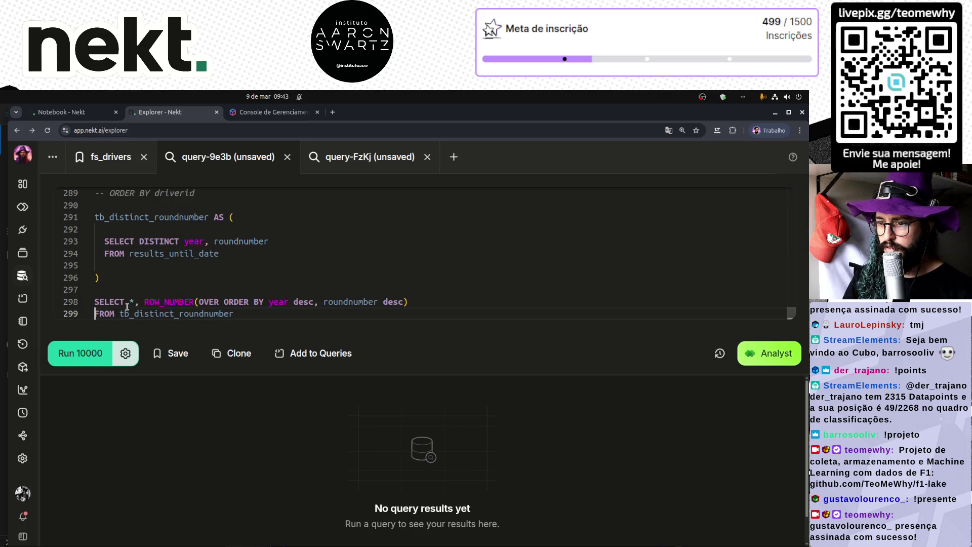
left_click(199, 302)
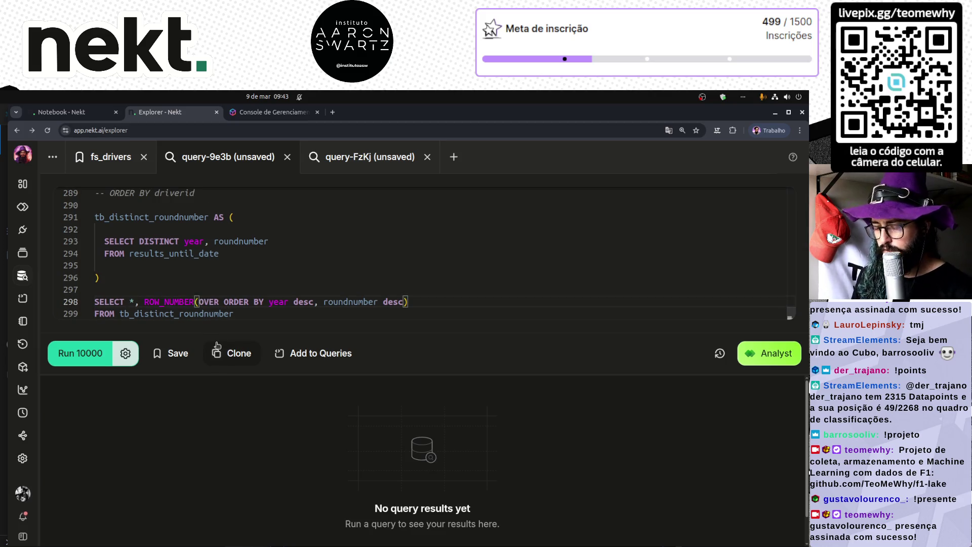
type("PARTITION BY 1")
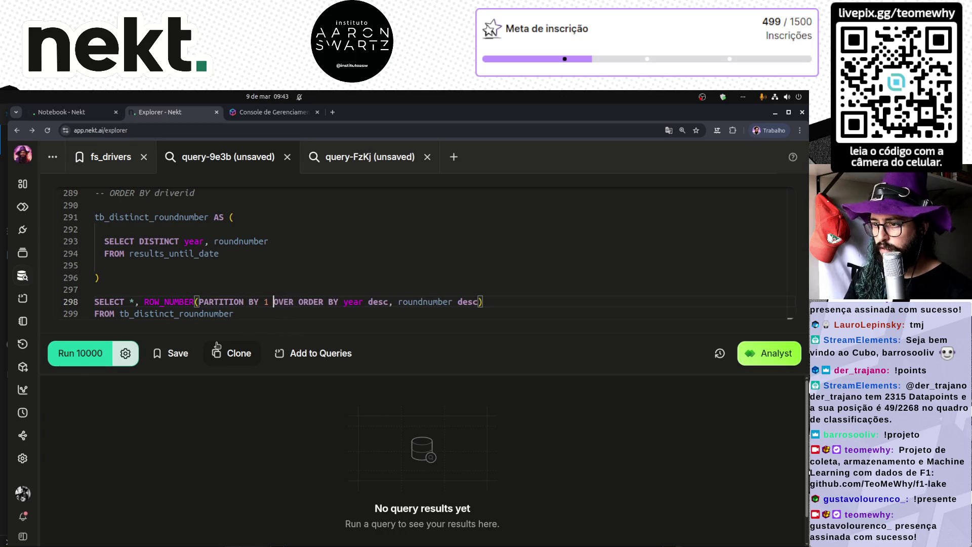
key("ctrl+Return")
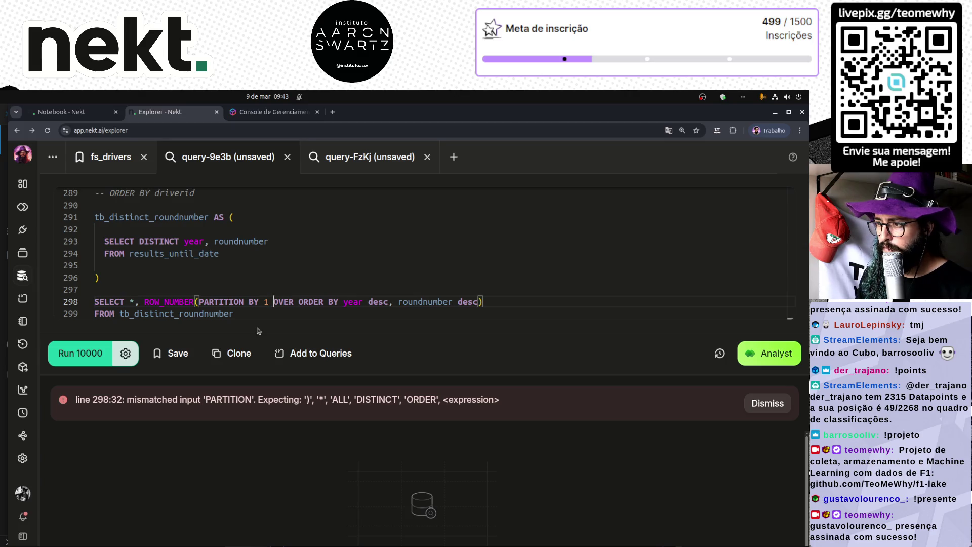
- Try PARTITION BY ALL instead, run it, then revert to PARTITION BY 1
key("ctrl+Right")
key("ctrl+Right")
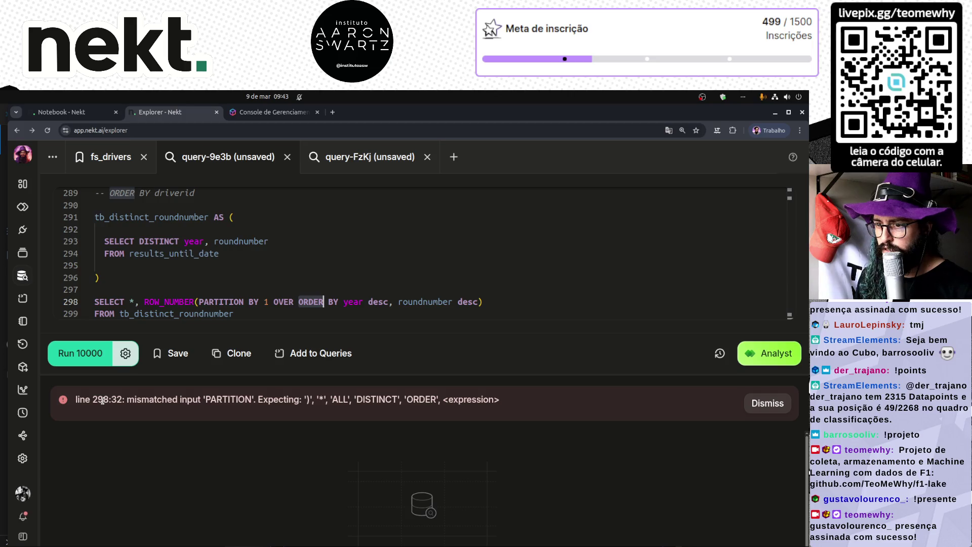
left_click(217, 302)
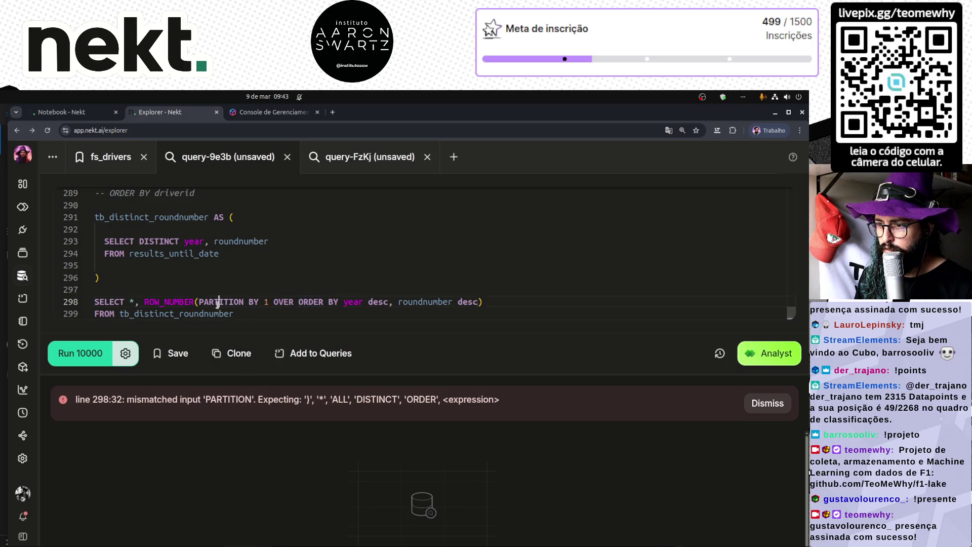
key("ctrl+Left")
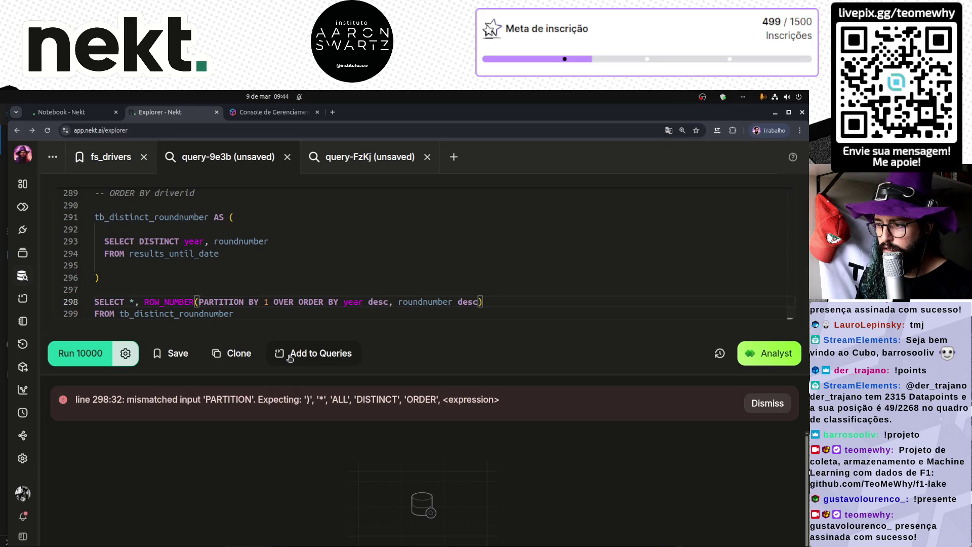
key("BackSpace")
type("ALL")
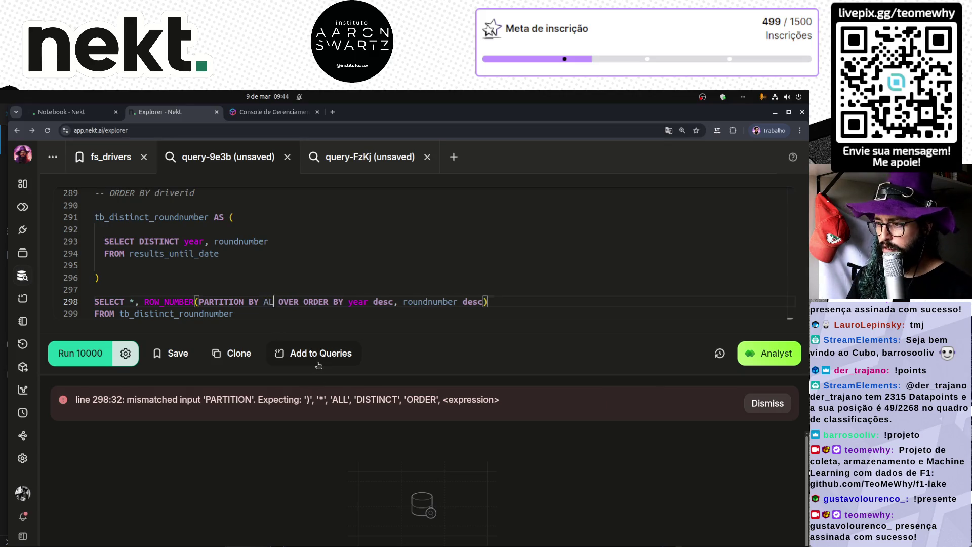
key("ctrl+Return")
key("BackSpace")
key("BackSpace")
key("BackSpace")
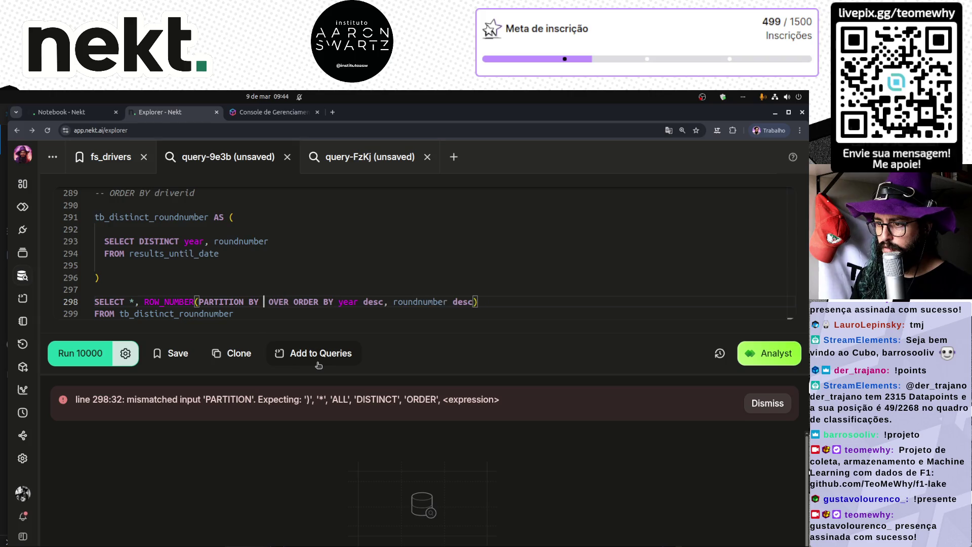
type("1")
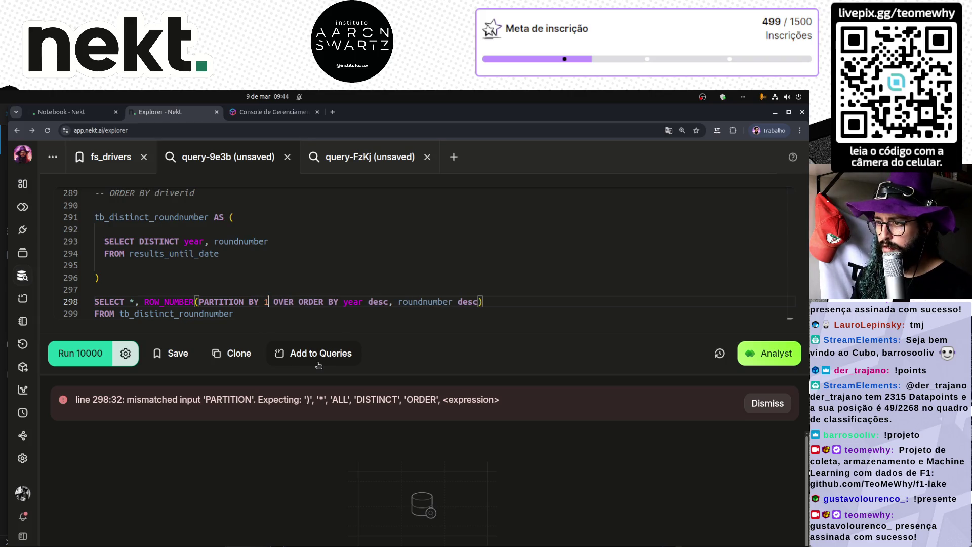
- Move the ROW_NUMBER expression onto its own indented line
key("ctrl+Right")
key("ctrl+Right")
key("ctrl+Left")
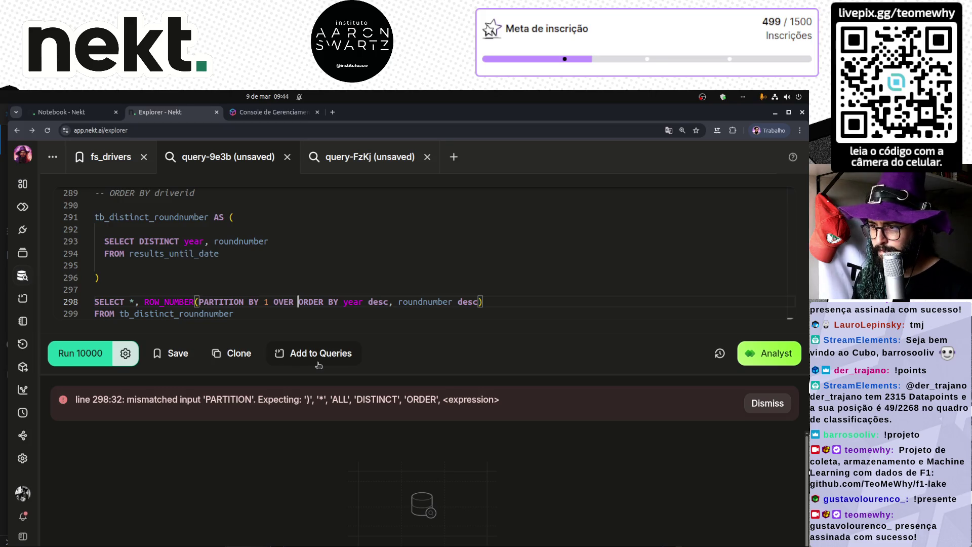
key("ctrl+Left")
key("ctrl+Left")
key("ctrl+Left")
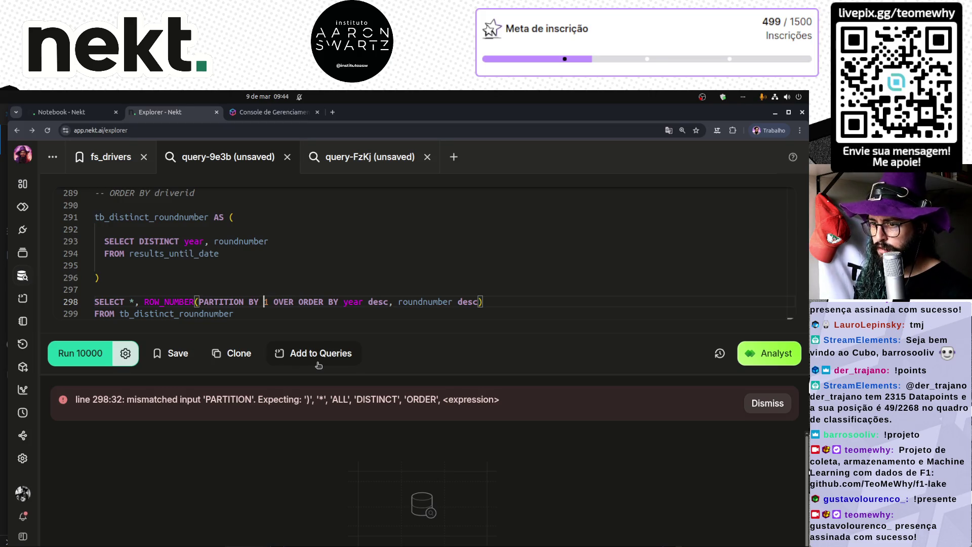
key("Return")
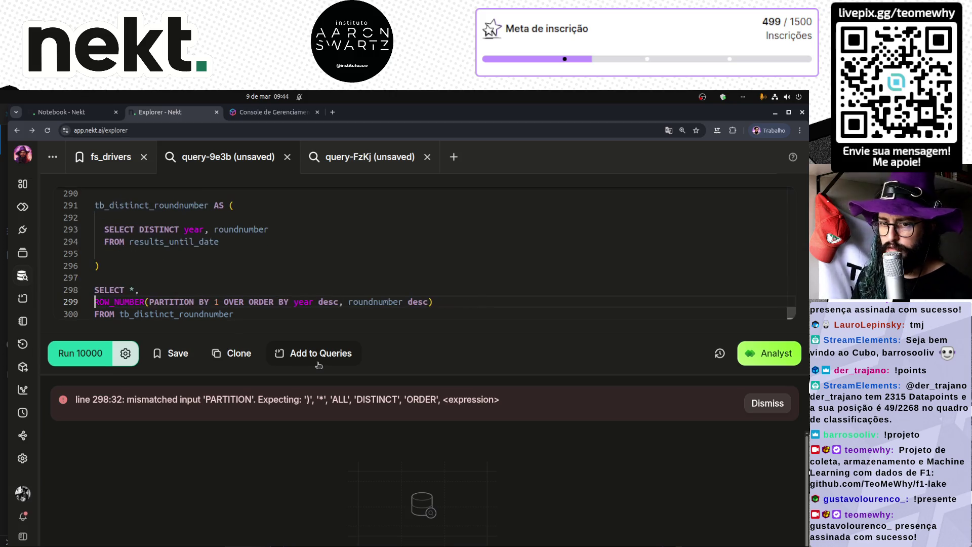
key("Tab")
key("Tab")
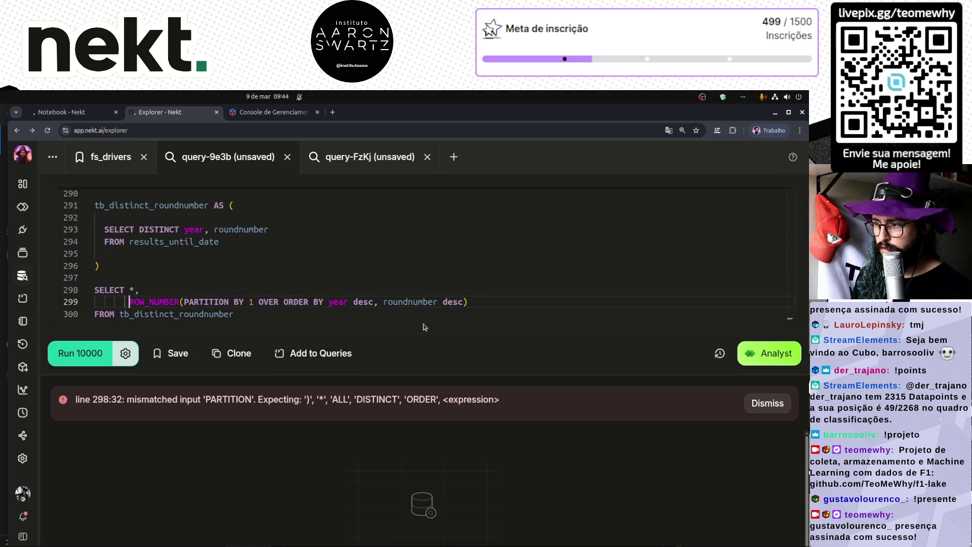
mouse_move(789, 316)
left_mouse_down()
mouse_move(765, 191)
mouse_move(771, 315)
left_mouse_up()
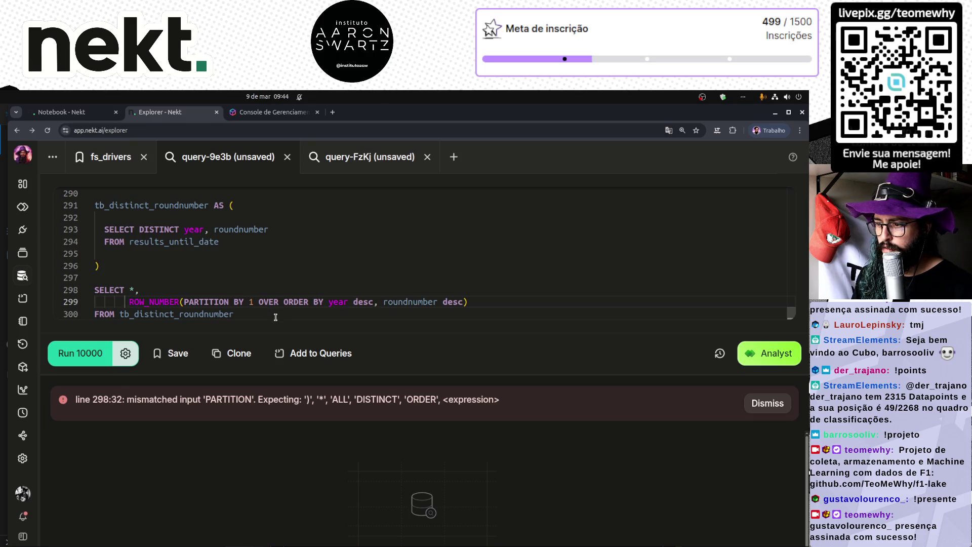
- Retype ORDER in the window clause, test the query without OVER, then restore OVER
double_click(445, 301)
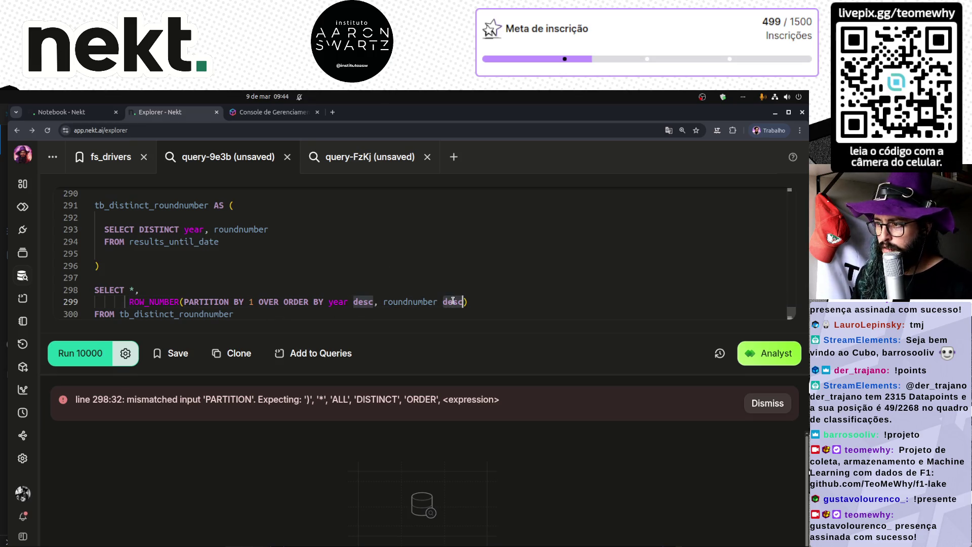
double_click(296, 302)
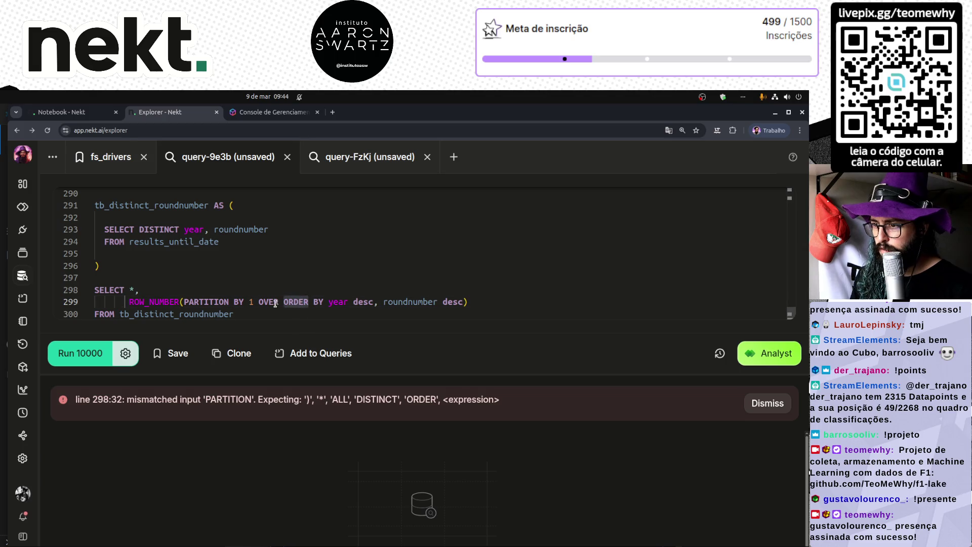
type("SORT")
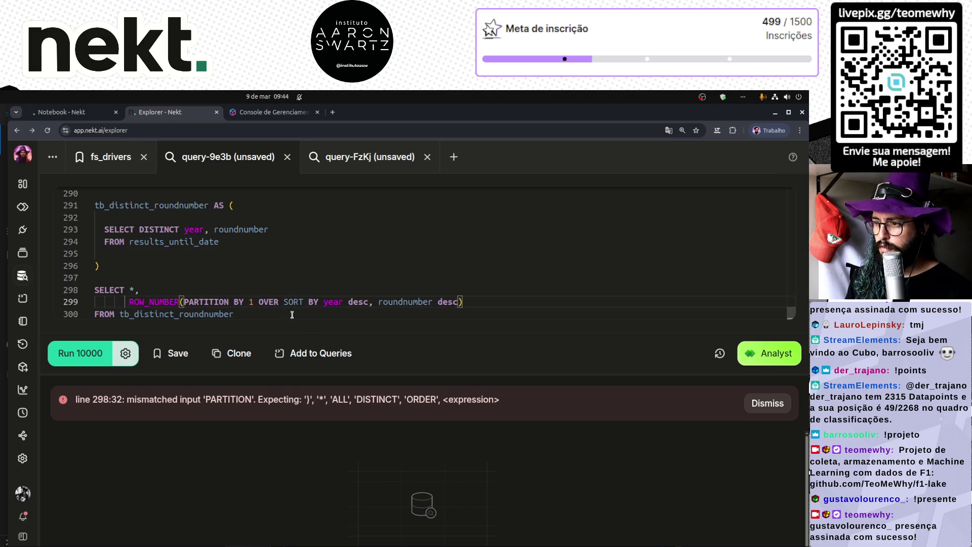
key("BackSpace")
key("BackSpace")
key("BackSpace")
type("ORDE")
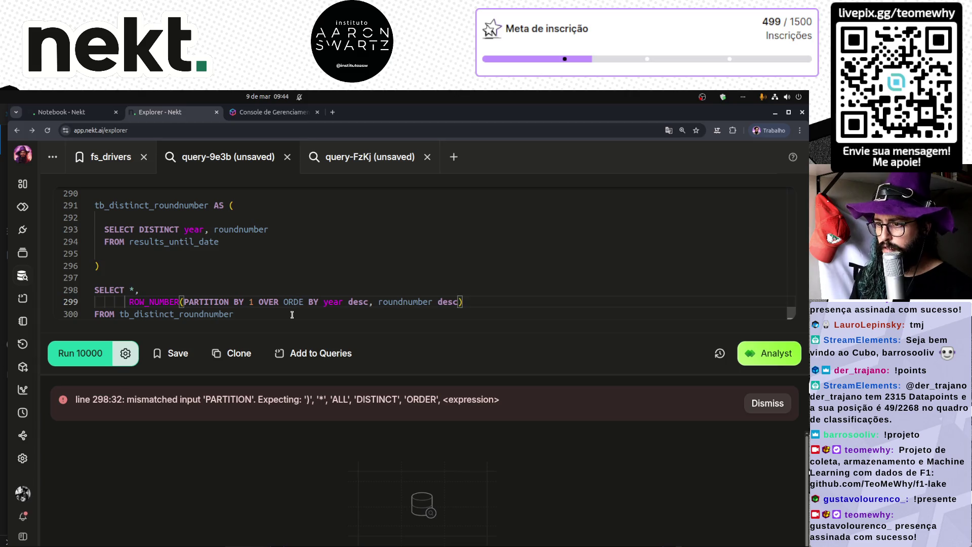
key("BackSpace")
key("BackSpace")
key("BackSpace")
type("RDER")
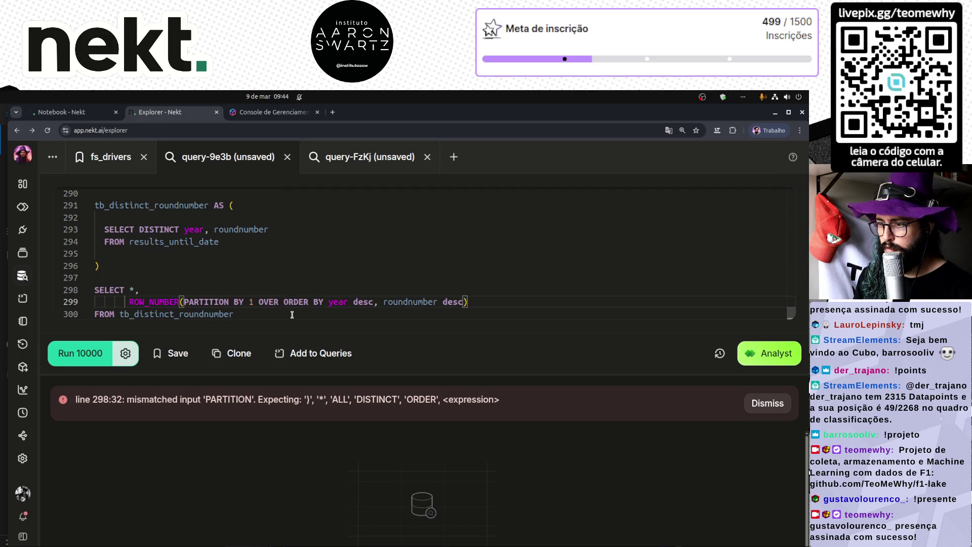
key("ctrl+shift+Left")
key("BackSpace")
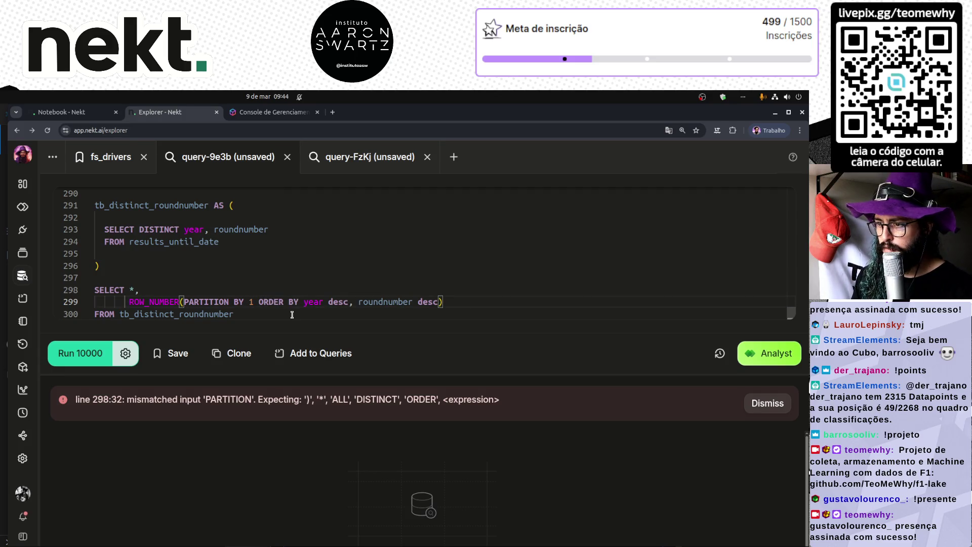
key("ctrl+Return")
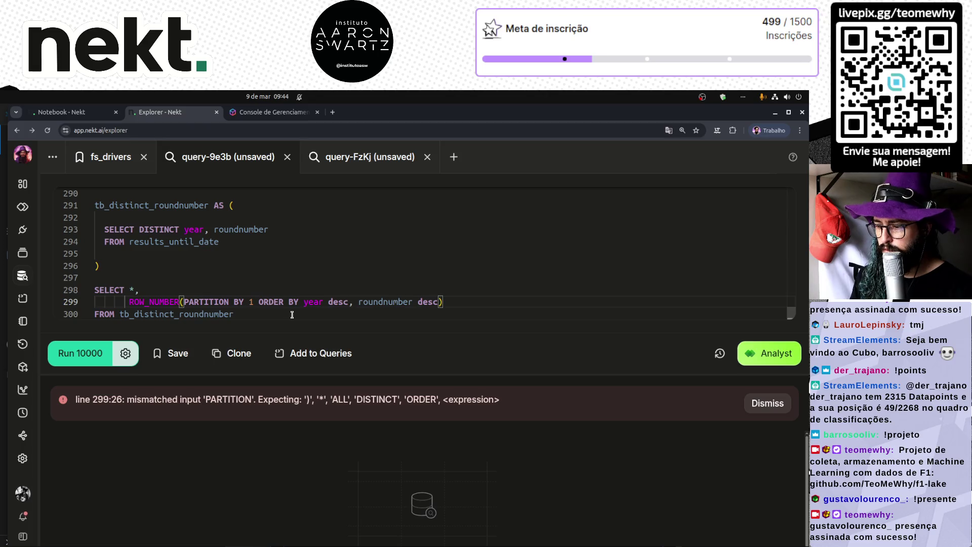
key("ctrl+z")
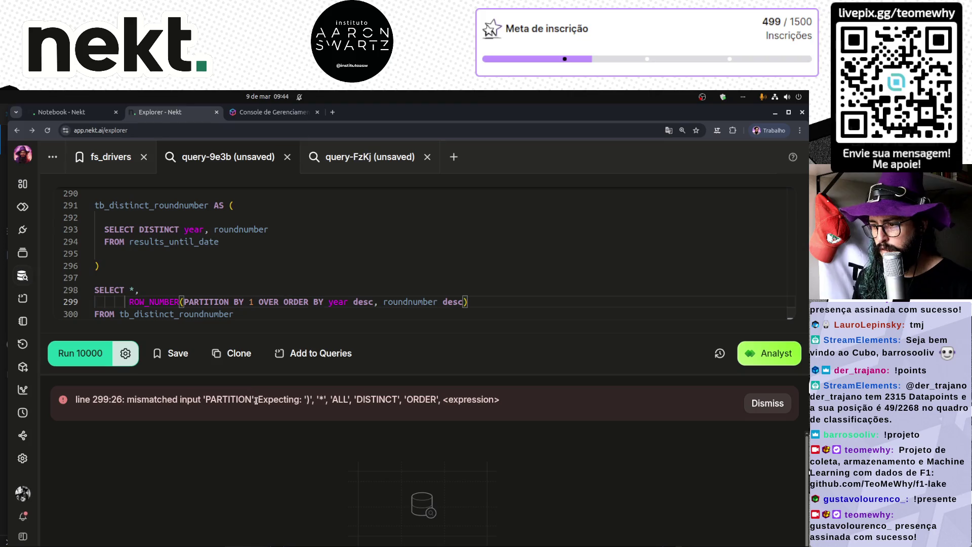
- Add an AS alias to the ROW_NUMBER expression and a comma after SELECT *
left_click(478, 301)
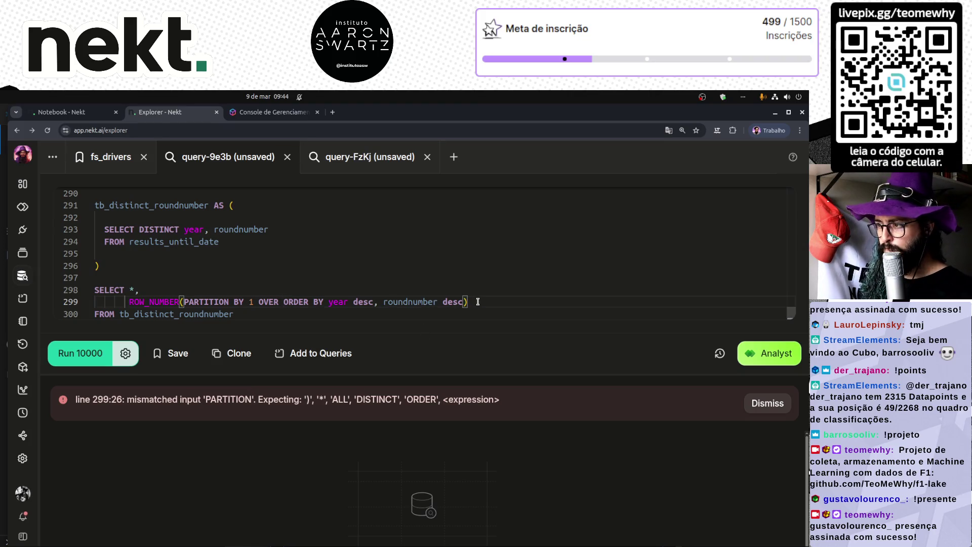
type(" AS rn")
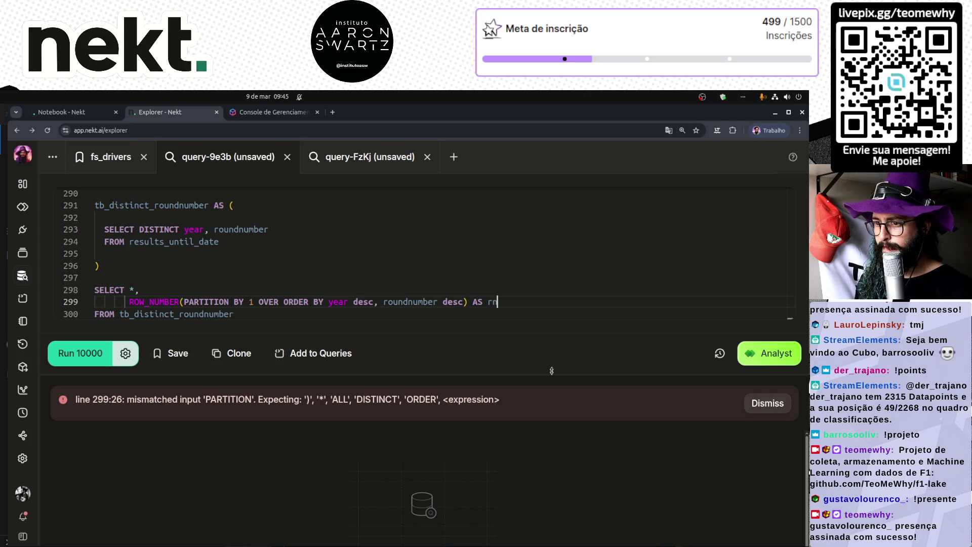
key("Down")
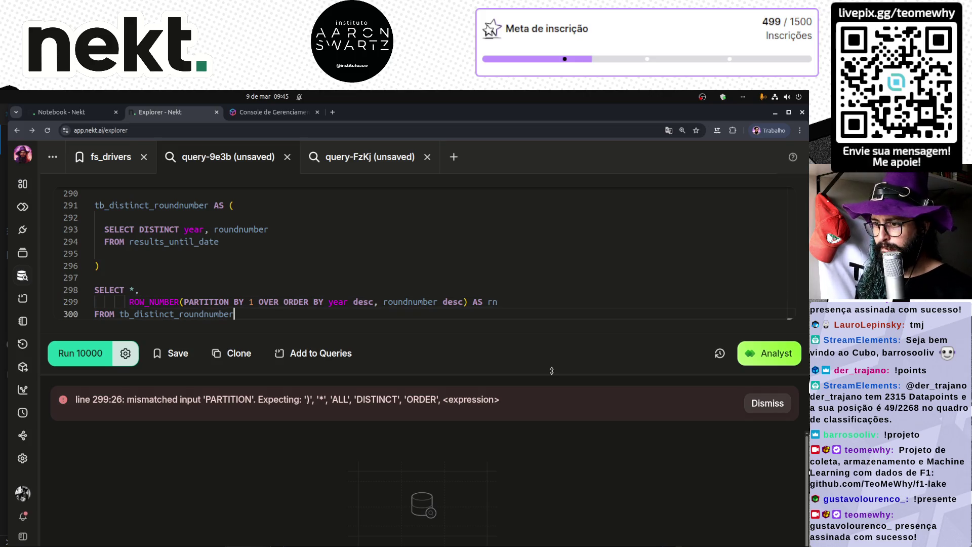
scroll(352, 282, "up", 3)
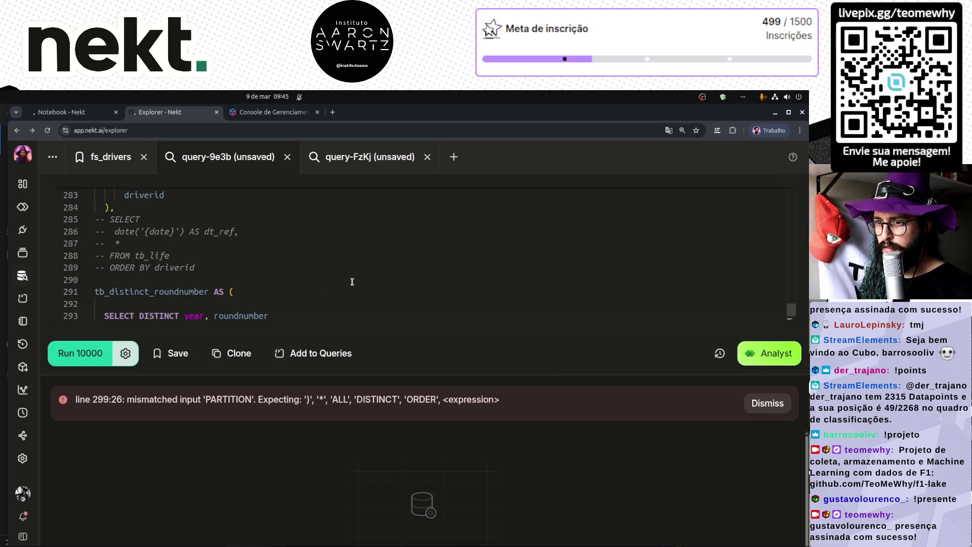
scroll(352, 282, "down", 3)
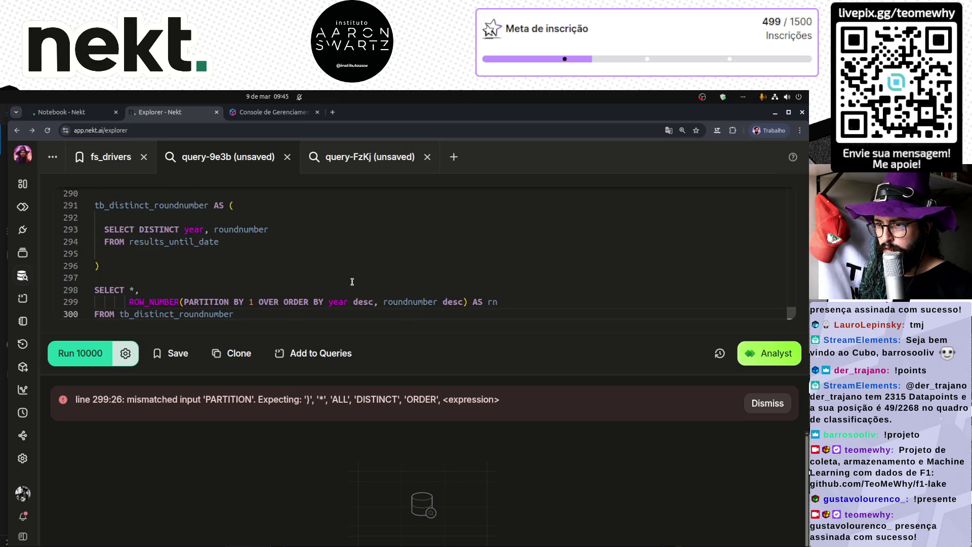
left_click(110, 290)
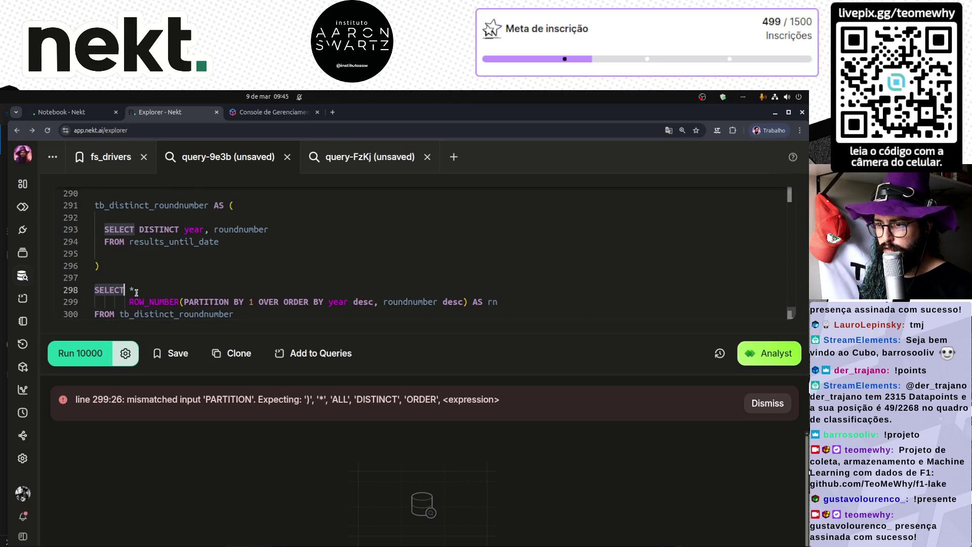
left_click(136, 292)
type(",")
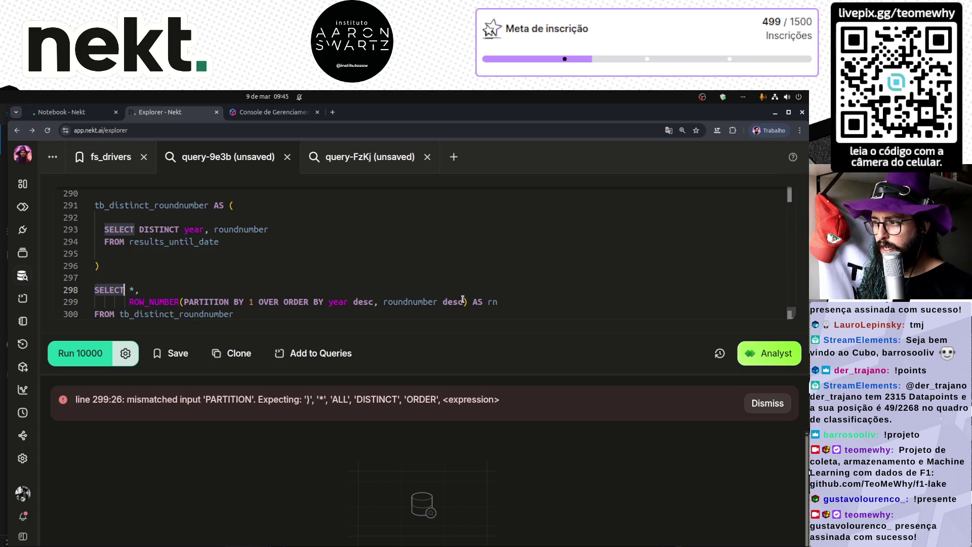
- Rewrite the call as ROW_NUMBER() OVER ( and delete the extra OVER after PARTITION BY 1
left_click(466, 302)
key("BackSpace")
key("ctrl+Right")
key("ctrl+Right")
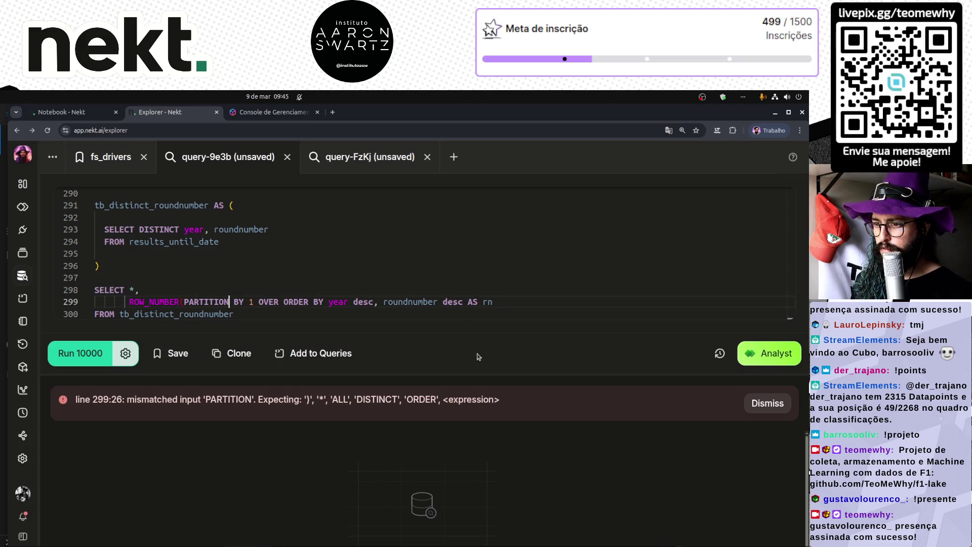
type(") OVER ")
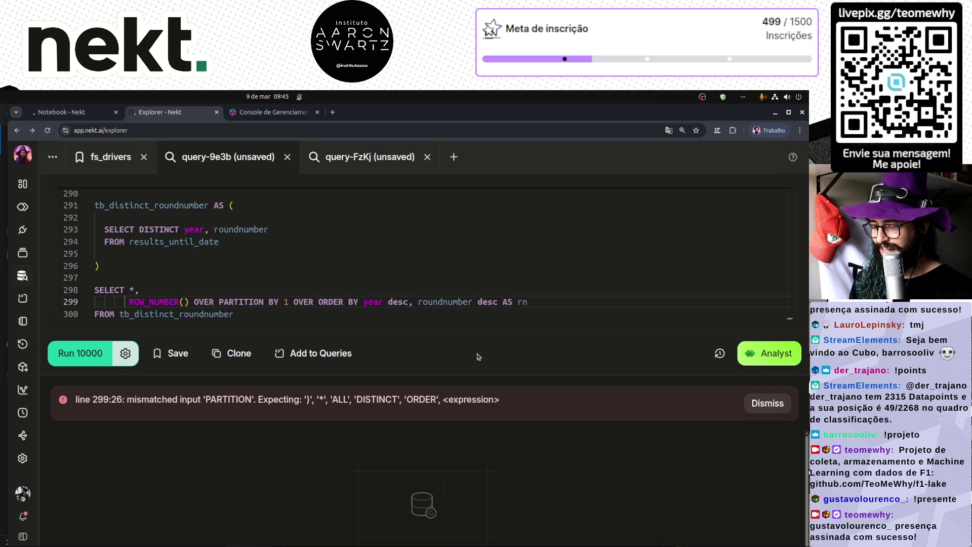
type("(")
key("ctrl+Right")
key("Right")
key("ctrl+shift+Right")
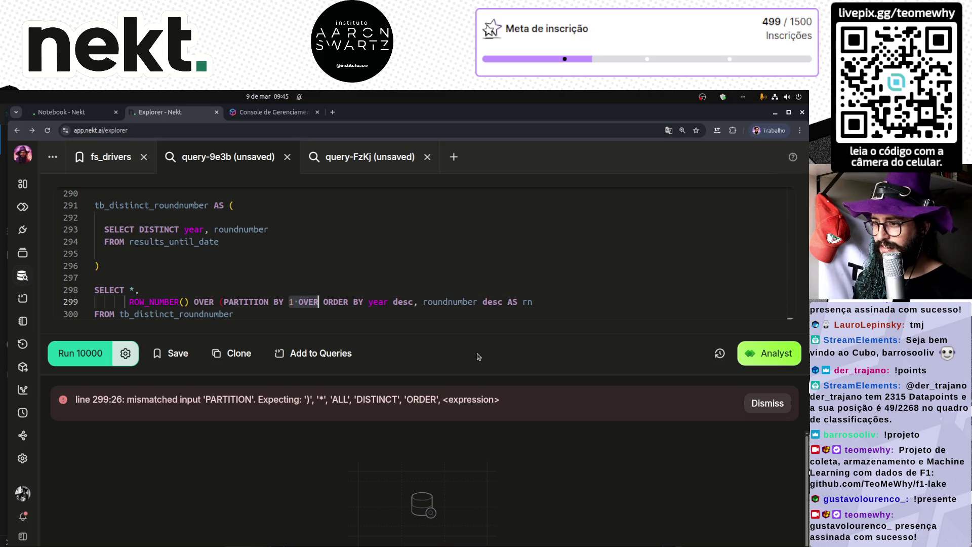
key("Delete")
- Remove PARTITION BY 1, close the bracket before the rn alias, and run, getting 622 ranked rows
key("ctrl+shift+Left")
key("ctrl+shift+Left")
key("ctrl+shift+Left")
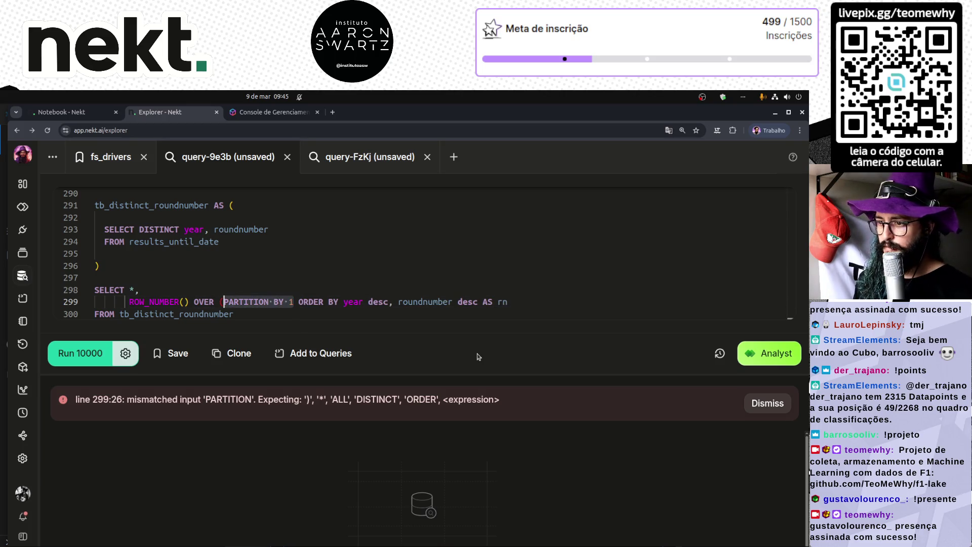
key("BackSpace")
key("Delete")
key("End")
key("ctrl+Left")
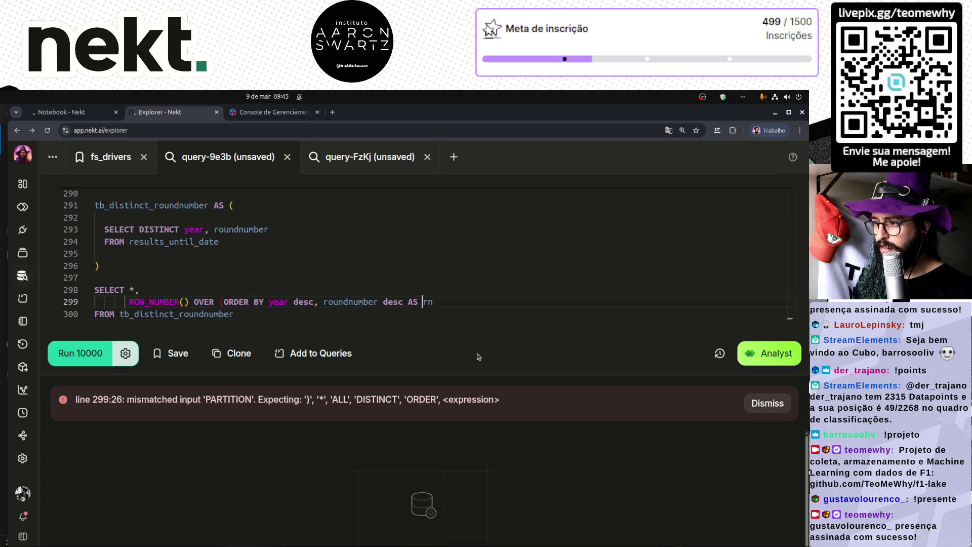
type(")")
key("Down")
key("ctrl+Return")
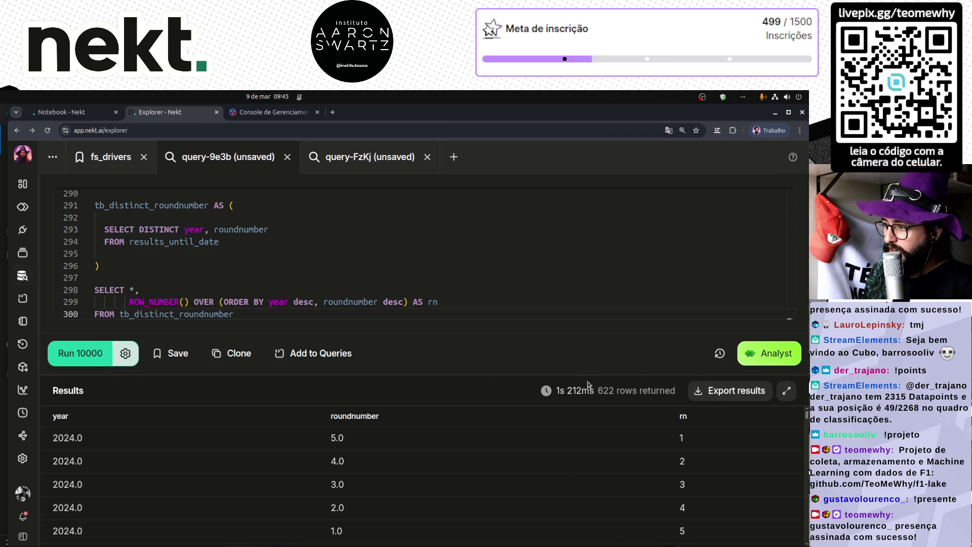
- Enlarge the results pane and highlight row rn 10 to confirm it is 2023 round 18
left_click_drag(591, 375, 581, 248)
scroll(547, 433, "down", 3)
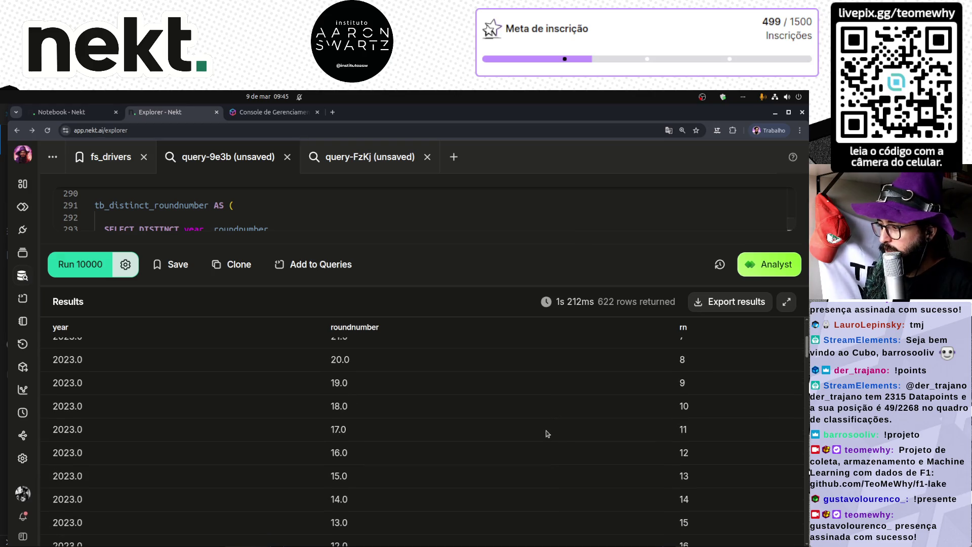
left_click_drag(51, 407, 720, 409)
scroll(675, 410, "up", 3)
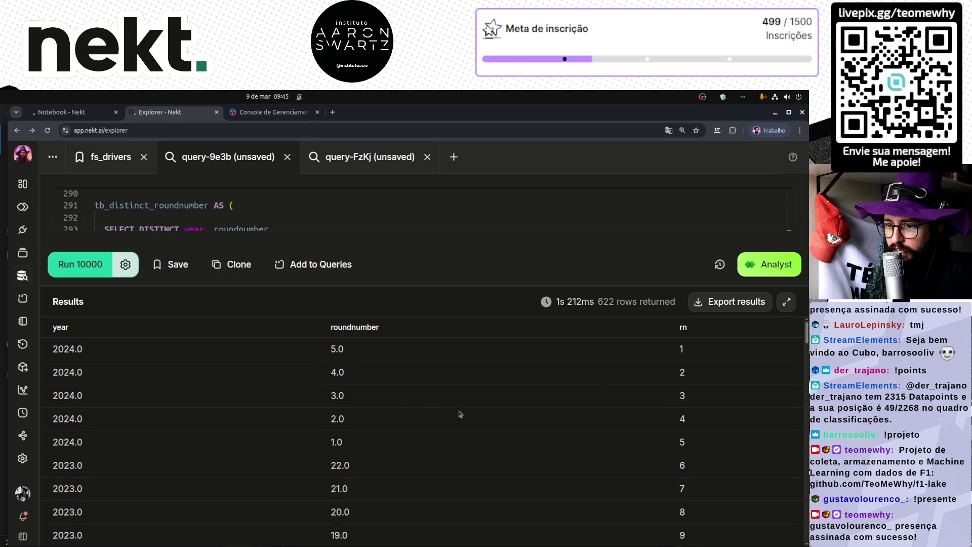
scroll(611, 395, "down", 5)
scroll(663, 430, "up", 2)
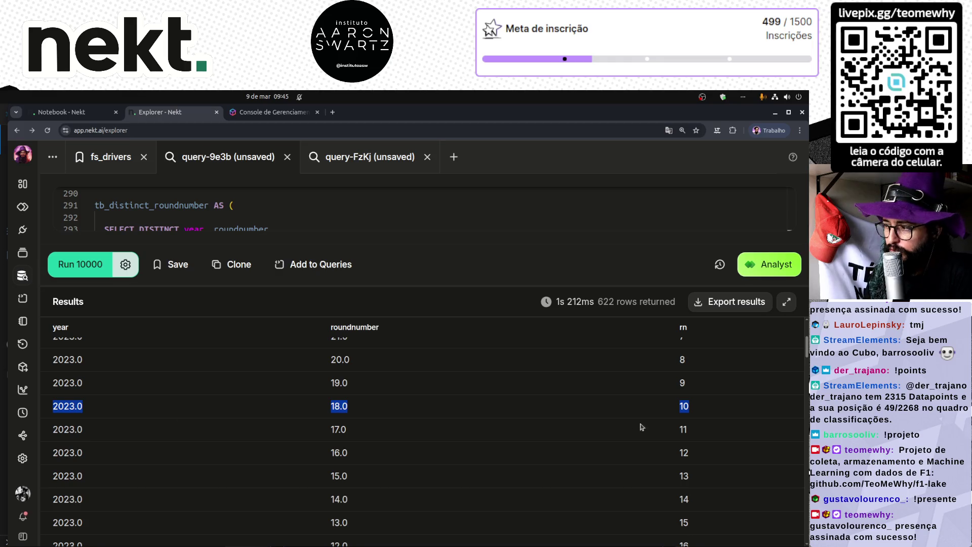
left_click(699, 411)
scroll(694, 408, "up", 3)
scroll(693, 445, "down", 2)
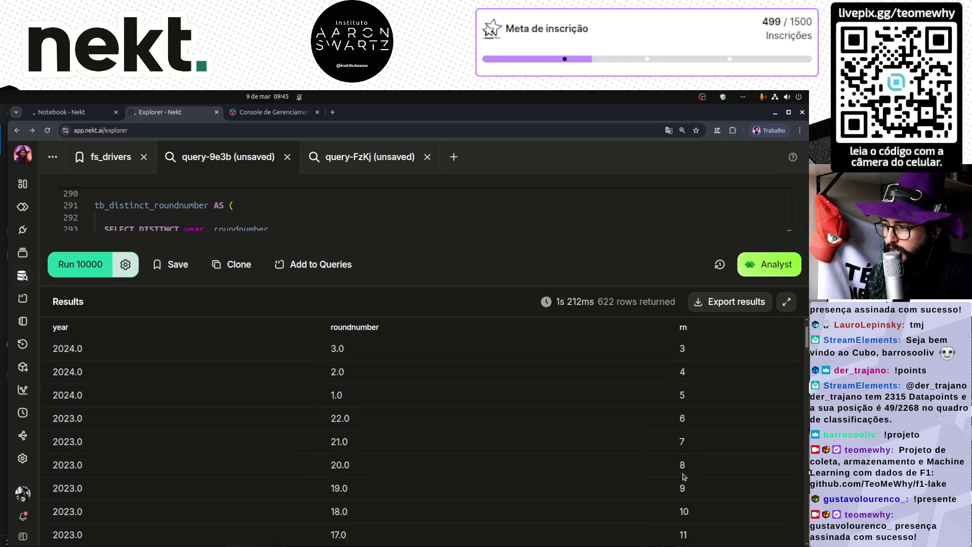
left_click_drag(693, 459, 52, 464)
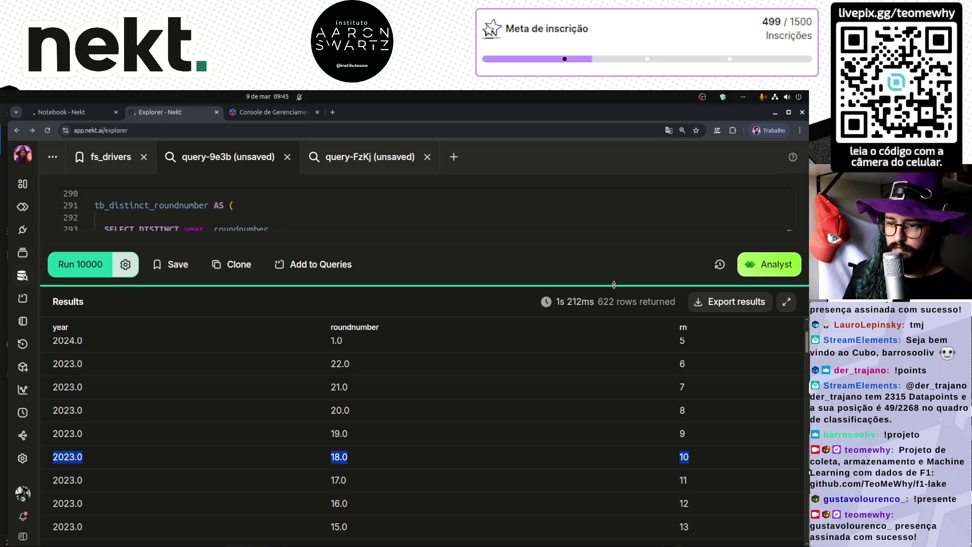
mouse_move(614, 285)
left_mouse_down()
mouse_move(582, 291)
mouse_move(405, 444)
mouse_move(319, 404)
left_mouse_up()
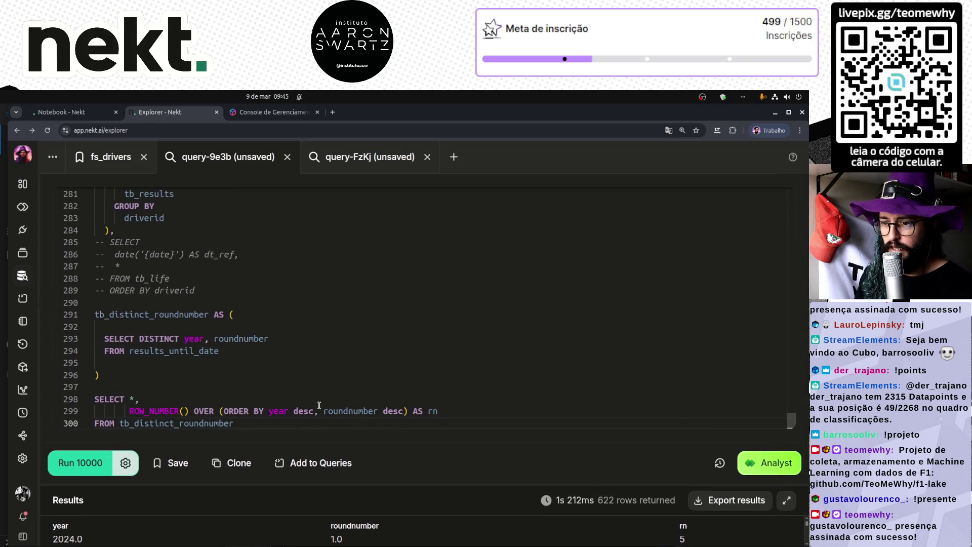
- Add a comma after the CTE and start a new CTE named tb_rn AS
left_click(189, 377)
type(",")
key("Return")
key("Return")
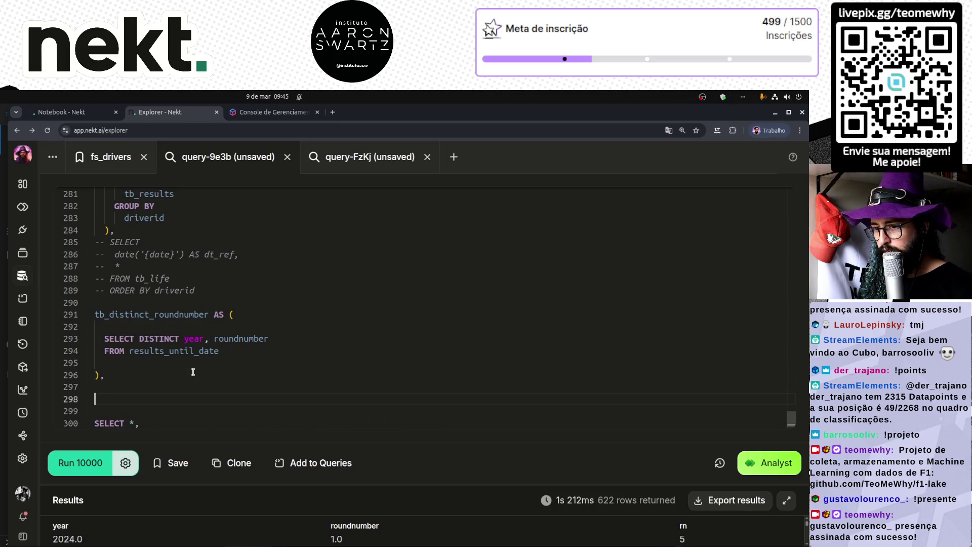
double_click(177, 314)
key("ctrl+c")
scroll(180, 383, "down", 1)
left_click(139, 375)
key("ctrl+v")
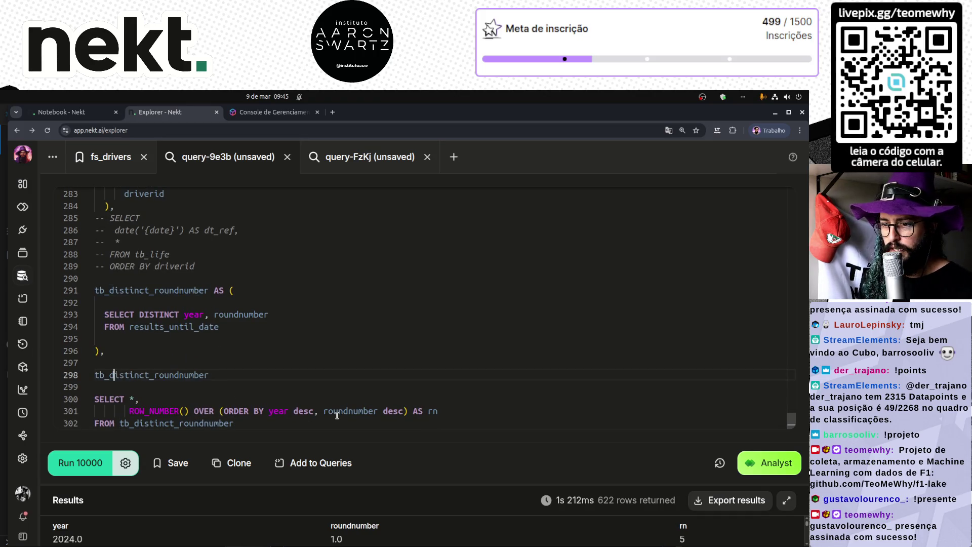
key("shift+End")
type("rn AS")
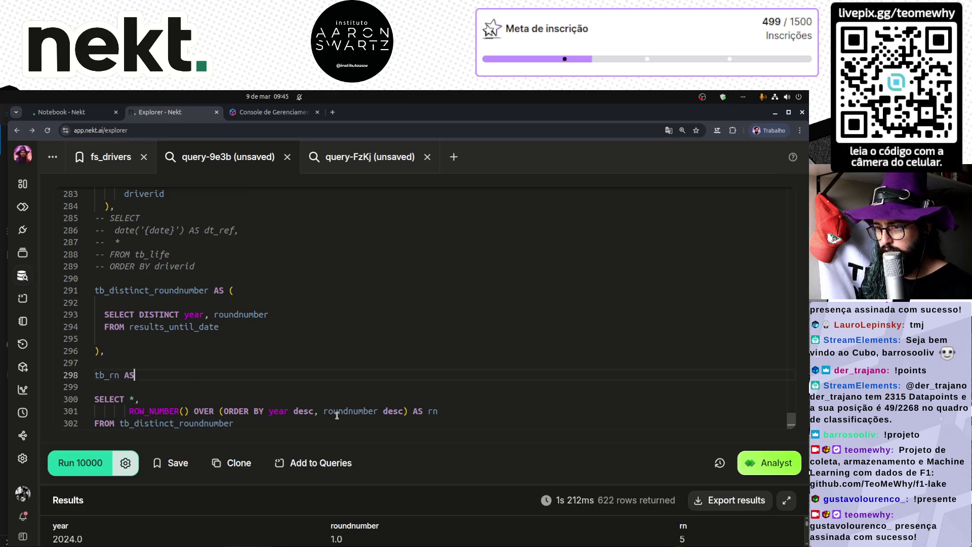
- Wrap and indent the row-numbering SELECT inside tb_rn, then cut both round CTEs (lines 291–304)
key("ctrl+shift+End")
type("(")
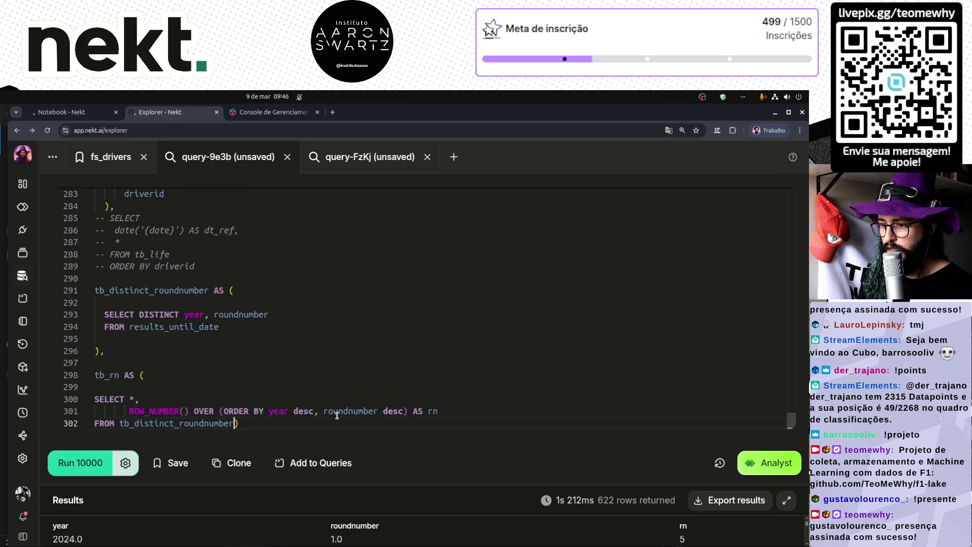
key("Return")
key("Return")
key("Up")
key("shift+Up")
key("shift+Up")
key("shift+Home")
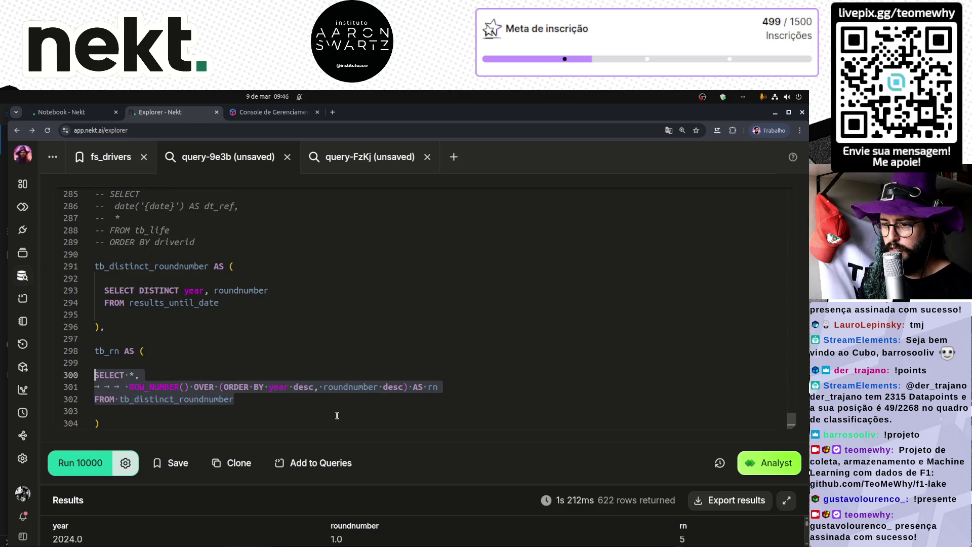
key("Tab")
key("Up")
key("Up")
key("Up")
key("Up")
key("Up")
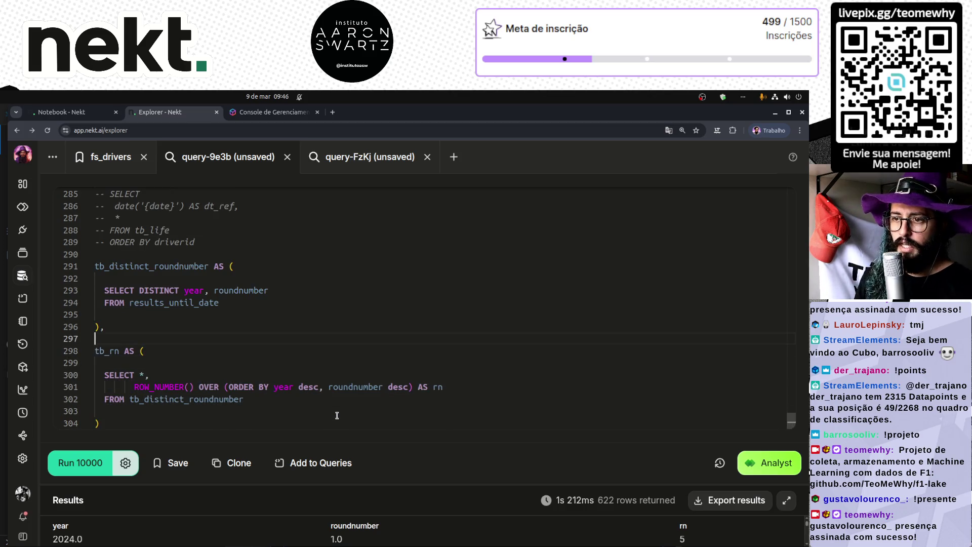
key("ctrl+shift+End")
key("ctrl+Home")
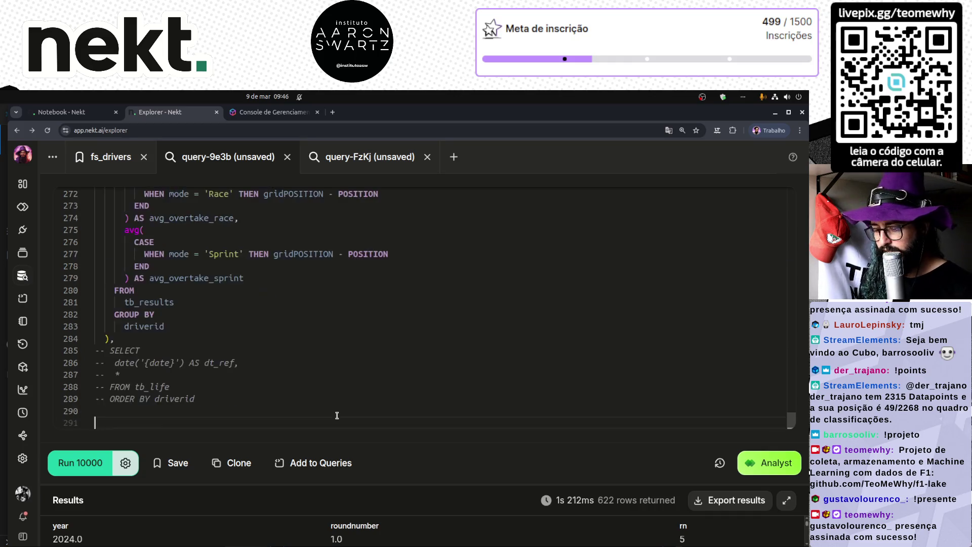
- Undo the last paste and un-indent the tb_distinct_roundnumber line
scroll(306, 373, "down", 5)
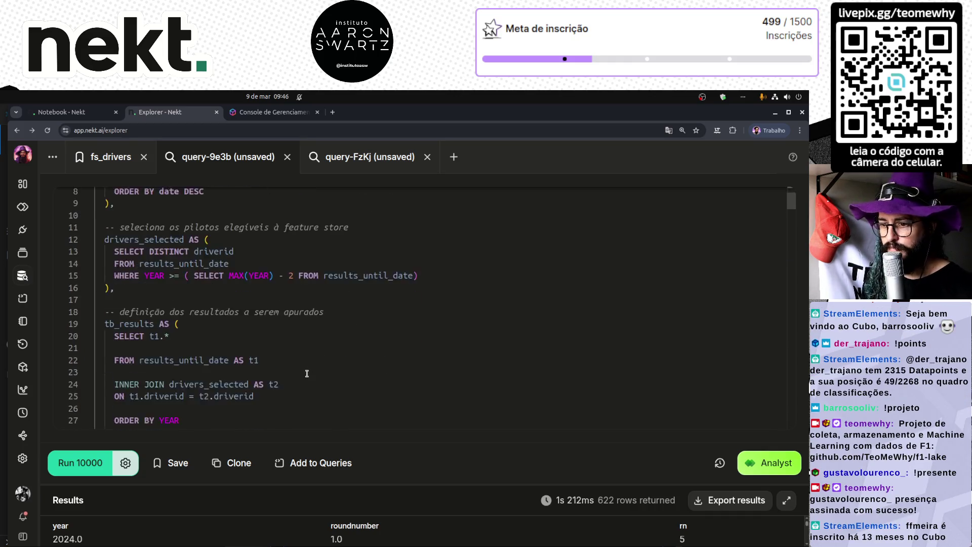
scroll(241, 363, "down", 2)
scroll(241, 362, "up", 3)
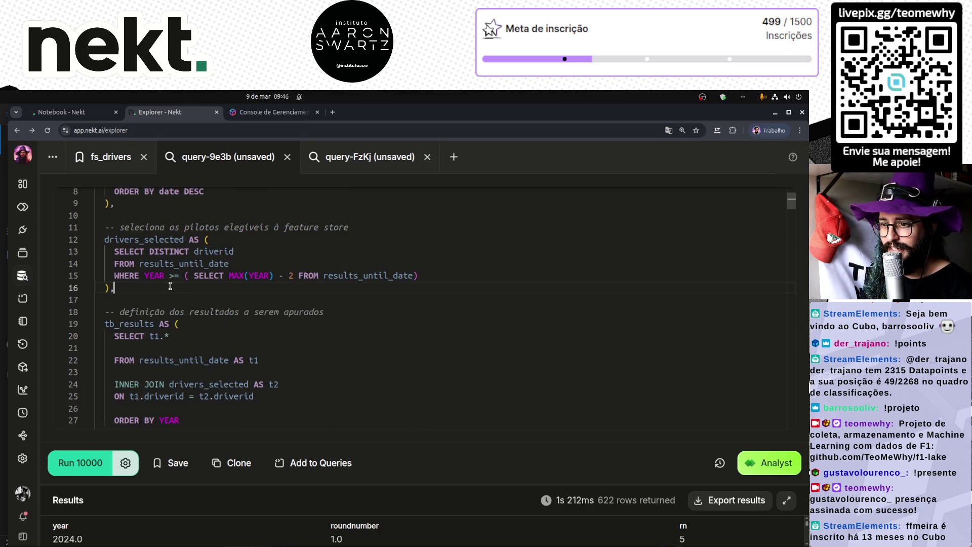
key("ctrl+z")
key("ctrl+z")
key("ctrl+z")
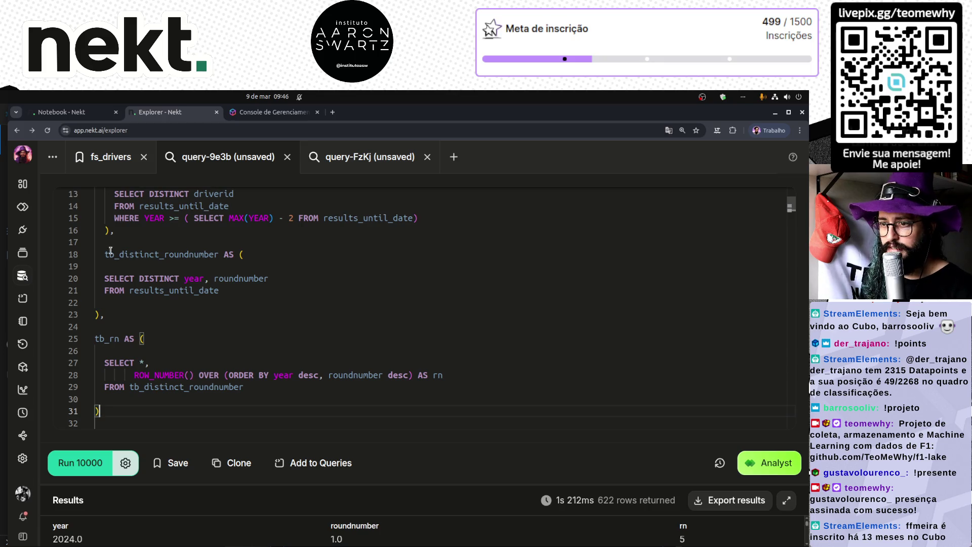
left_click(105, 254)
key("BackSpace")
- Add an INNER JOIN to tb_rn in the tb_results block
scroll(197, 315, "down", 1)
scroll(197, 315, "down", 3)
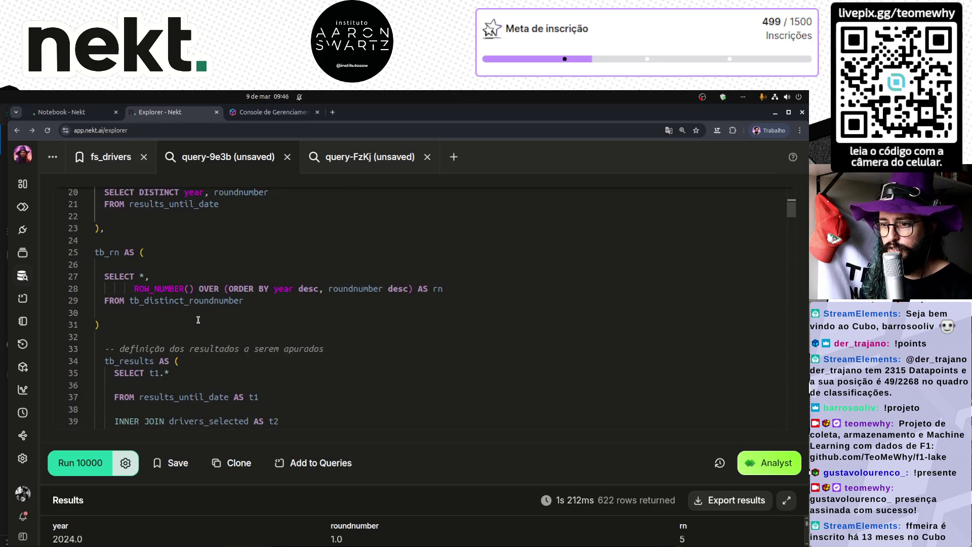
scroll(160, 306, "down", 3)
left_click(162, 374)
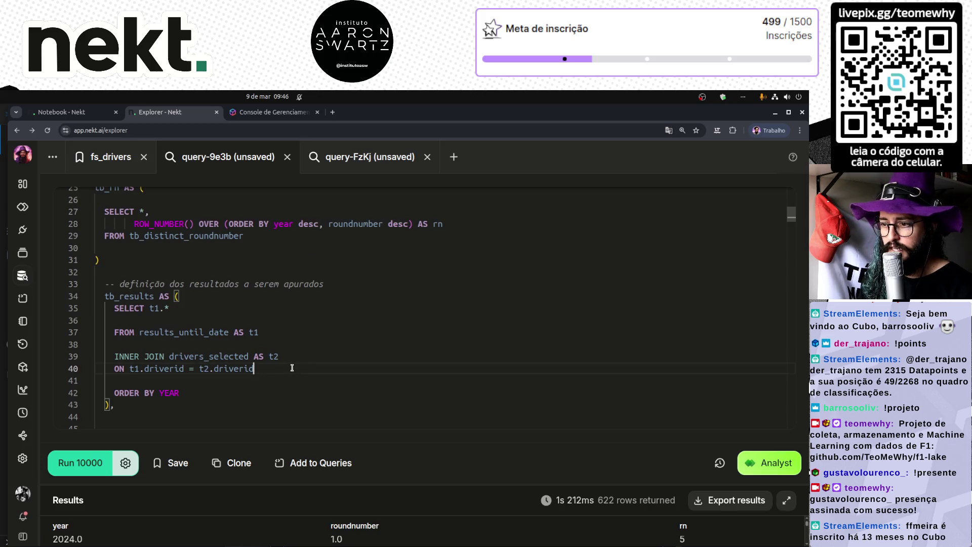
key("End")
key("Return")
key("Return")
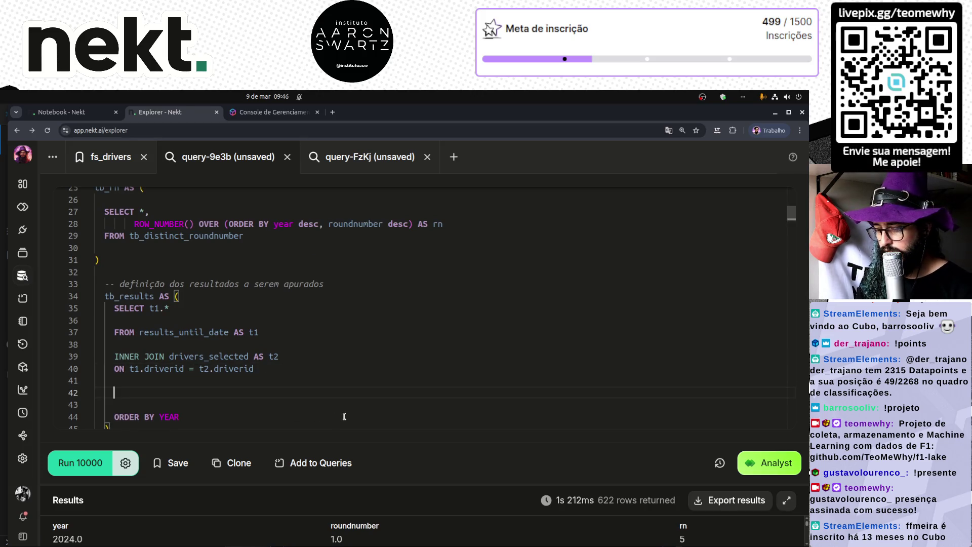
type("INNER JOIN")
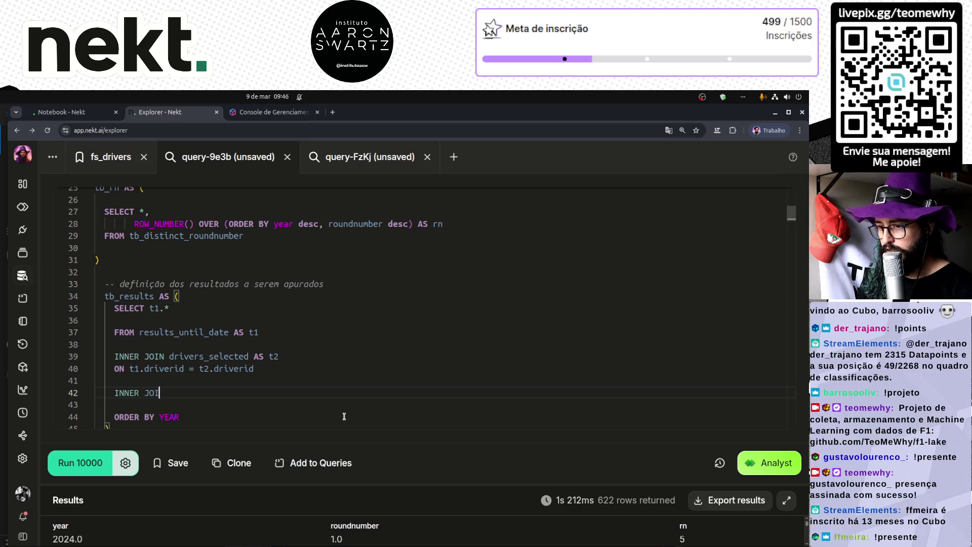
scroll(117, 292, "up", 2)
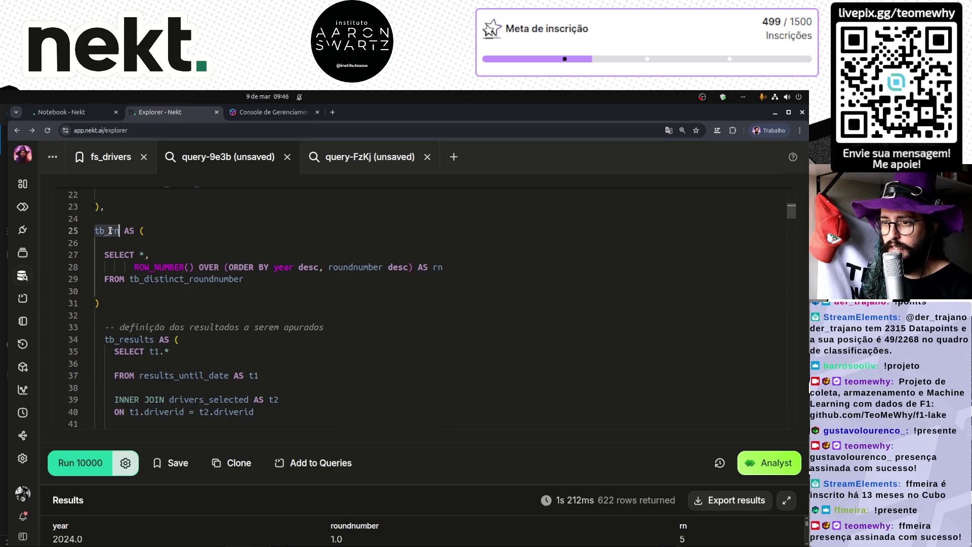
left_click(110, 231)
scroll(197, 394, "down", 3)
left_click(198, 371)
type("tb_rn AS T3")
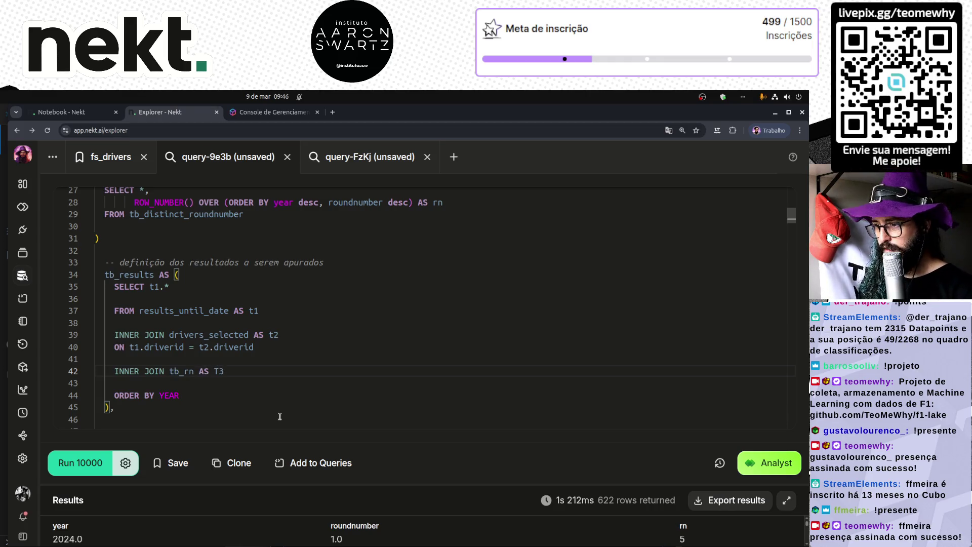
key("Return")
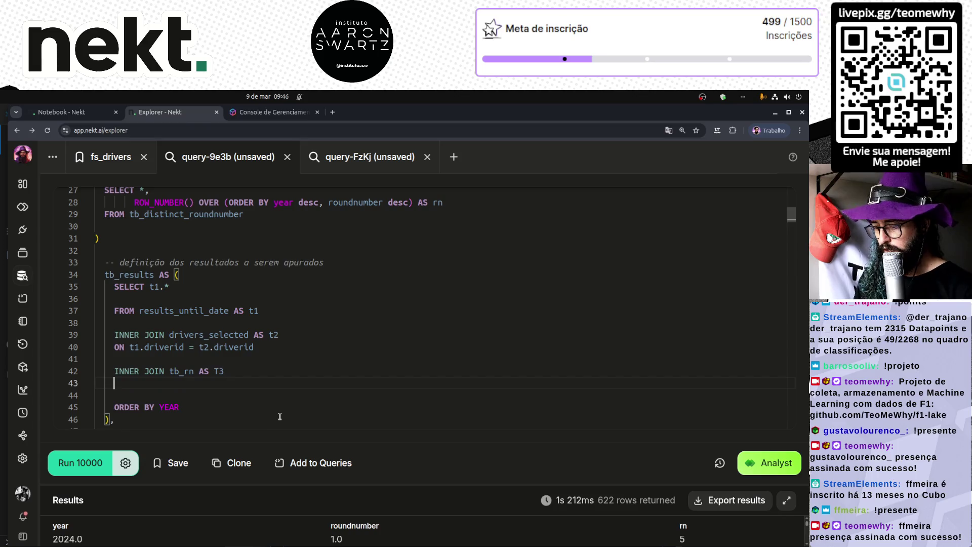
- Join on t1.year = t3.year AND t1.roundnumber = t3.roundnumber
type("ON t1")
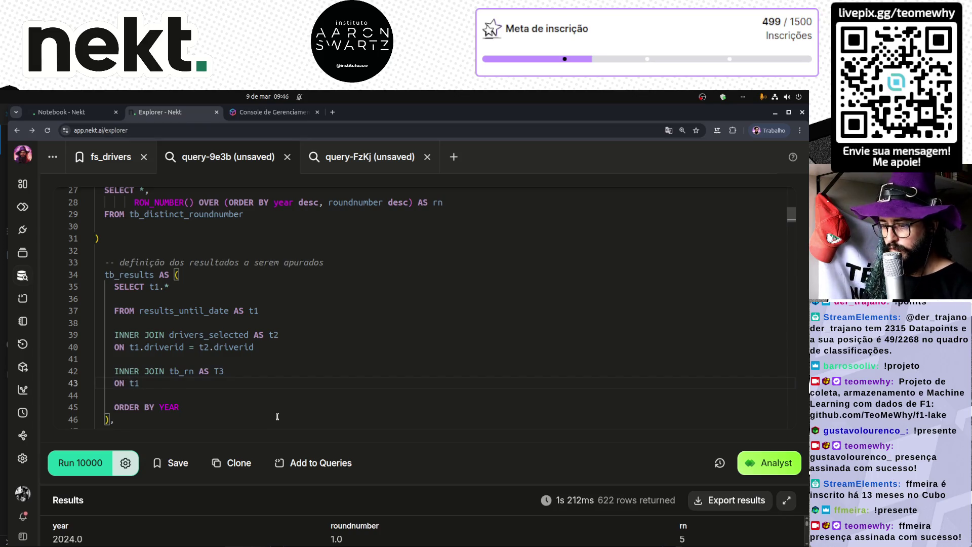
type("year")
key("Left")
key("Left")
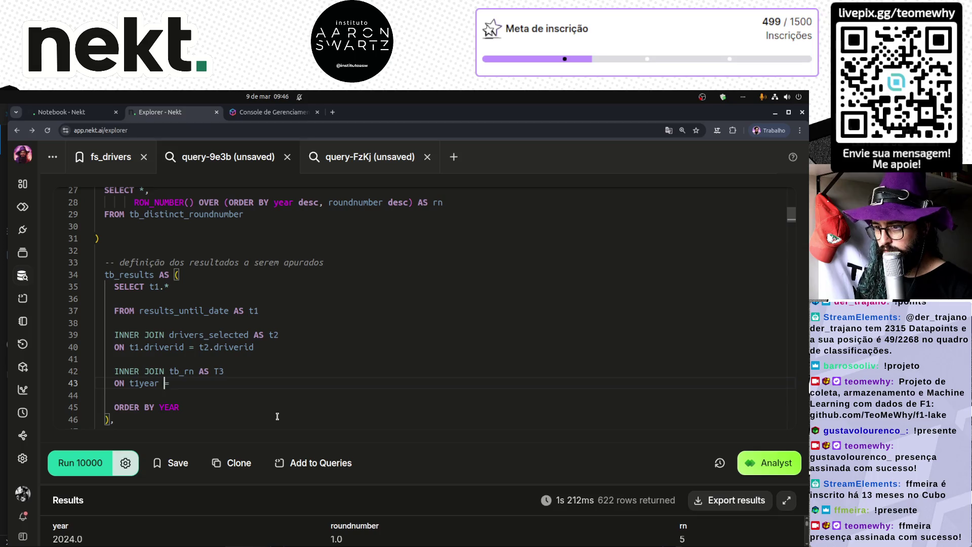
type(".")
key("End")
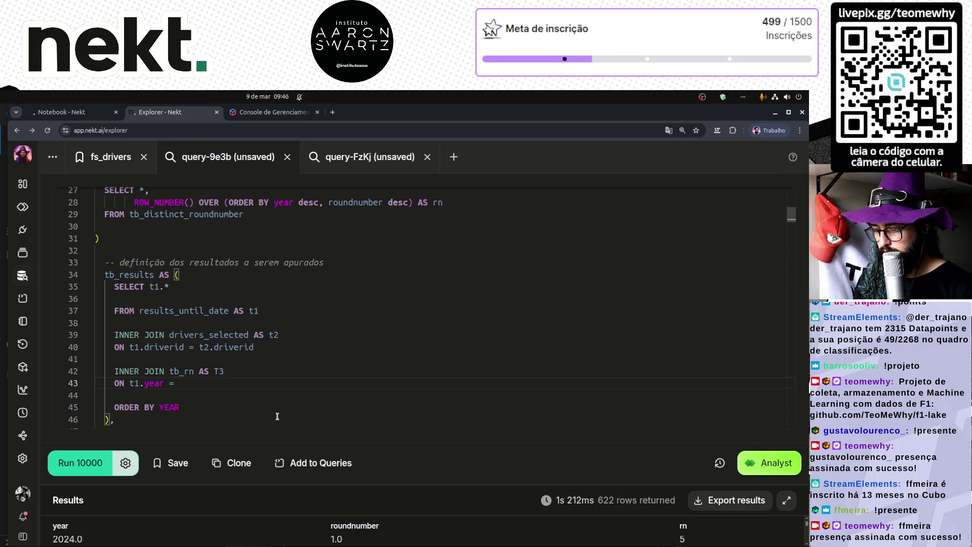
type("ear")
key("Return")
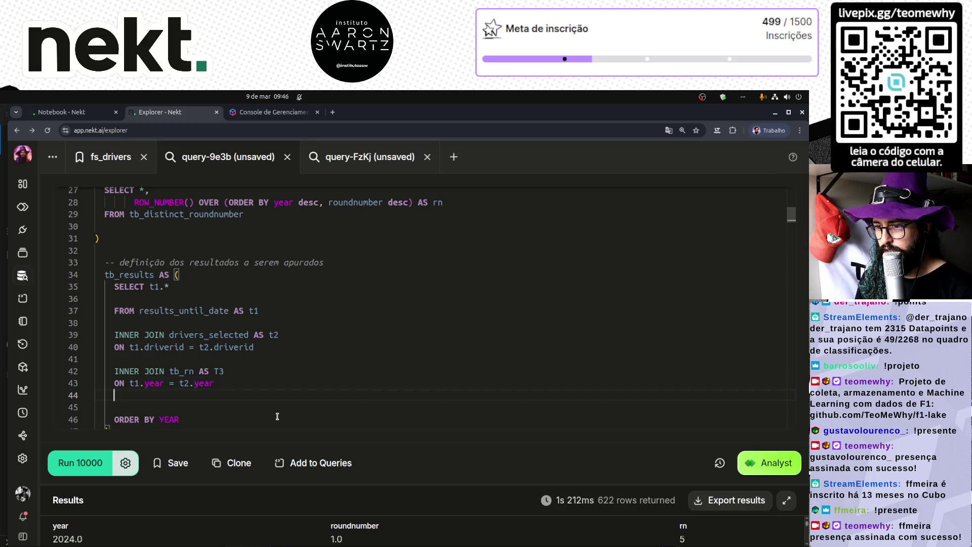
type("AND t1.roundnumber =")
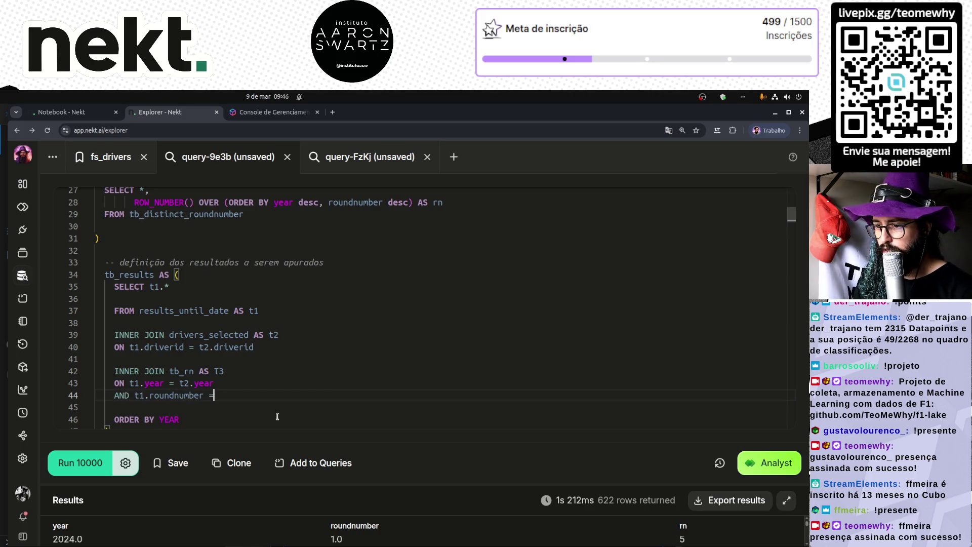
type(" t4")
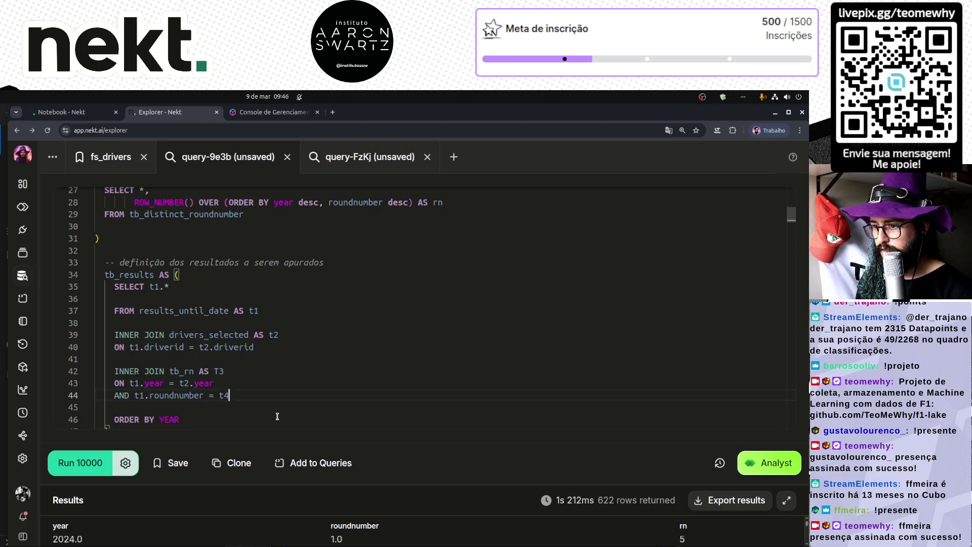
type(".")
key("Up")
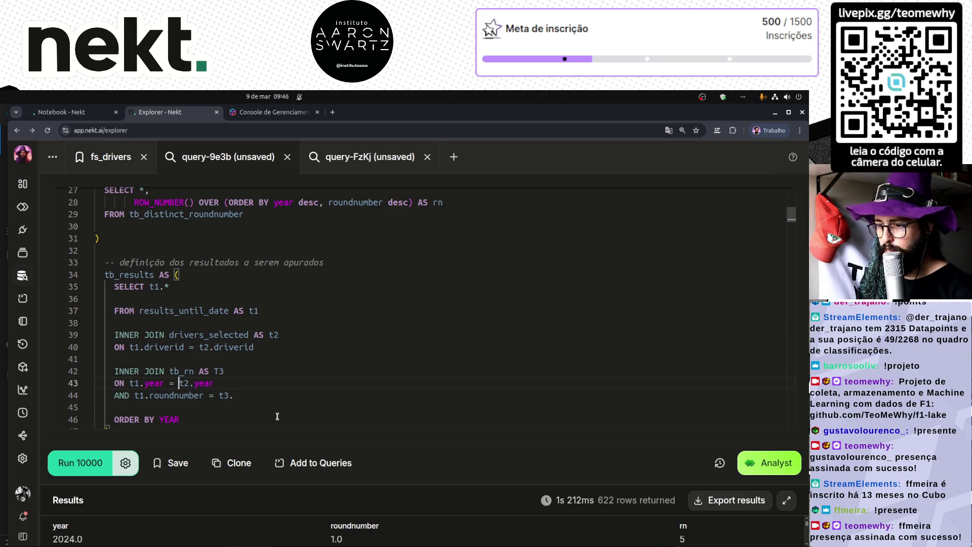
key("Down")
key("End")
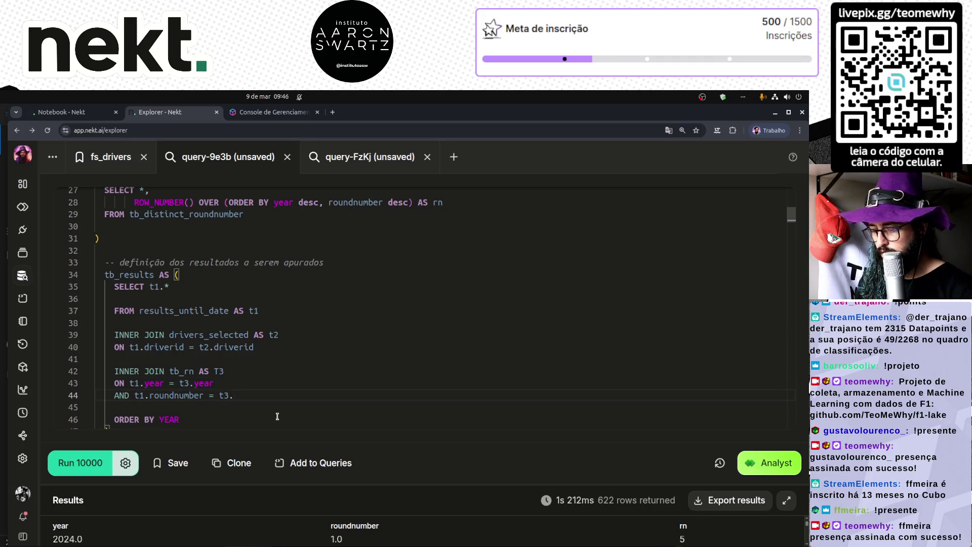
type("roundnumber")
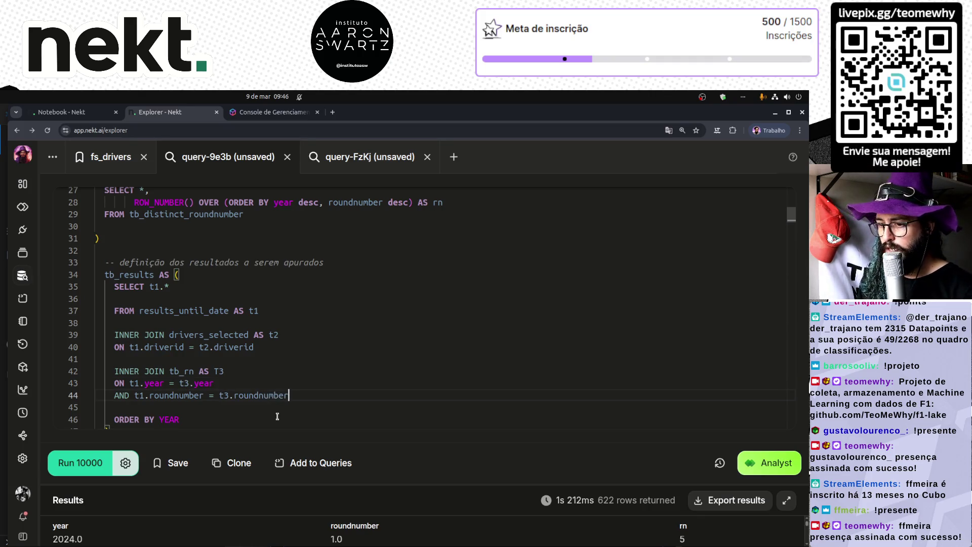
- Filter tb_results with WHERE t3.rn <= 10 before the ORDER BY
key("Return")
key("Return")
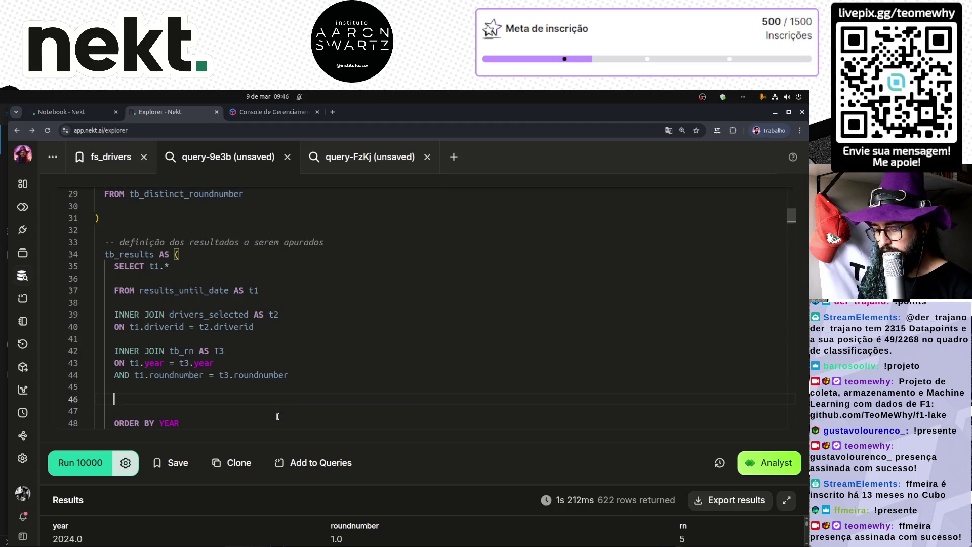
type("WHERE t3.rn <=")
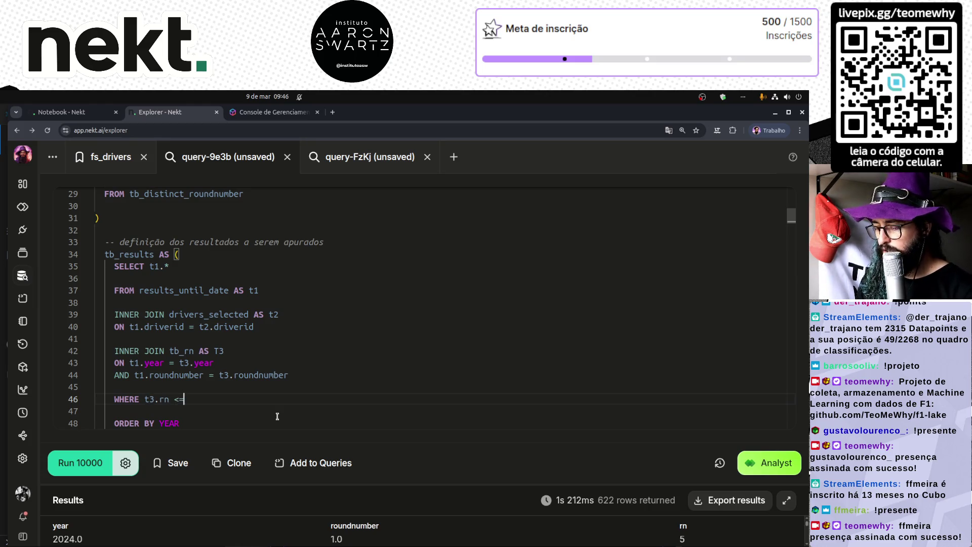
type(" 10")
scroll(223, 334, "down", 3)
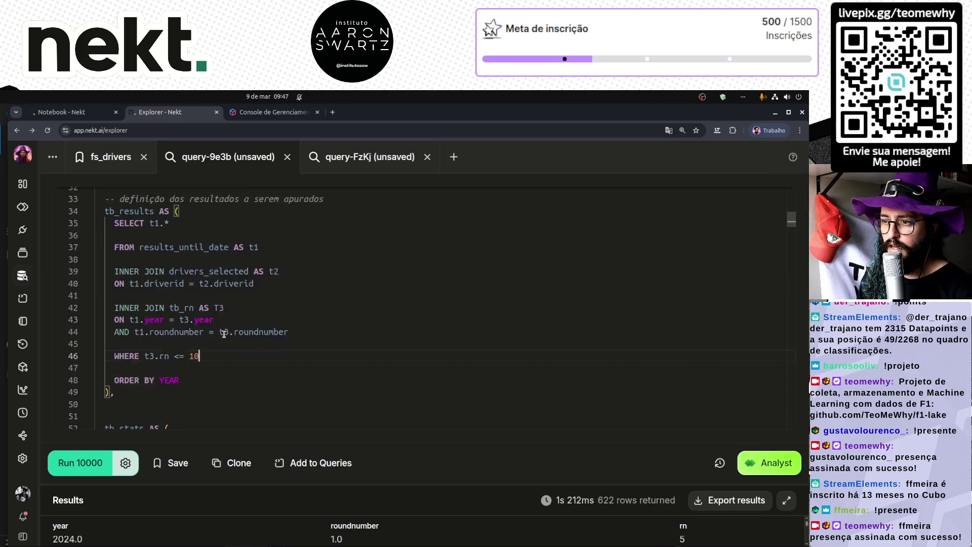
- Review the query and select the new rn <= 10 filter line
scroll(224, 334, "up", 10)
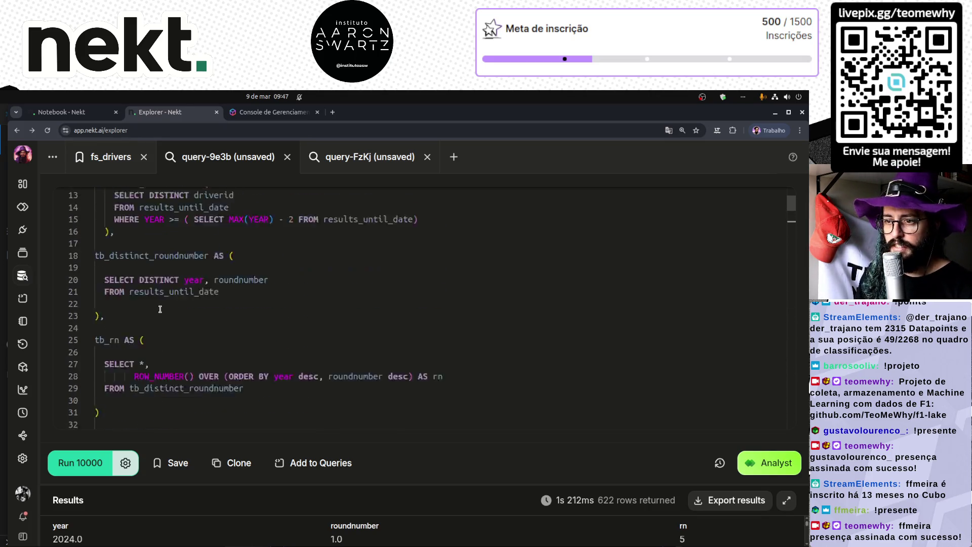
scroll(160, 310, "down", 3)
scroll(224, 341, "up", 2)
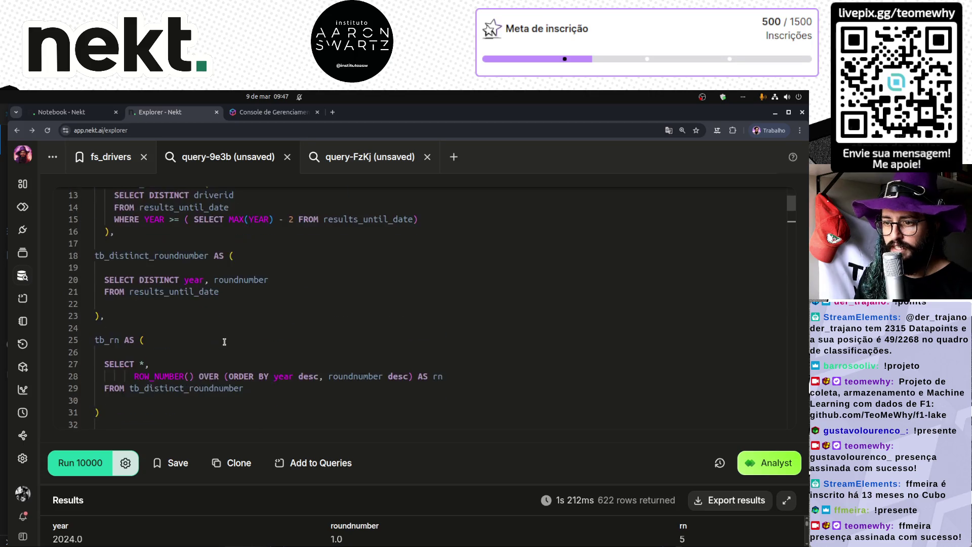
scroll(225, 343, "down", 11)
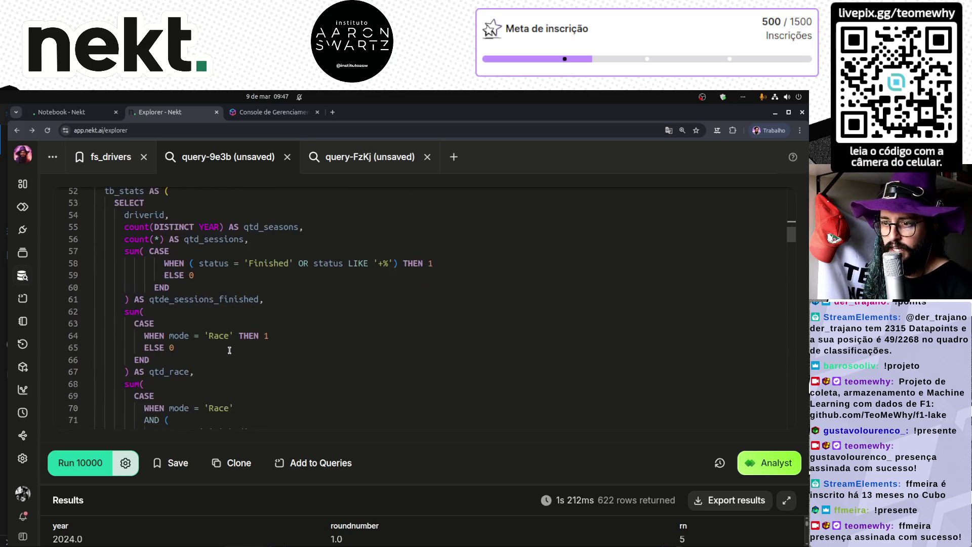
scroll(228, 345, "up", 10)
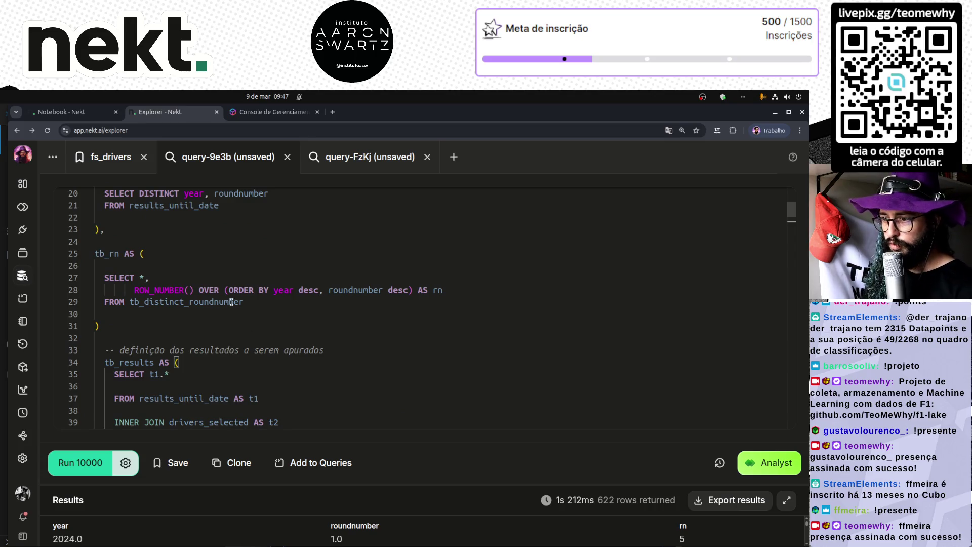
scroll(182, 311, "down", 4)
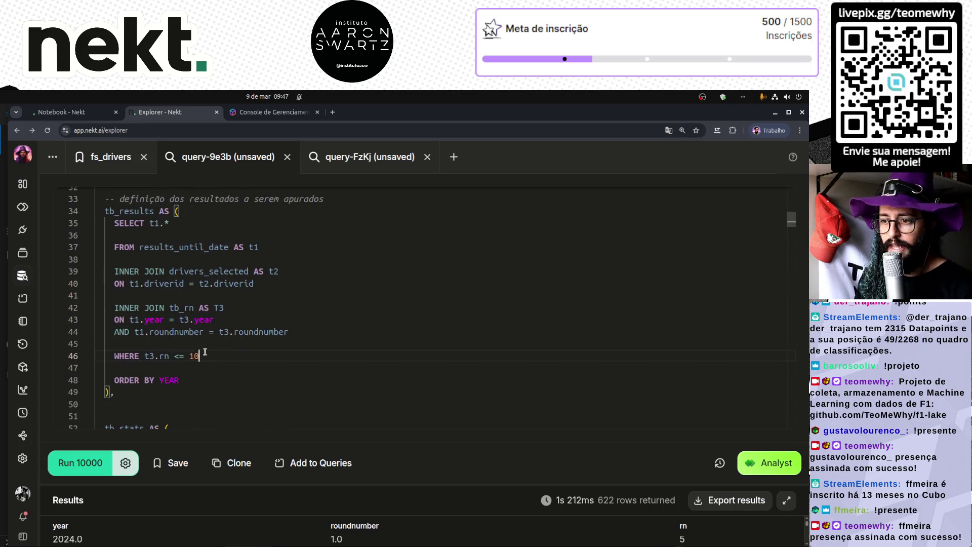
left_click_drag(199, 356, 112, 358)
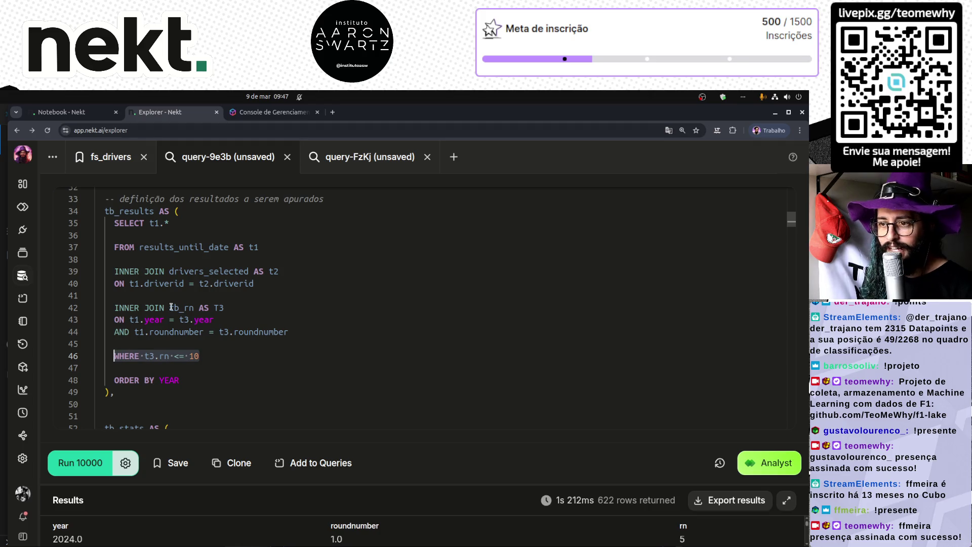
scroll(171, 307, "up", 4)
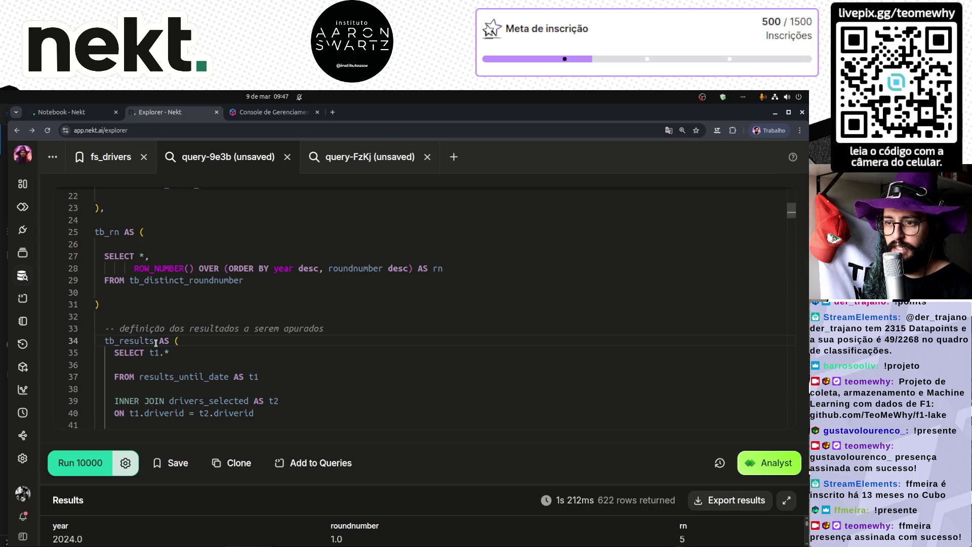
scroll(156, 342, "up", 6)
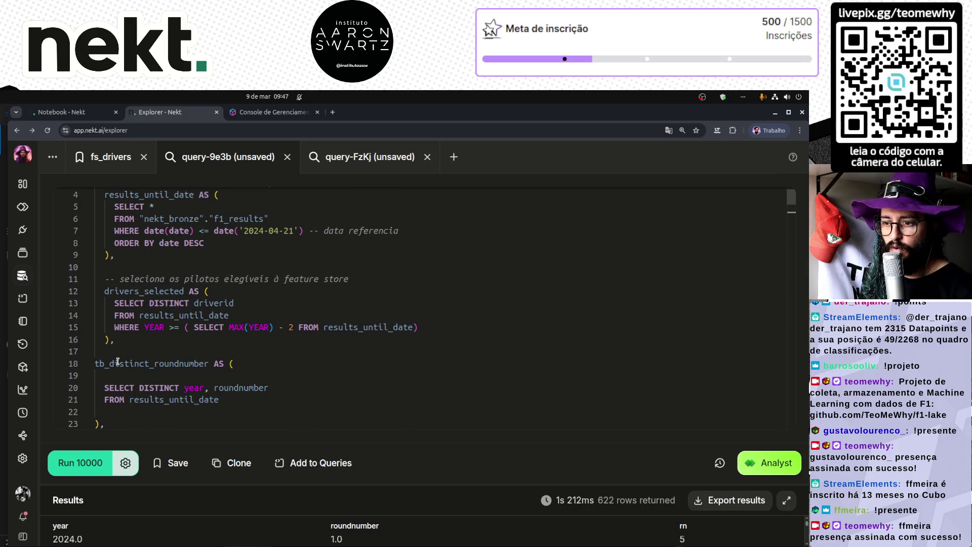
scroll(119, 355, "down", 6)
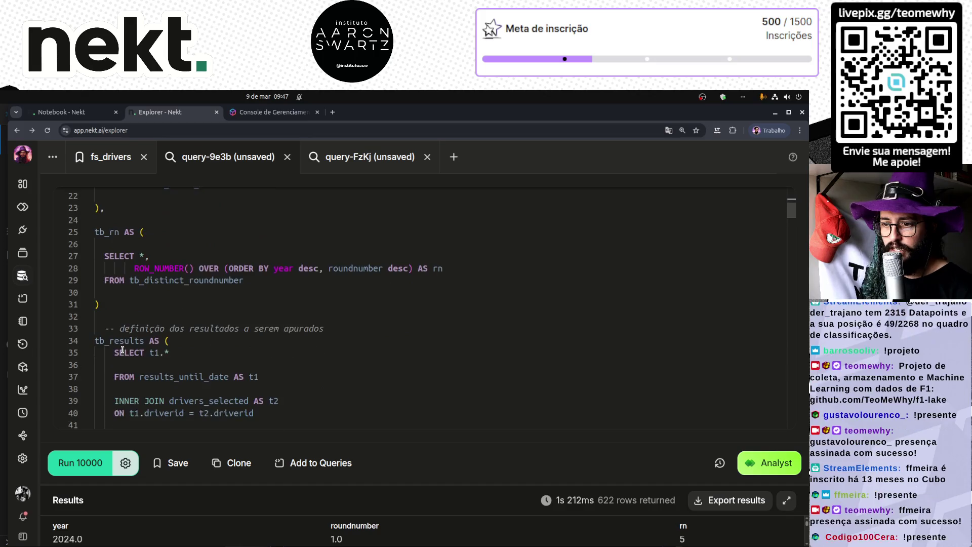
- Indent the tb_rn block and the tb_results definition one level
left_click_drag(101, 304, 152, 188)
key("Tab")
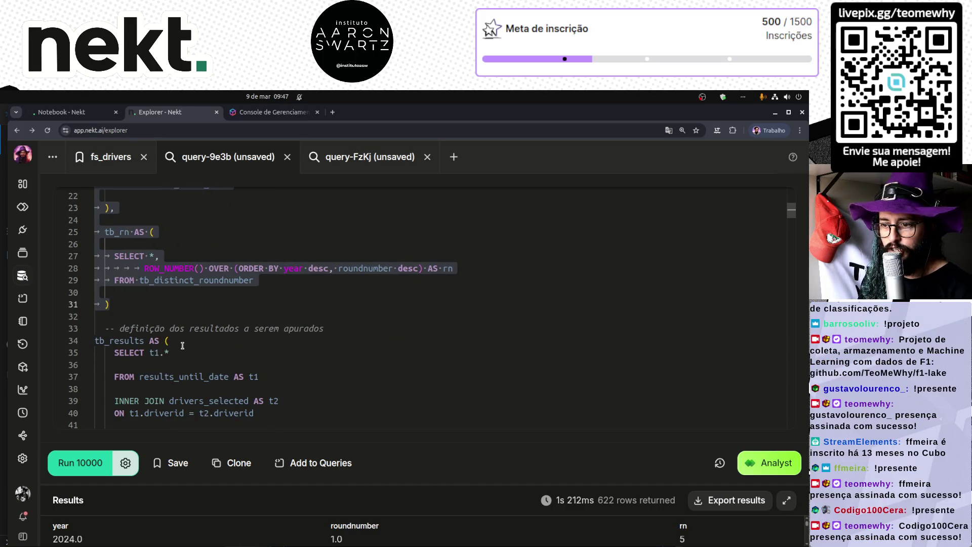
left_click(95, 340)
key("Tab")
- Pick up the tb_results name and jump to the end of the query
scroll(137, 324, "up", 2)
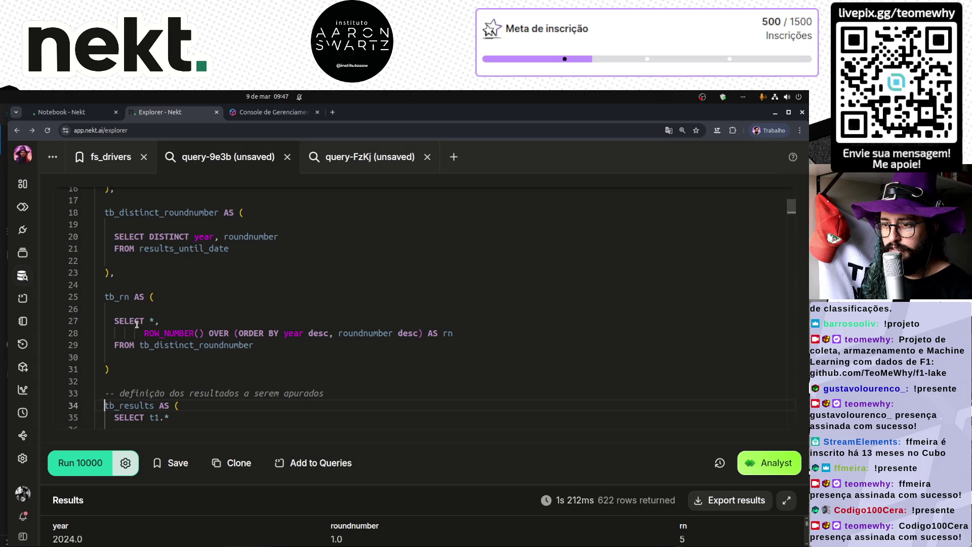
scroll(236, 386, "down", 5)
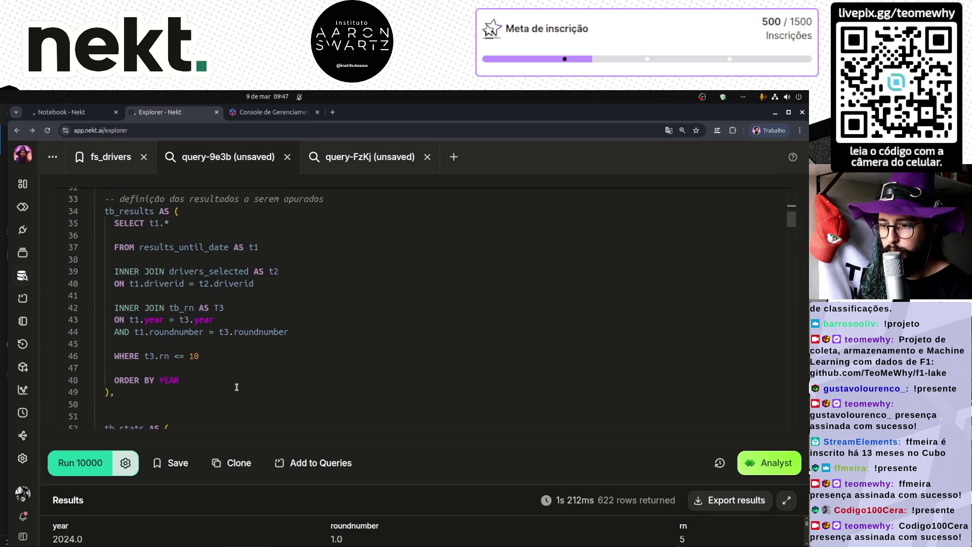
scroll(236, 386, "down", 4)
scroll(237, 387, "up", 5)
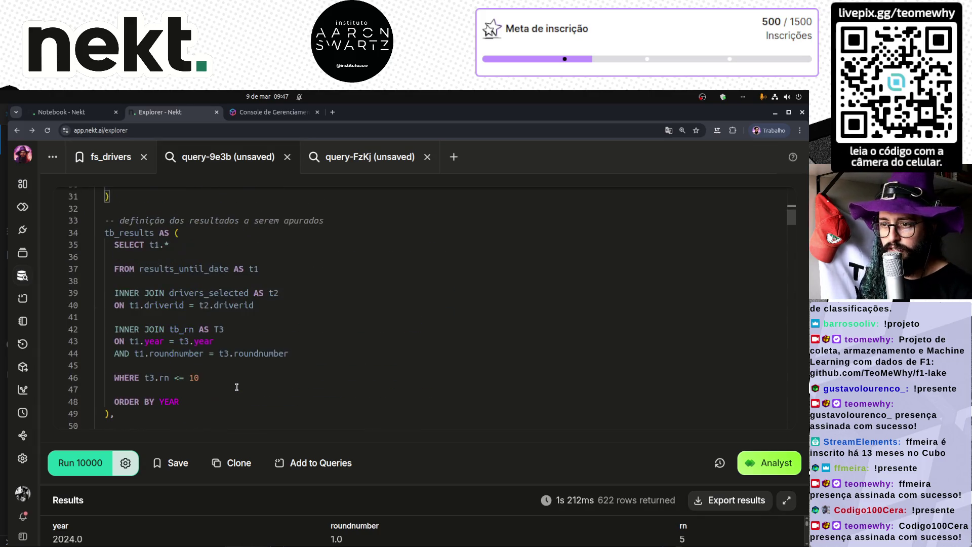
scroll(237, 386, "up", 1)
double_click(137, 254)
key("ctrl+c")
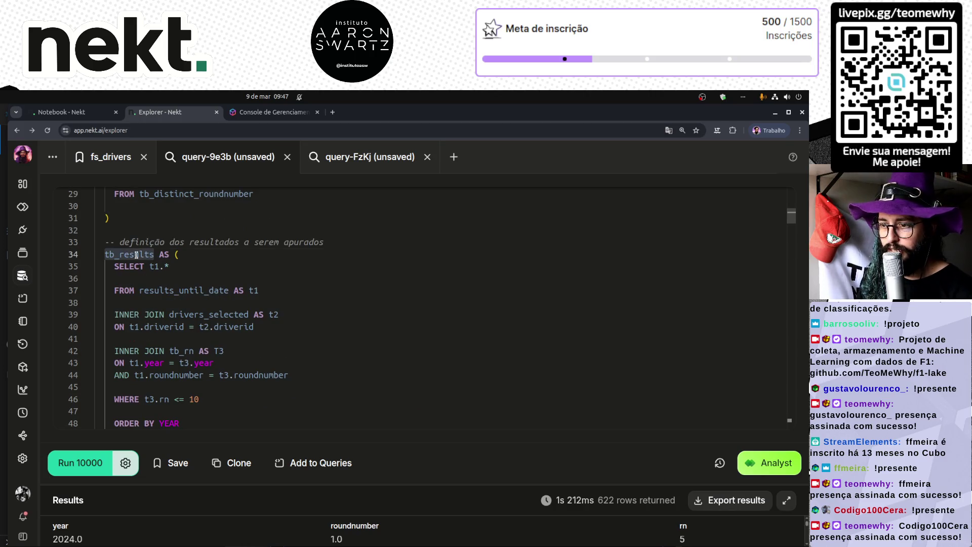
key("ctrl+End")
- Write SELECT * FROM tb_results on the final line and run it
key("ctrl+v")
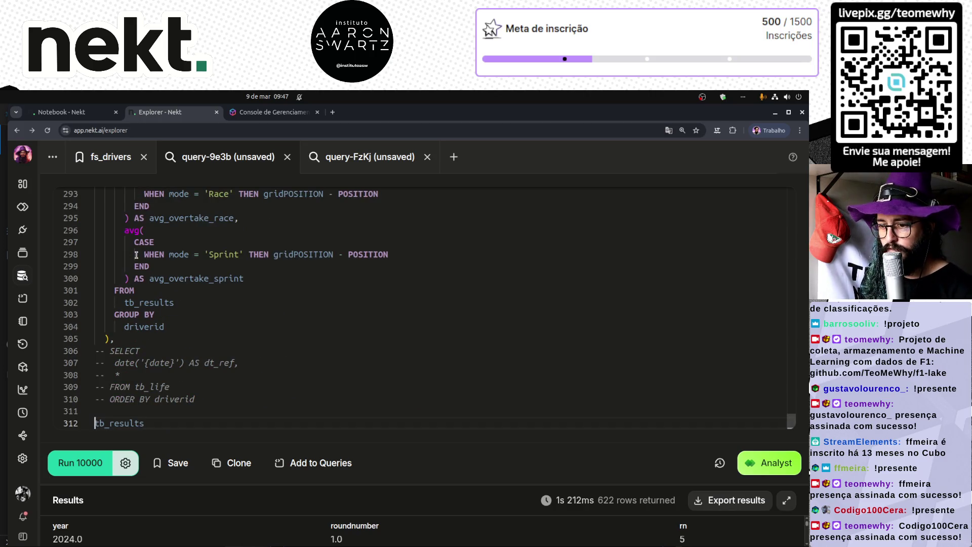
key("Home")
type("SEL")
type("* FROM")
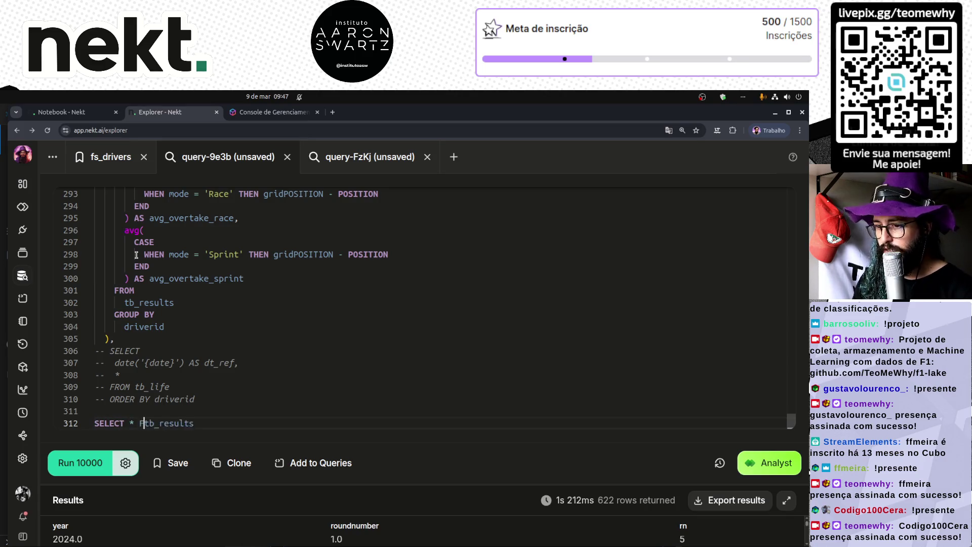
key("ctrl+Return")
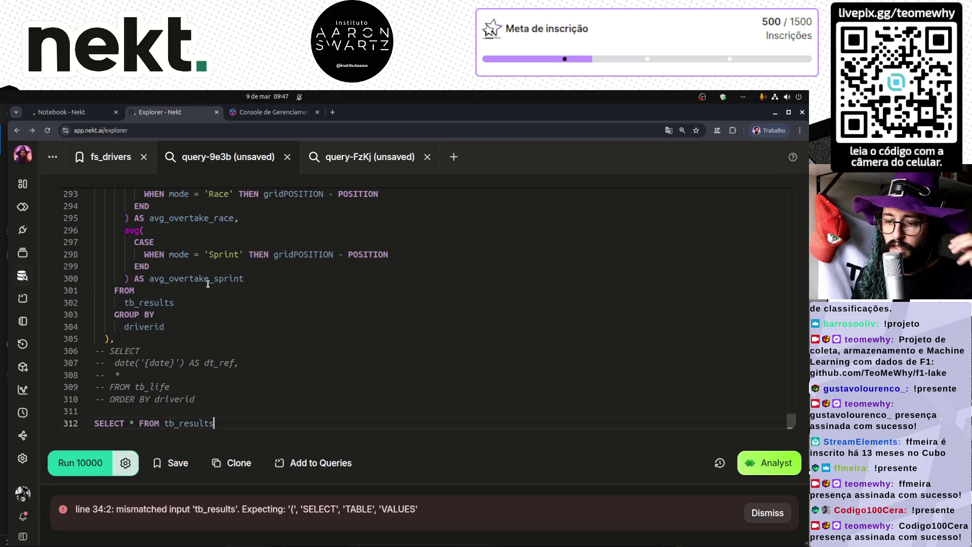
- Remove the trailing comma after the last CTE and rerun the query
left_click(125, 335)
key("BackSpace")
key("ctrl+Return")
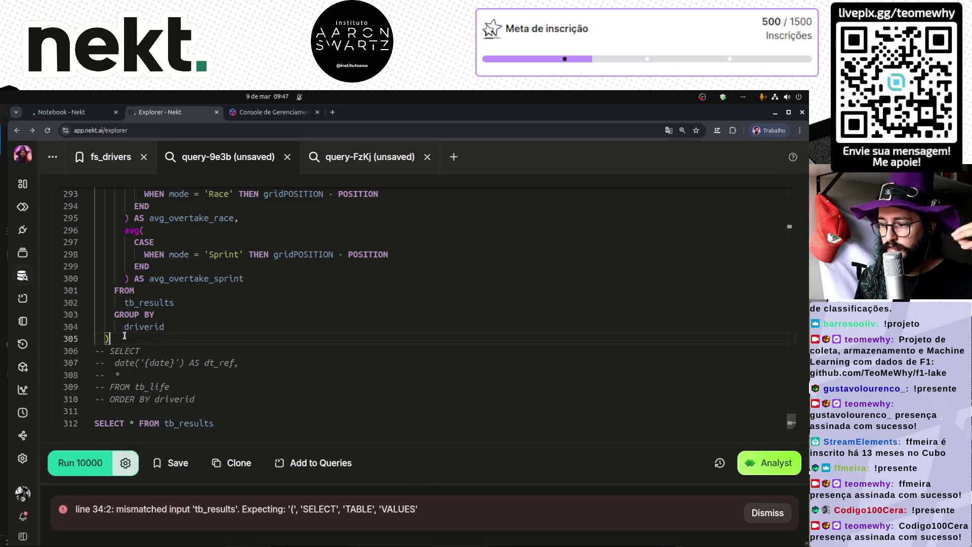
- Check the bracket closing the tb_rn block, then run the query again
left_click(207, 422)
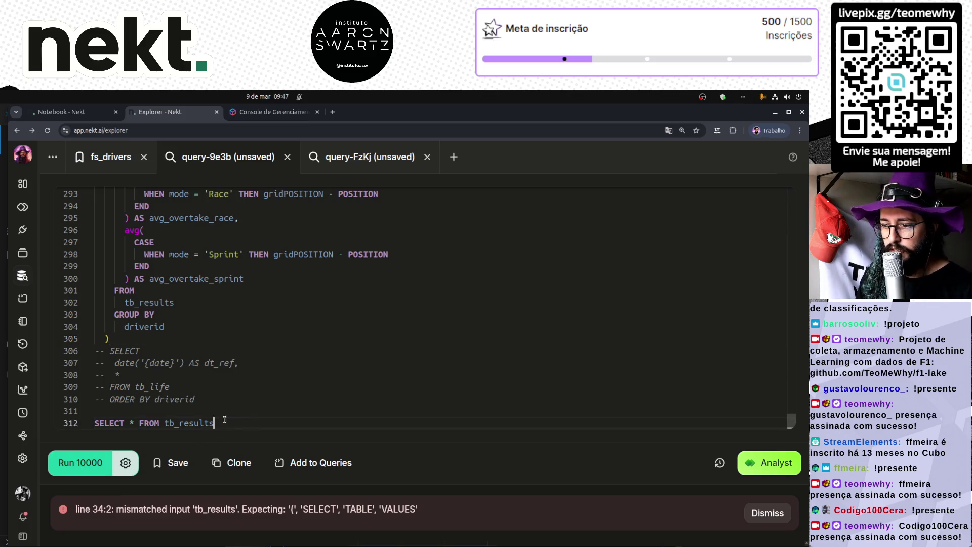
scroll(209, 354, "up", 9)
scroll(210, 341, "up", 20)
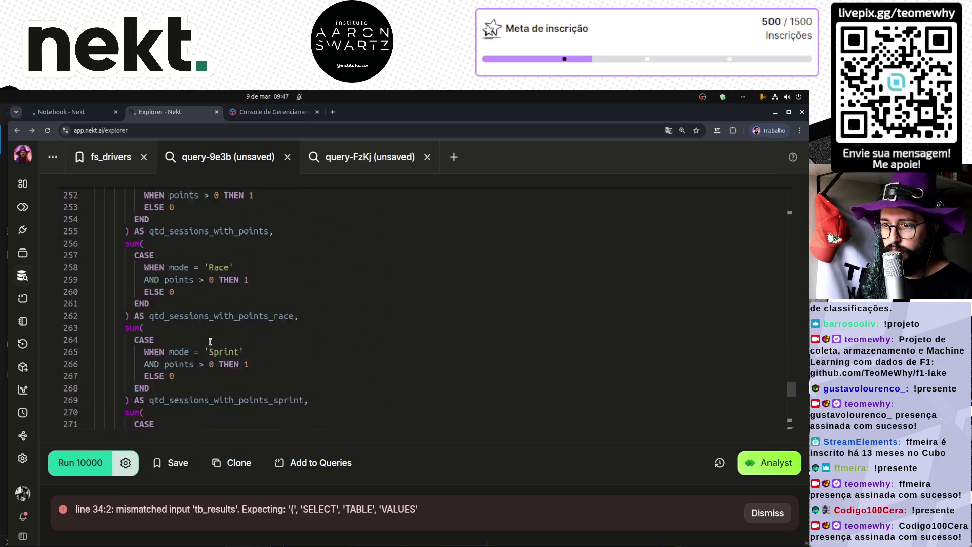
scroll(210, 341, "up", 20)
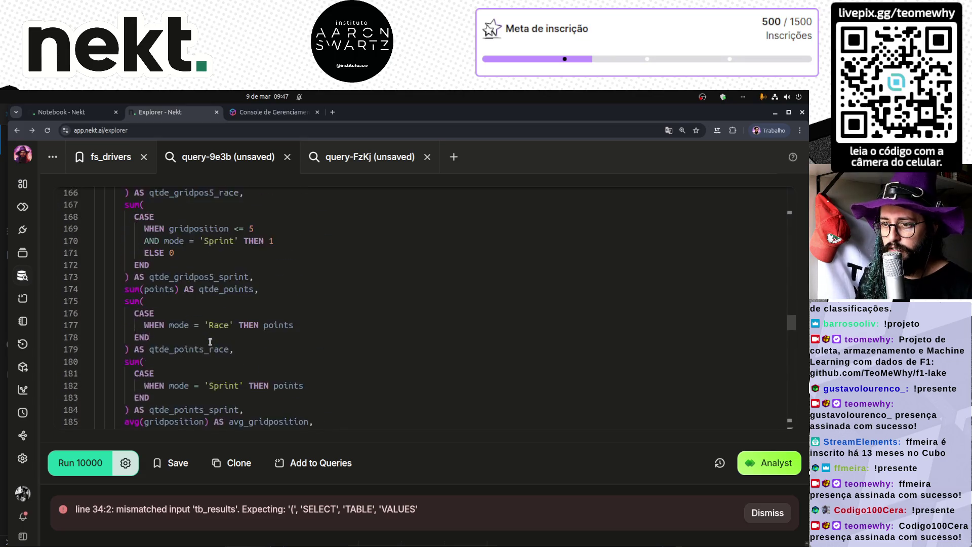
scroll(210, 341, "up", 20)
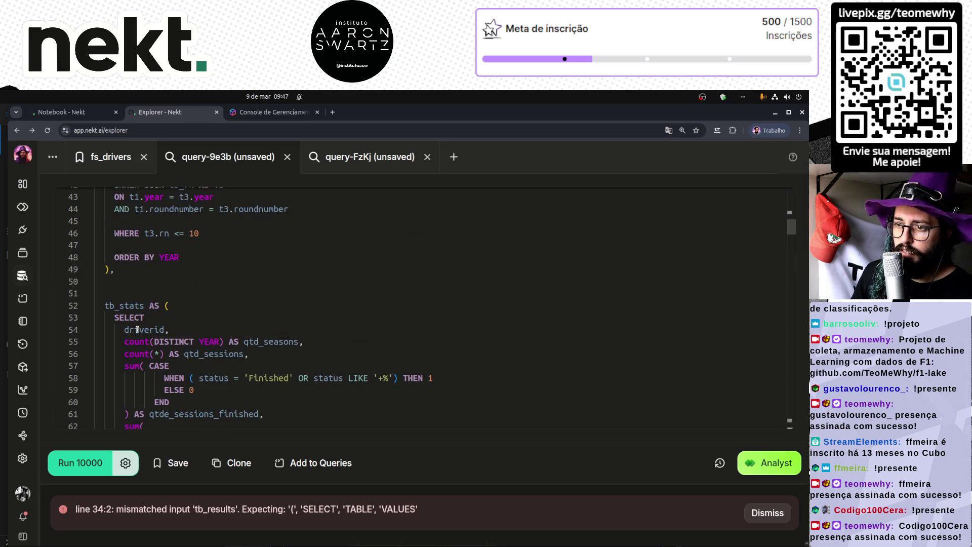
scroll(138, 282, "up", 7)
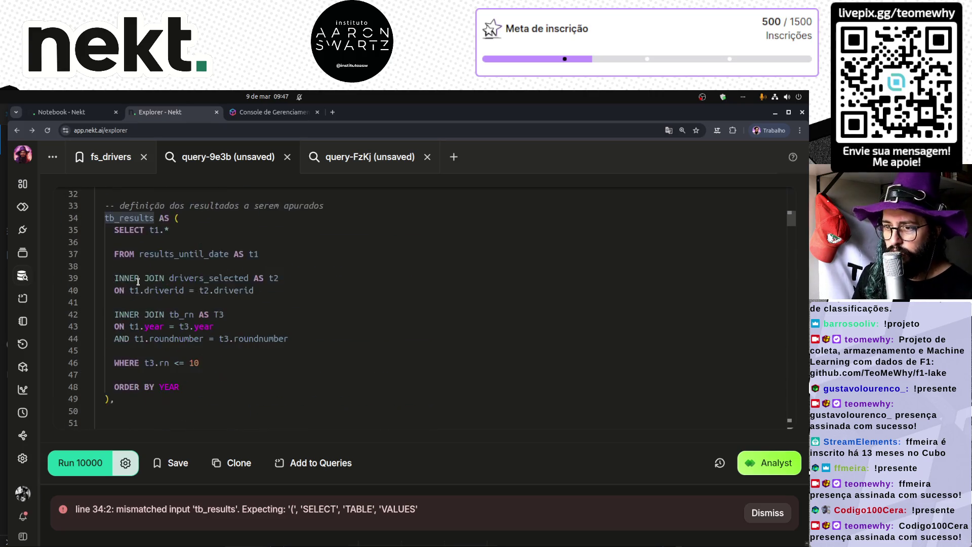
type("),")
left_click(135, 286)
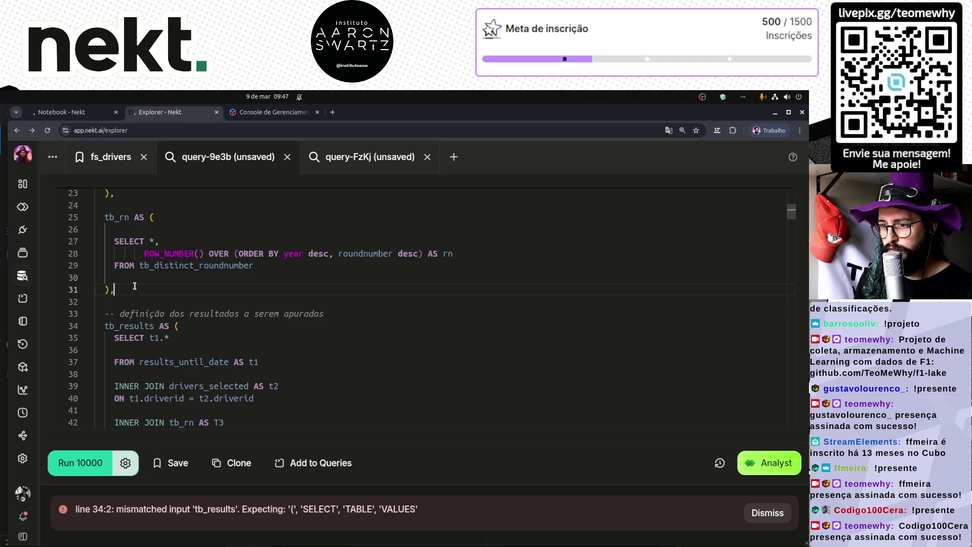
key("ctrl+End")
key("ctrl+Return")
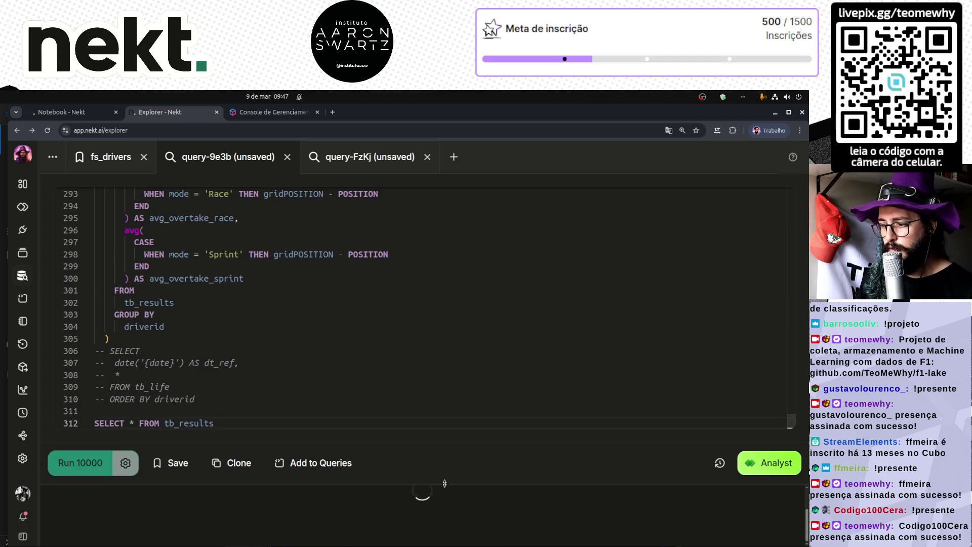
- Enlarge the results pane to view the 259 rows and begin a new line with 'year'
left_click_drag(423, 484, 425, 322)
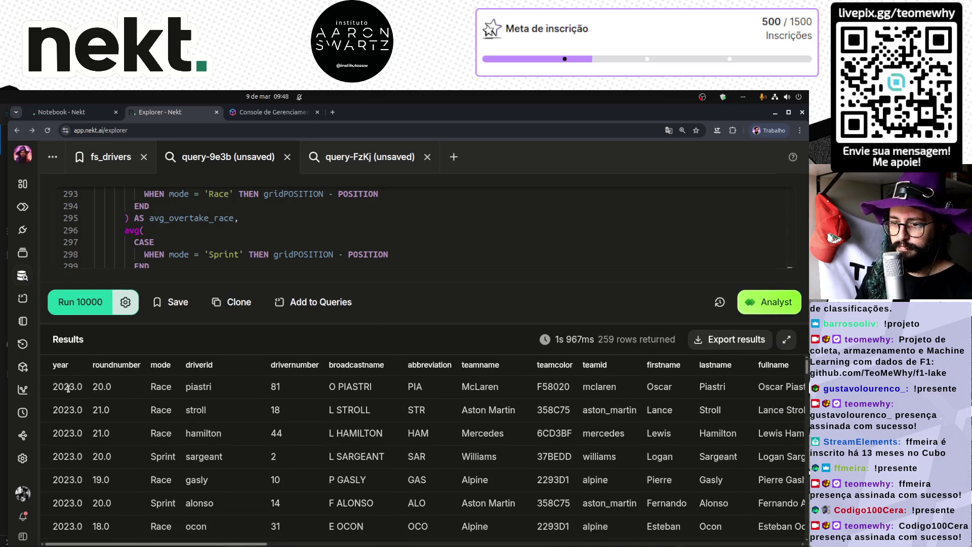
scroll(251, 257, "down", 3)
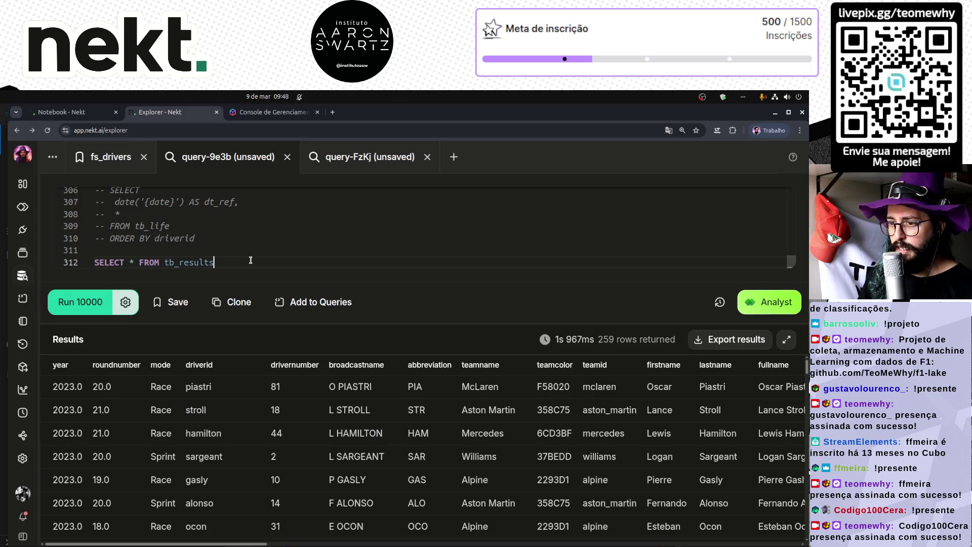
key("Return")
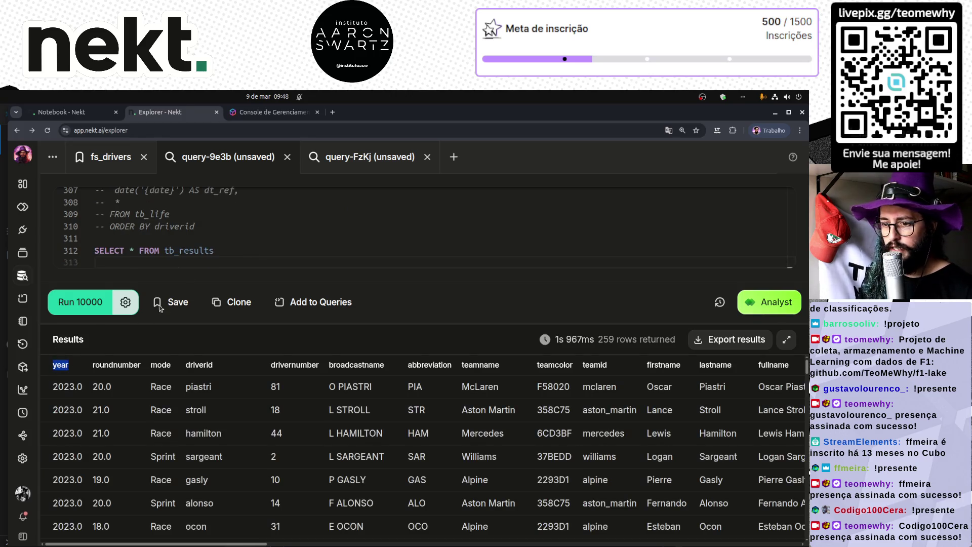
type("year")
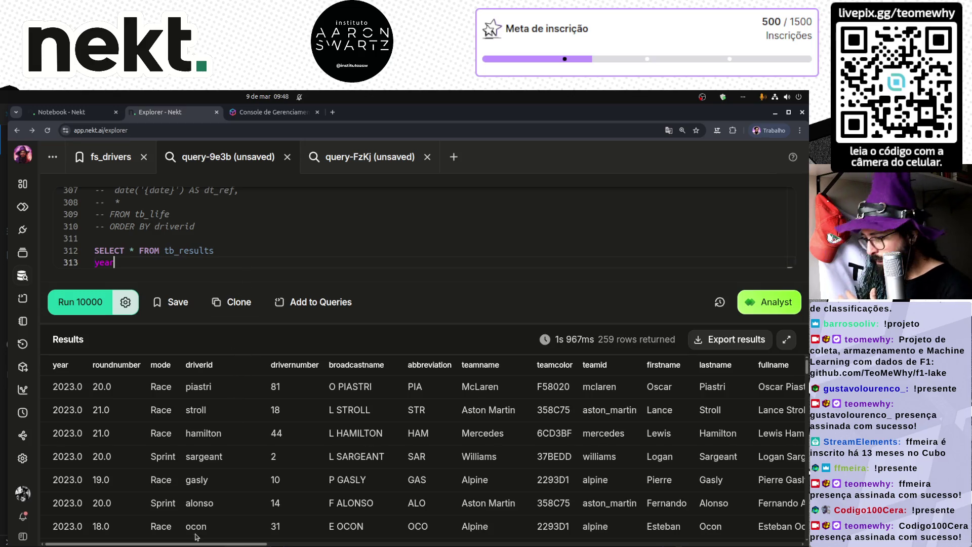
left_click_drag(196, 543, 729, 543)
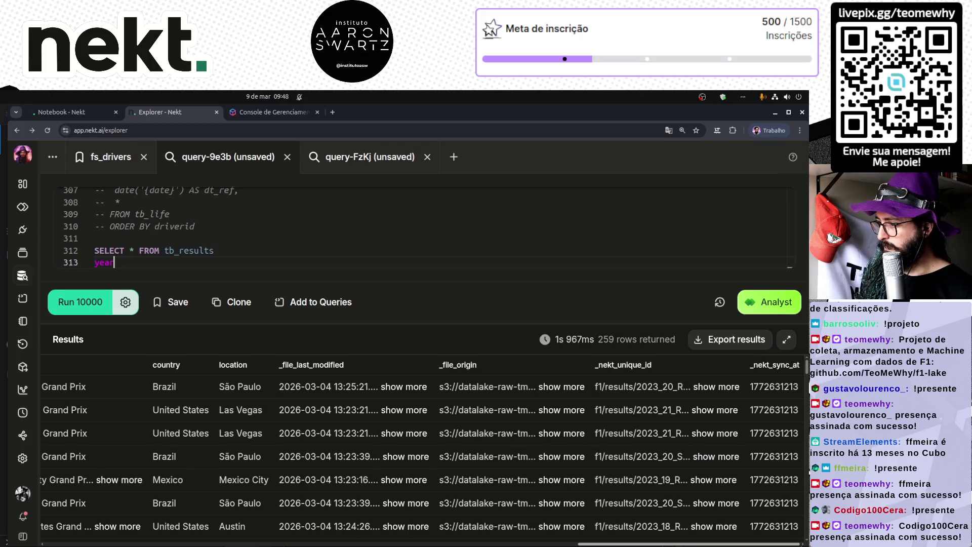
scroll(422, 446, "left", 10)
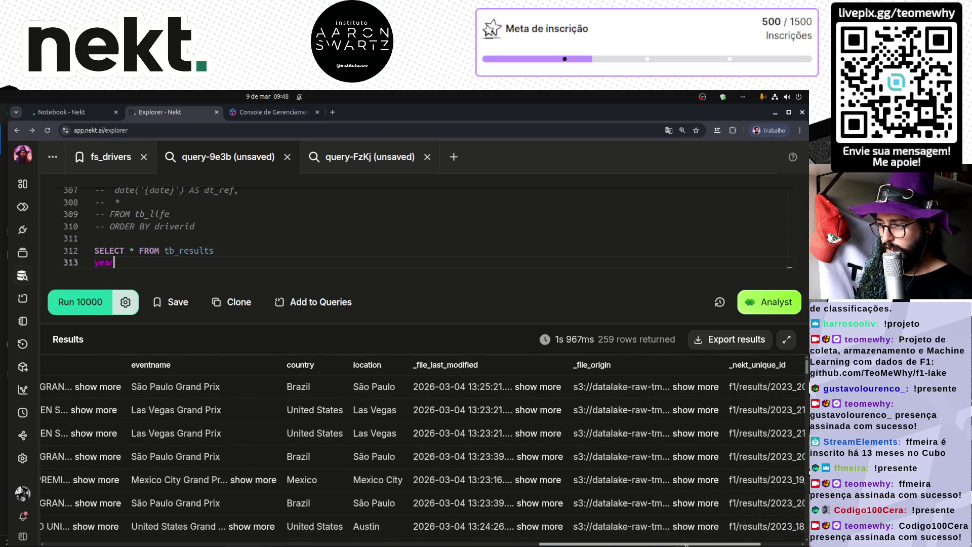
- Change the final line to SELECT DISTINCT YEAR, ROUNDNUMBER FROM tb_results and run it
scroll(162, 446, "left", 3)
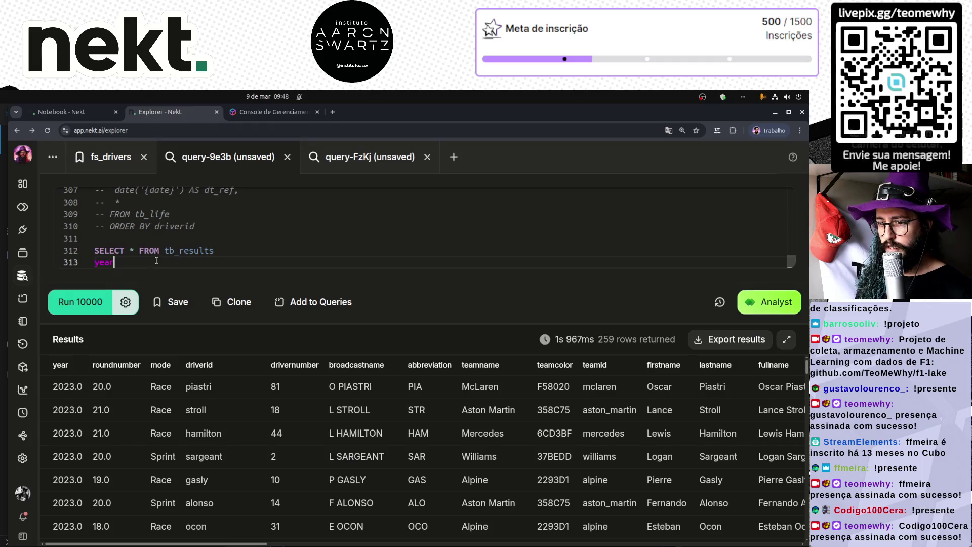
type("ORDER BY")
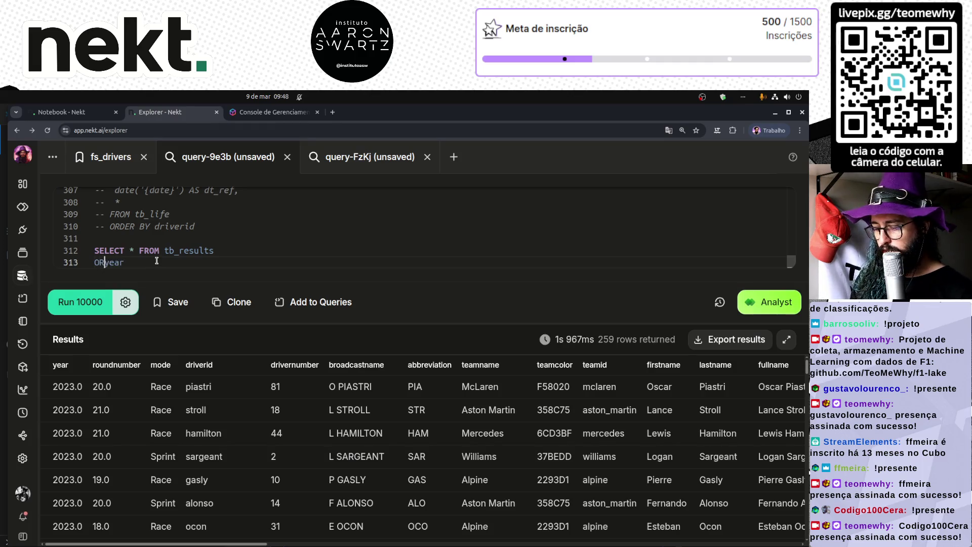
key("Up")
key("BackSpace")
type("\\DISTINCT YEARM")
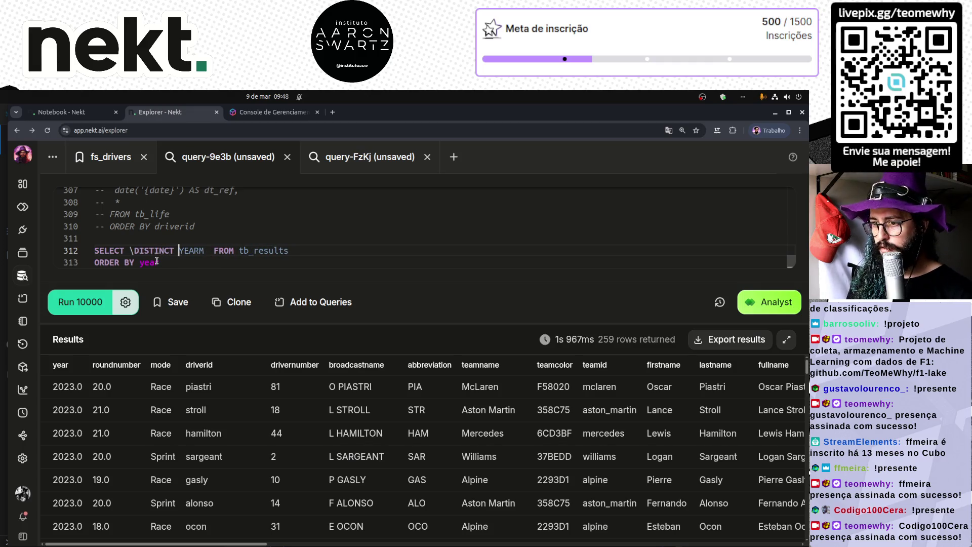
key("ctrl+Left")
key("BackSpace")
key("BackSpace")
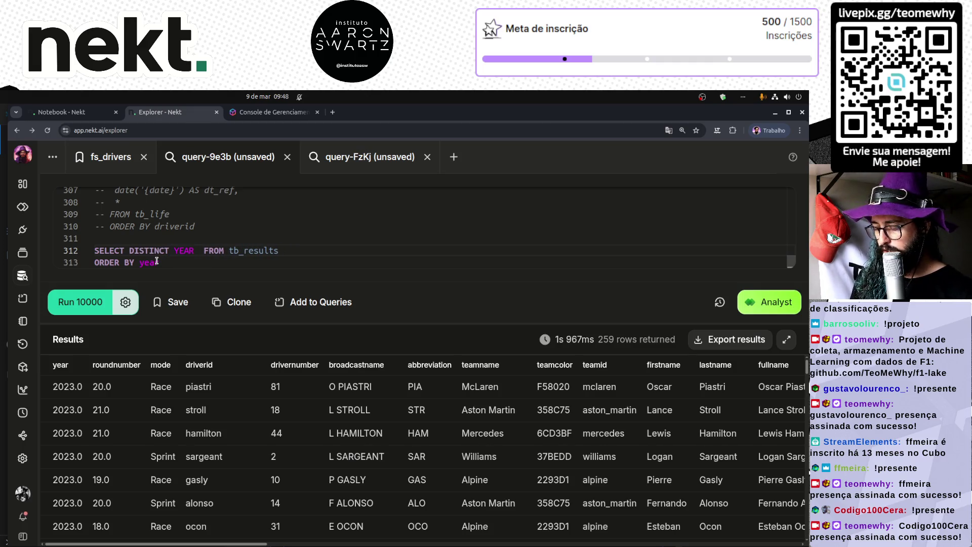
type(", ROUND")
type("NUMBER")
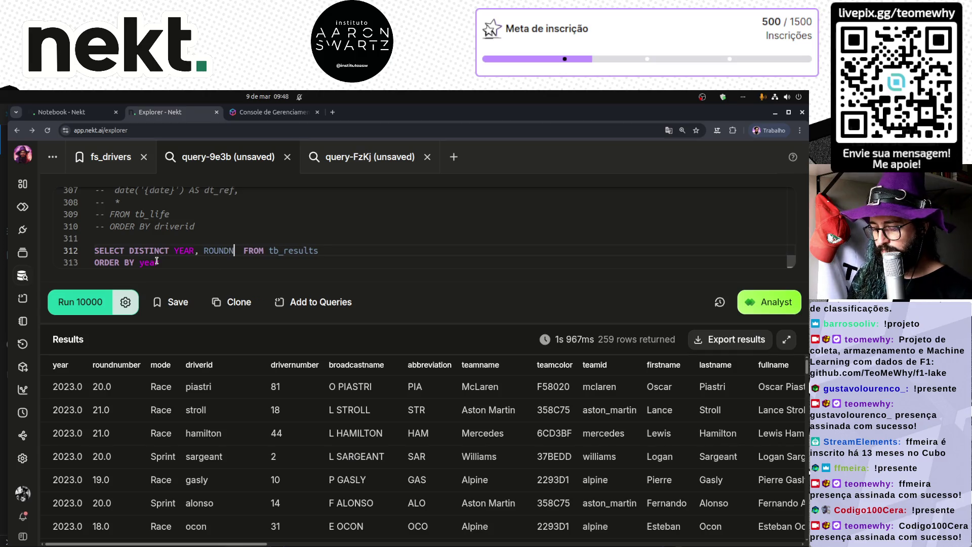
key("Down")
key("ctrl+x")
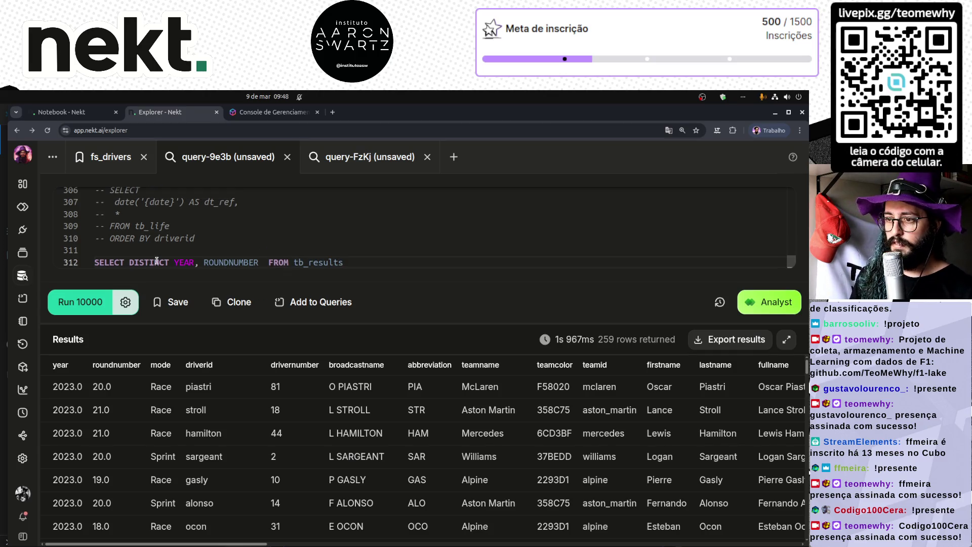
key("ctrl+Return")
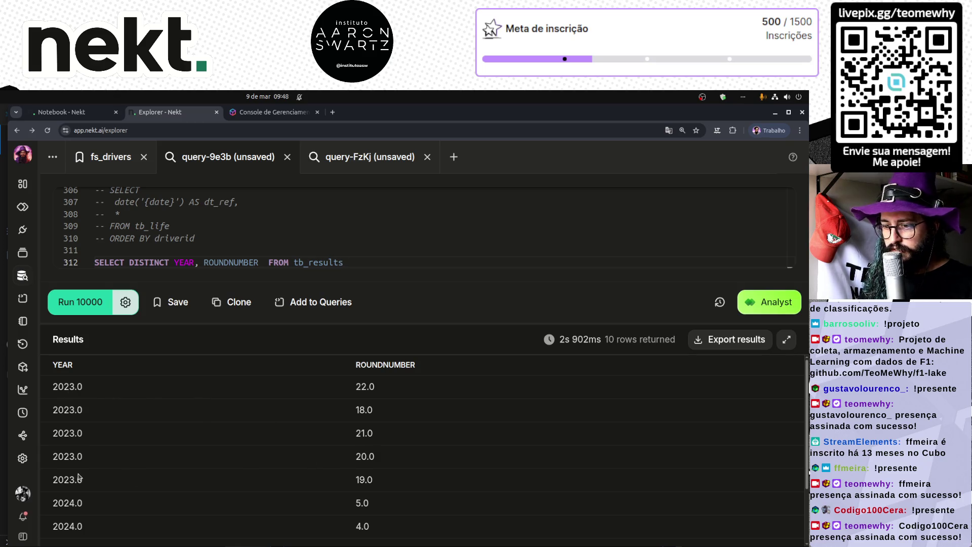
- Inspect the 10 result rows: 2023 rounds 18–22 and 2024 rounds 1–5
scroll(78, 477, "down", 3)
scroll(79, 476, "up", 3)
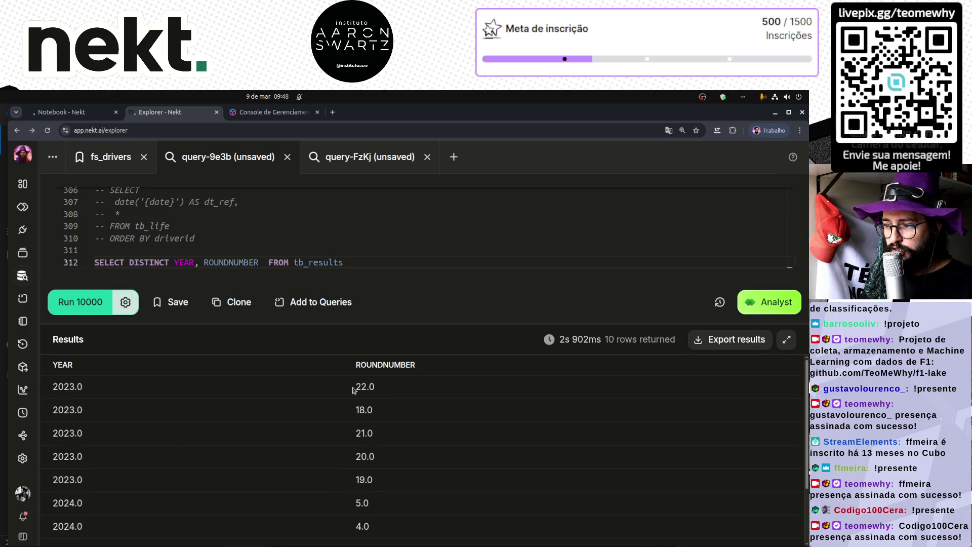
double_click(377, 387)
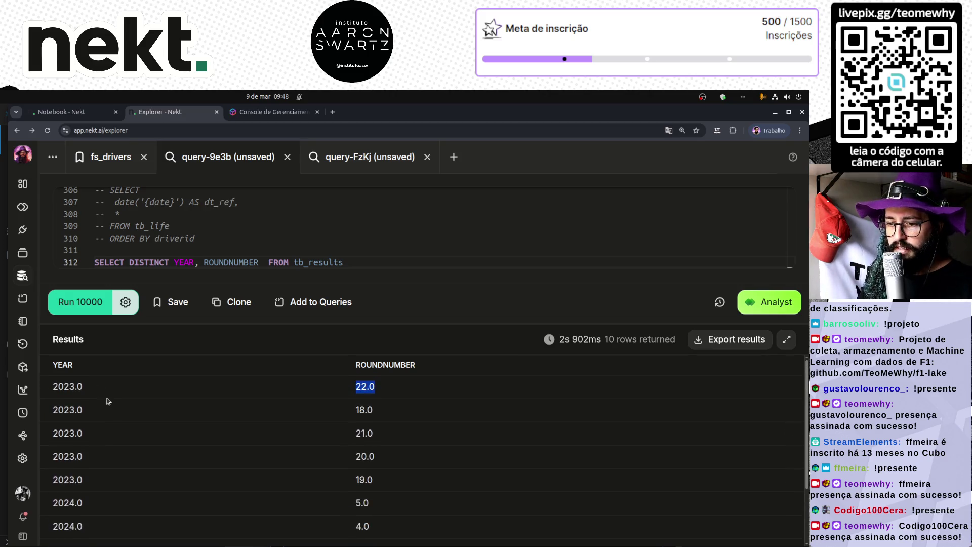
left_click(77, 387)
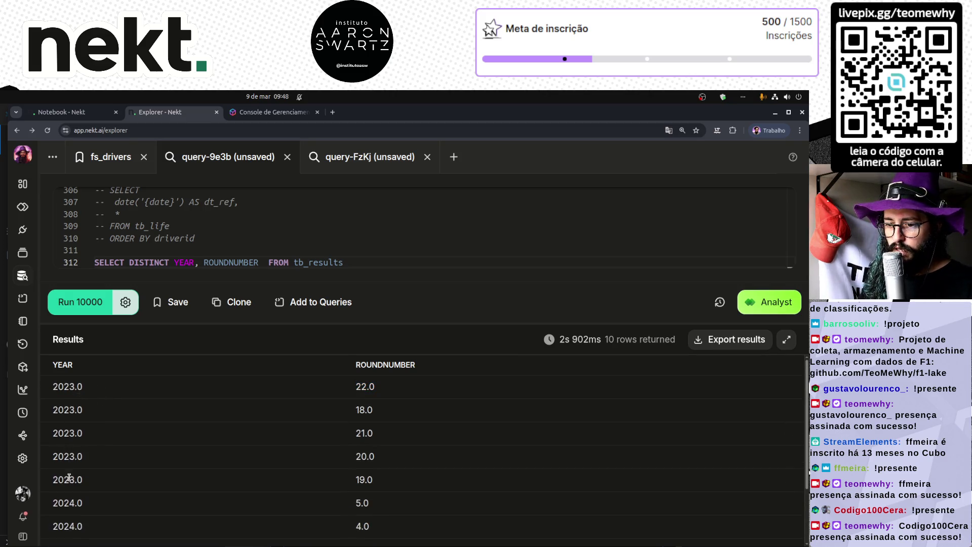
left_click_drag(51, 526, 401, 527)
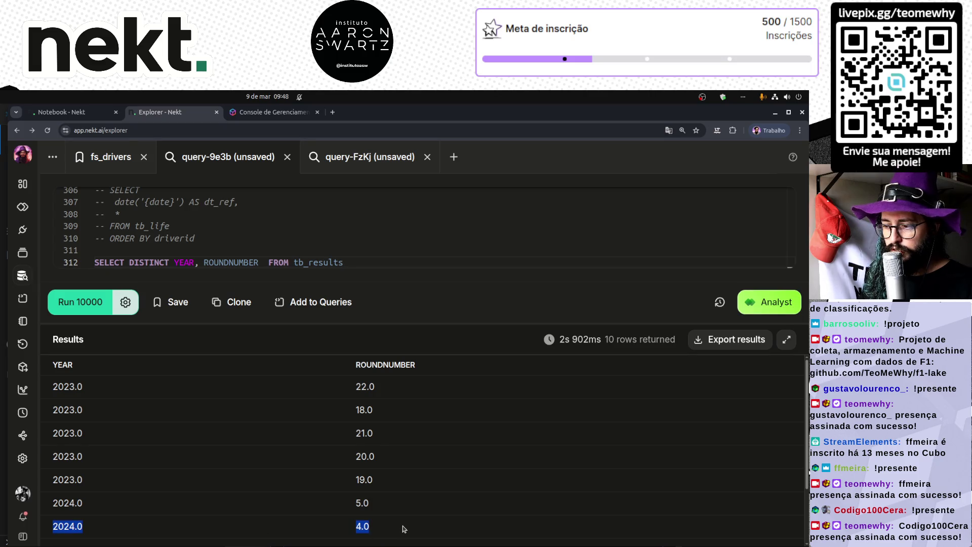
scroll(284, 449, "down", 3)
double_click(63, 472)
double_click(63, 495)
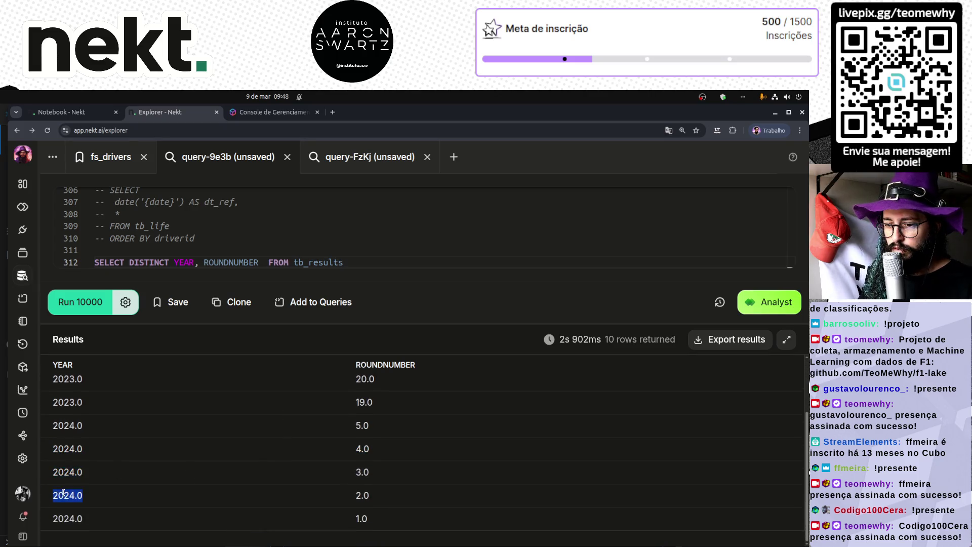
double_click(66, 518)
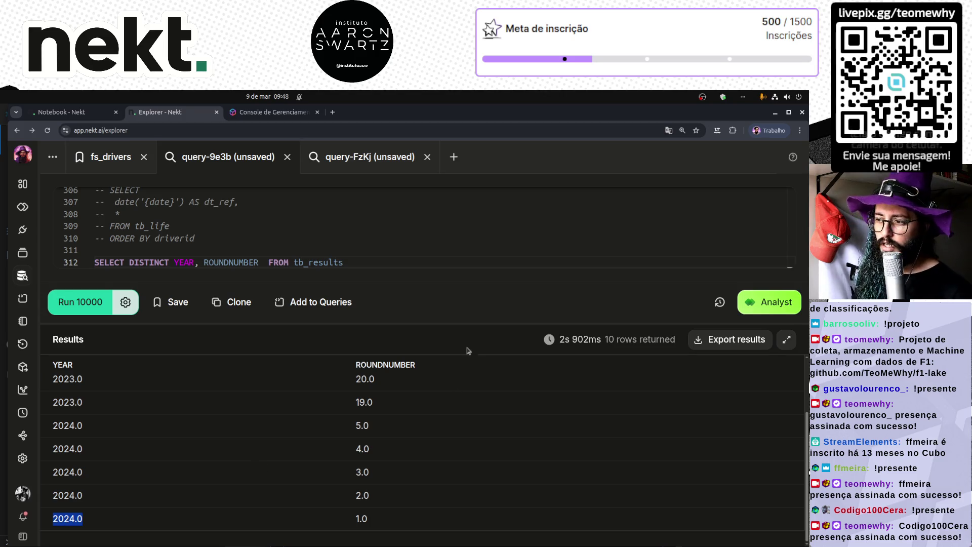
scroll(351, 367, "up", 3)
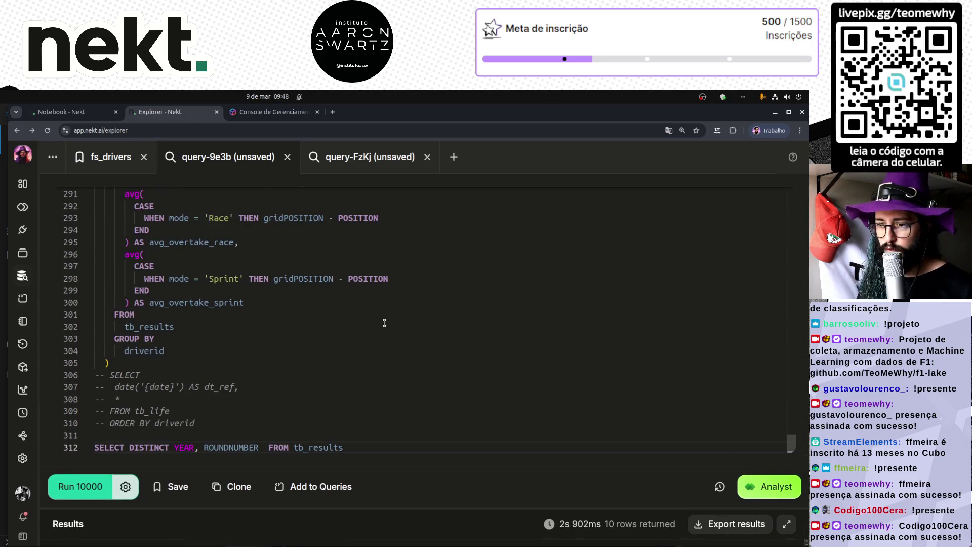
left_click(232, 370)
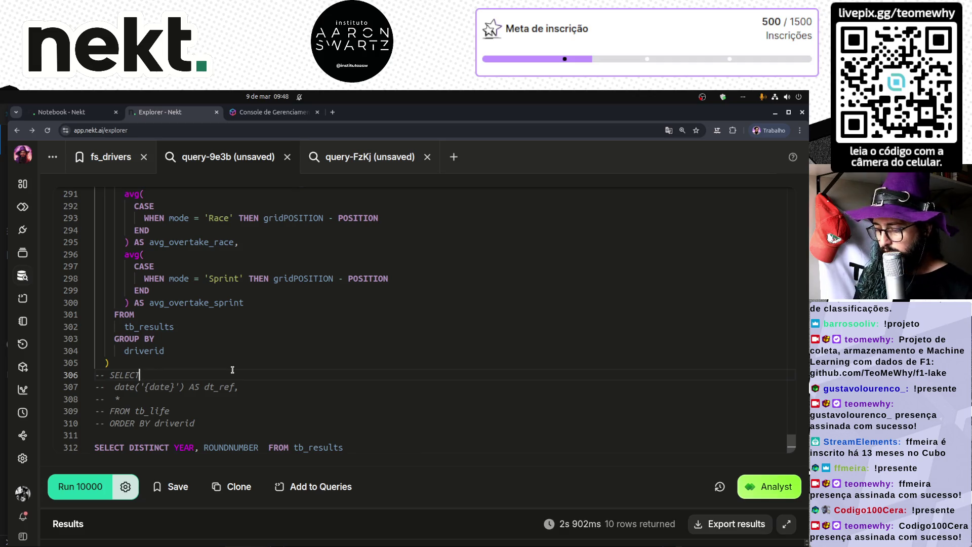
key("ctrl+shift+End")
key("Delete")
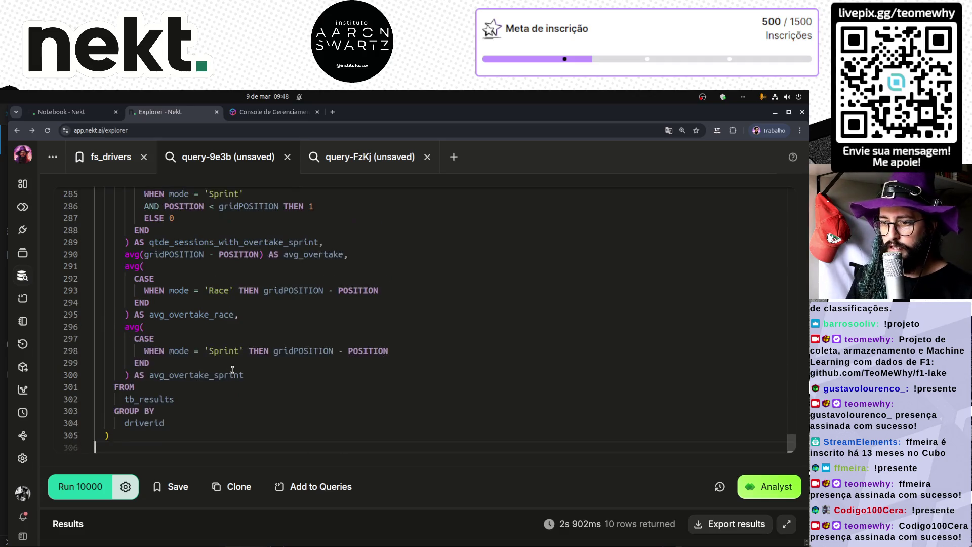
scroll(232, 370, "up", 10)
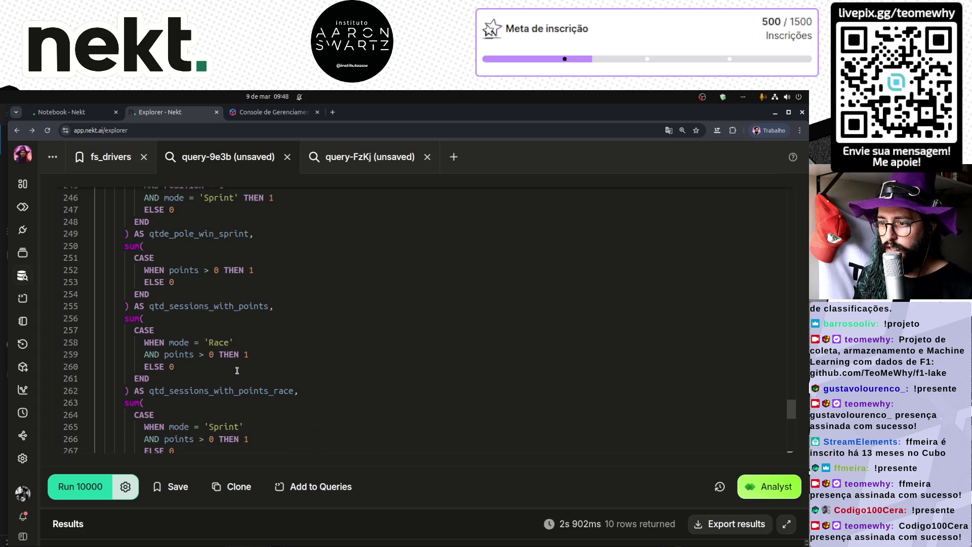
left_click_drag(791, 409, 784, 192)
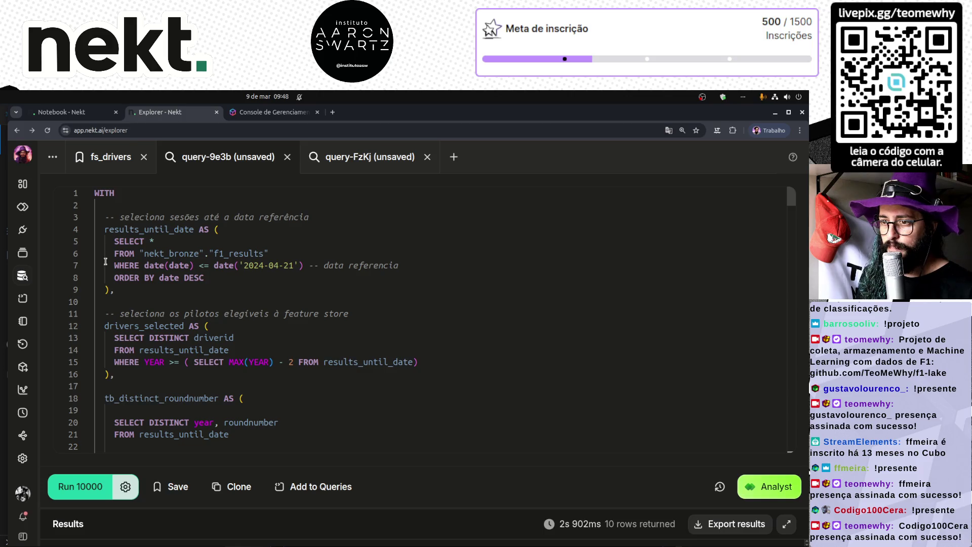
scroll(143, 342, "down", 8)
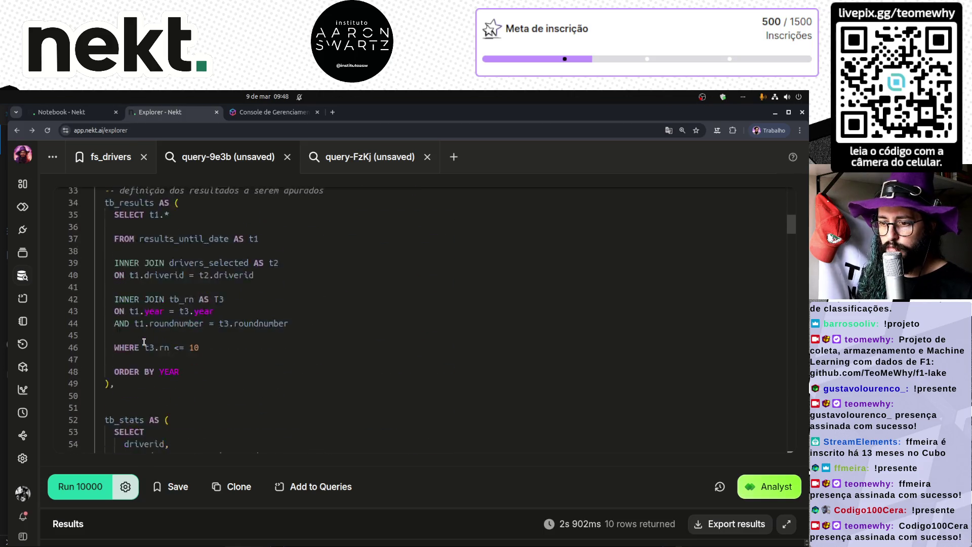
scroll(144, 342, "down", 5)
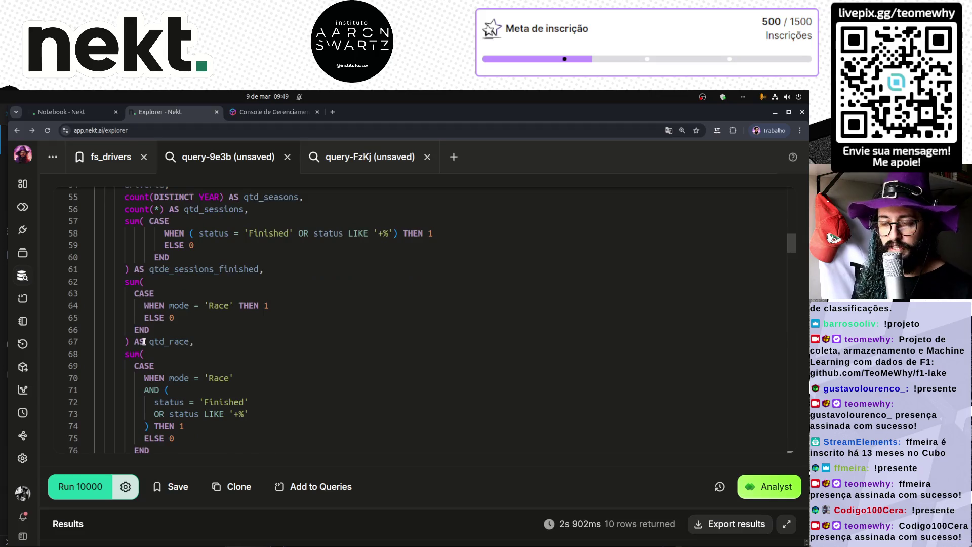
scroll(144, 342, "down", 5)
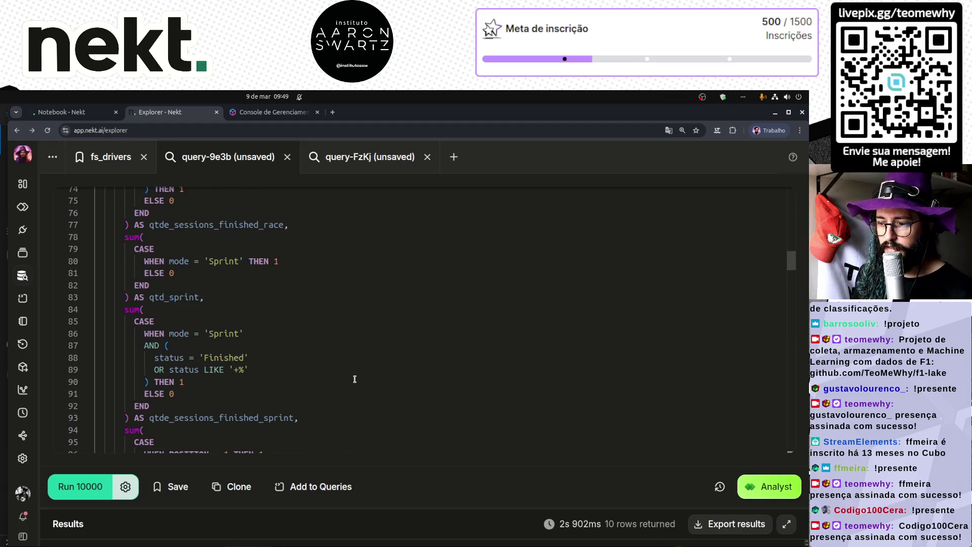
mouse_move(794, 267)
left_mouse_down()
mouse_move(793, 192)
mouse_move(783, 306)
mouse_move(789, 461)
mouse_move(786, 186)
left_mouse_up()
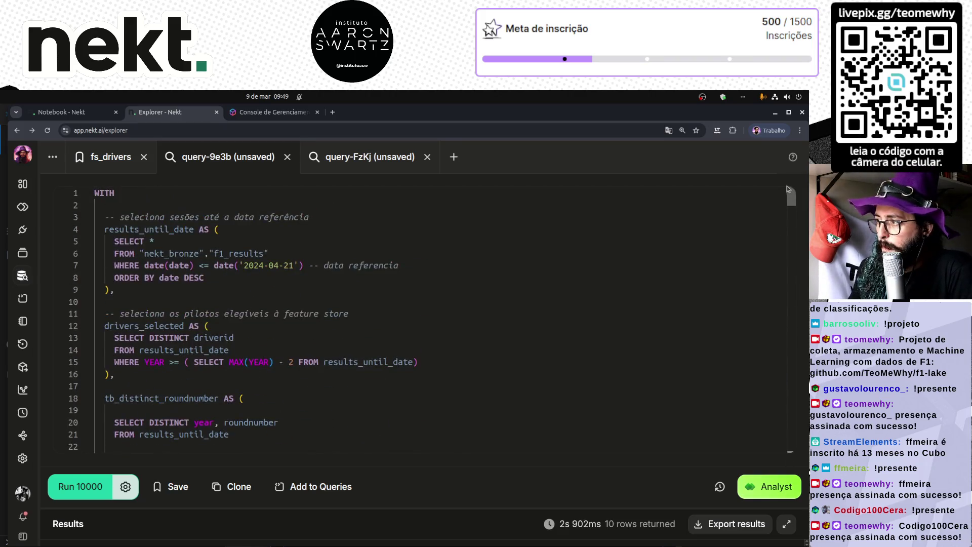
left_click(70, 116)
- Fold the notebook's WITH block, copy the final SELECT on lines 307–313, and return to the Explorer query
scroll(398, 400, "down", 5)
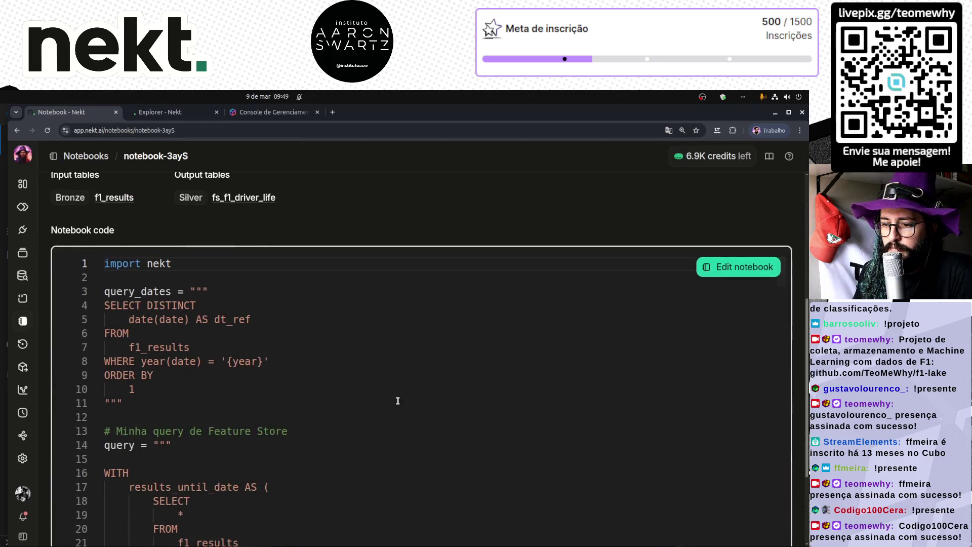
scroll(228, 385, "down", 2)
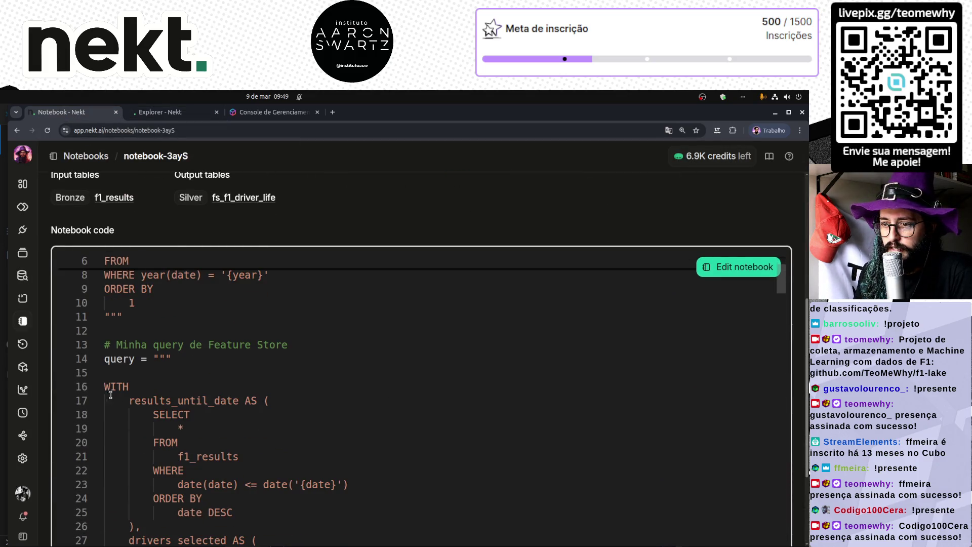
scroll(110, 394, "down", 3)
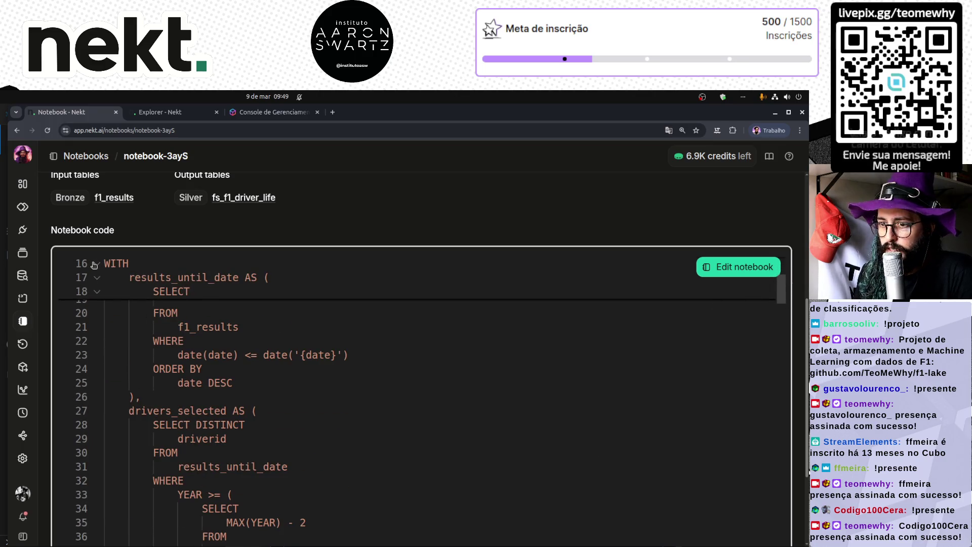
left_click(95, 263)
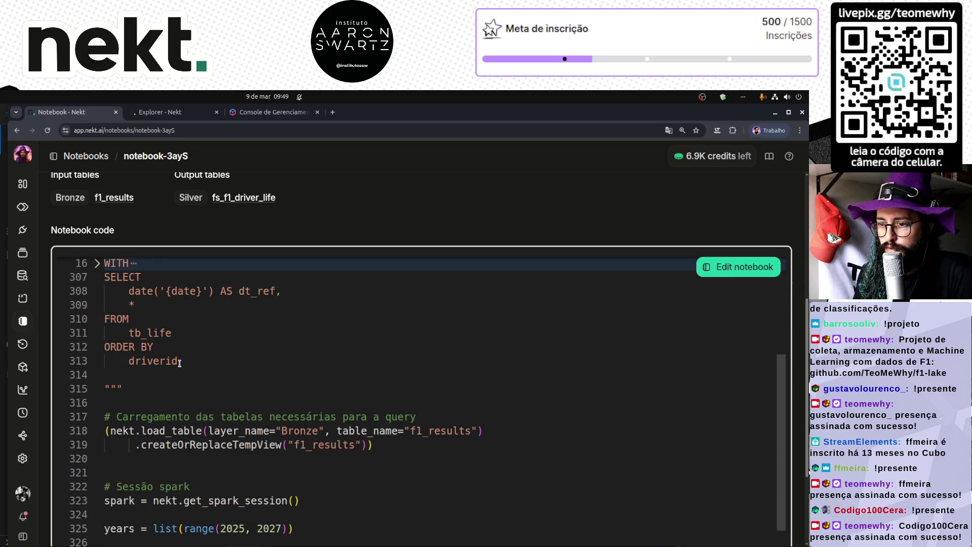
mouse_move(179, 362)
left_mouse_down()
mouse_move(104, 329)
mouse_move(104, 277)
left_mouse_up()
key("ctrl+c")
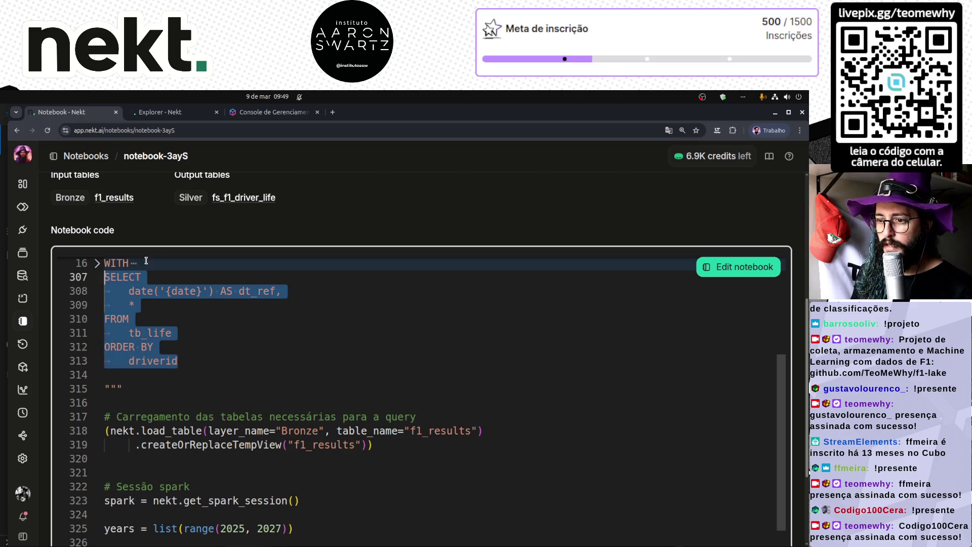
left_click(163, 112)
scroll(710, 282, "down", 3)
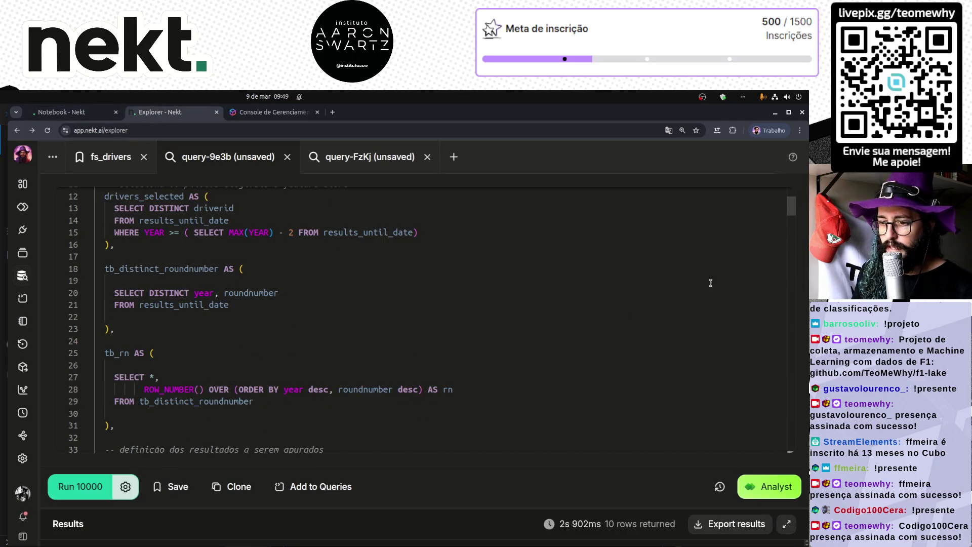
- Paste the copied final SELECT block at the end of the query
left_click_drag(792, 205, 791, 443)
left_click(415, 450)
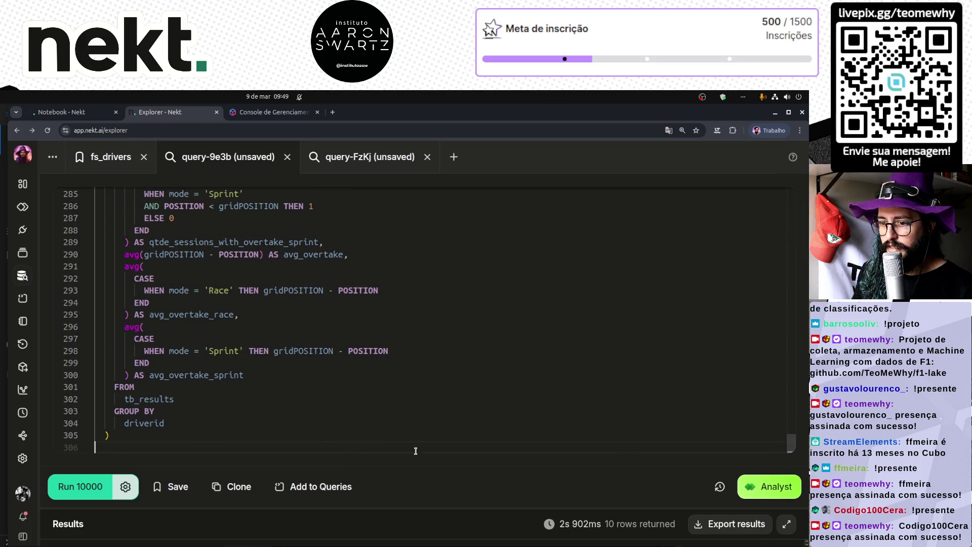
key("Return")
key("ctrl+v")
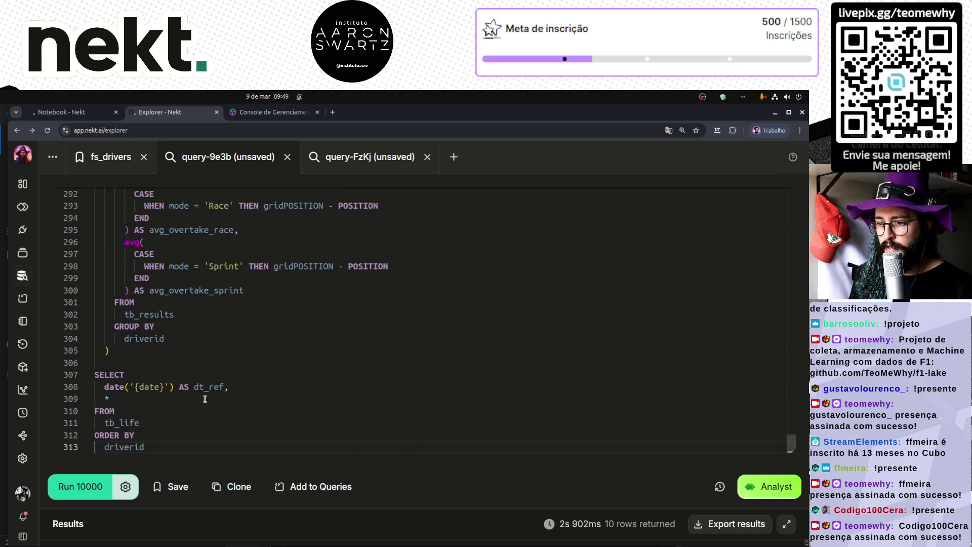
- Replace {date} with the 2024-04-21 date and tb_life with tb_stats, then run
left_click_drag(133, 386, 164, 386)
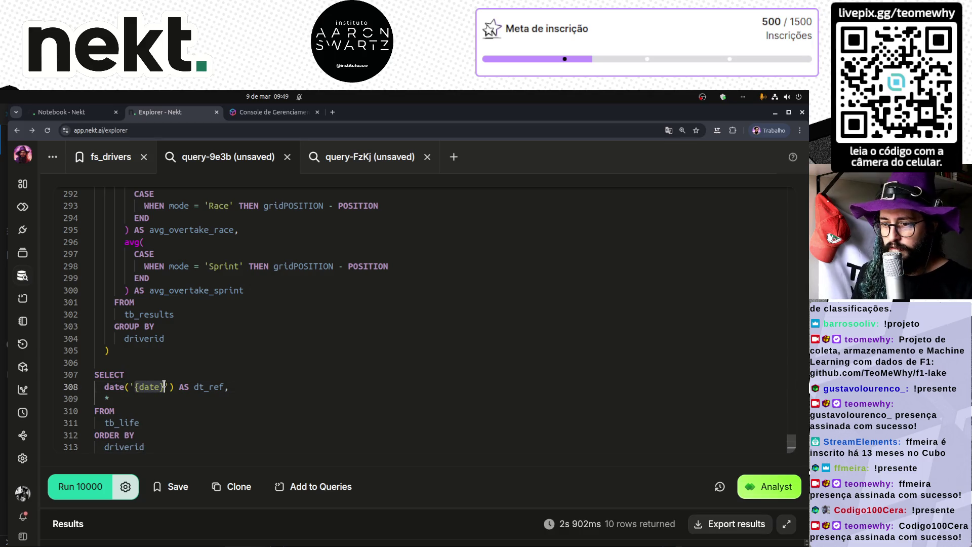
type("2024-04")
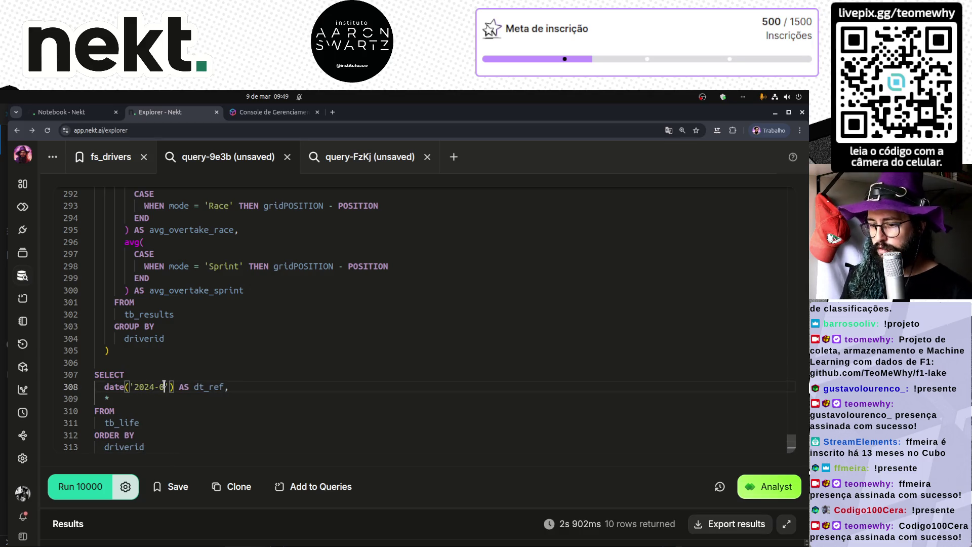
type("21")
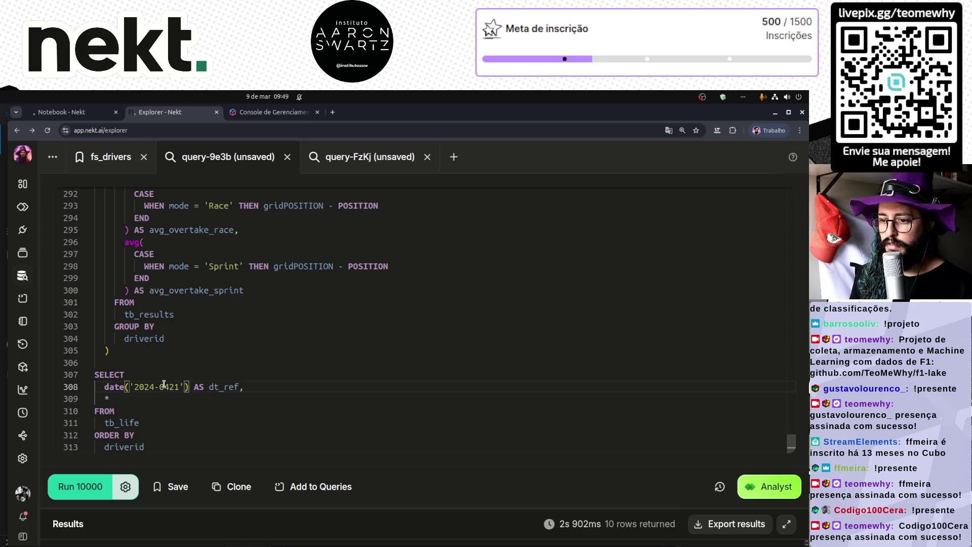
key("Down")
key("Down")
key("Down")
key("shift+End")
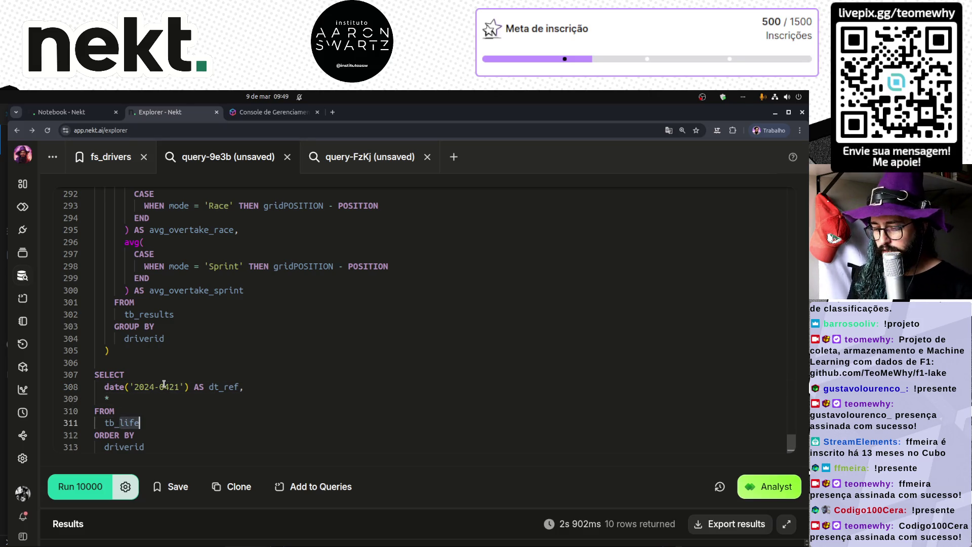
type("stats")
key("ctrl+Return")
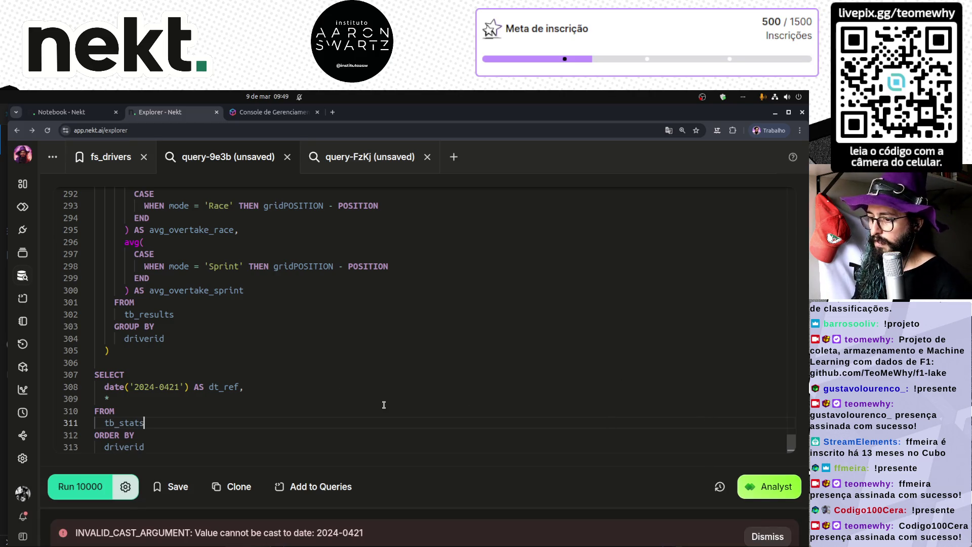
- Fix the malformed date to '2024-04-21' and rerun the query successfully
left_click(168, 387)
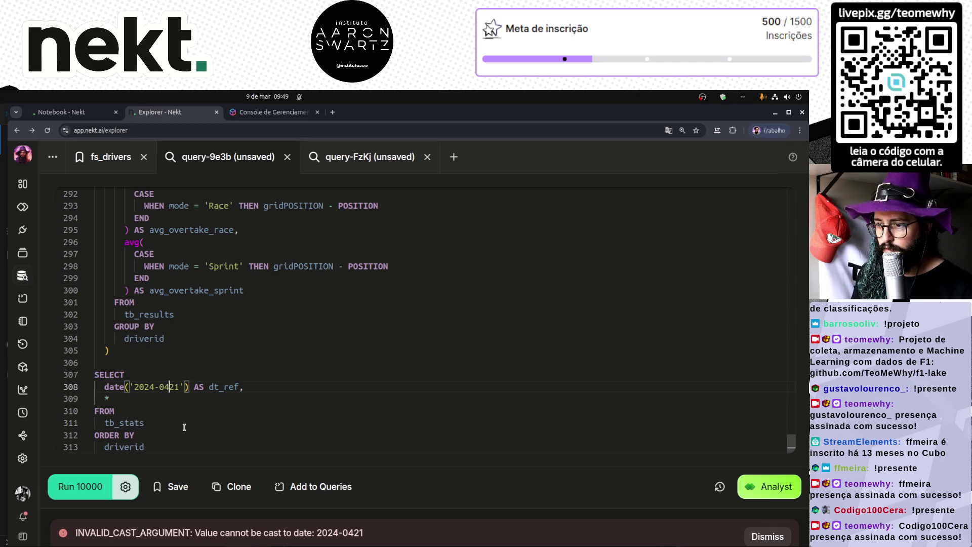
type("-")
key("ctrl+Return")
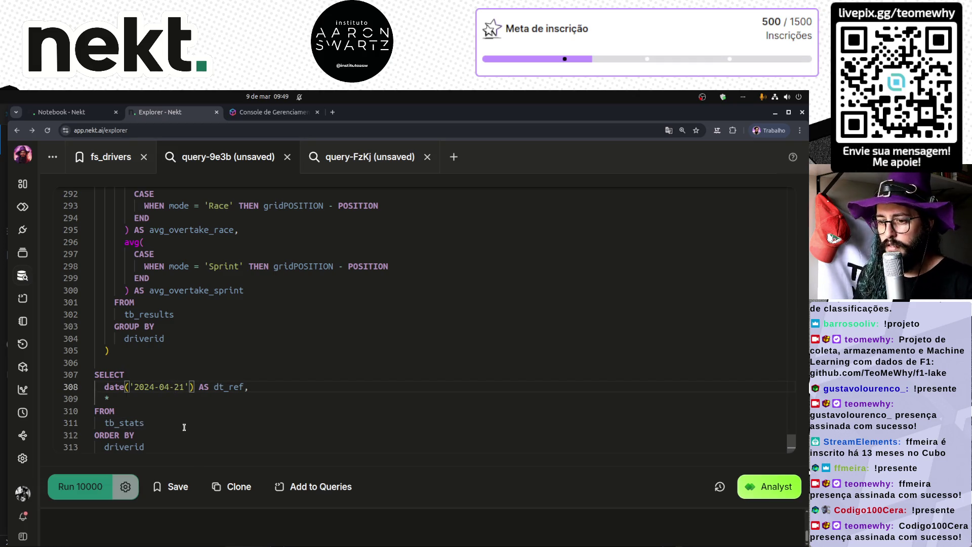
left_click(256, 410)
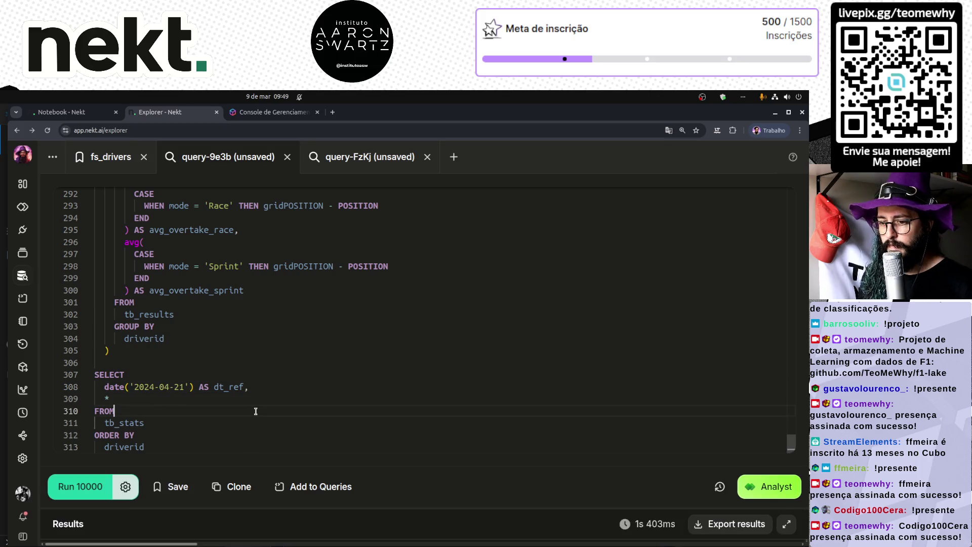
- Join tb_stats onto the FROM line and driverid onto the ORDER BY line
key("Delete")
key("BackSpace")
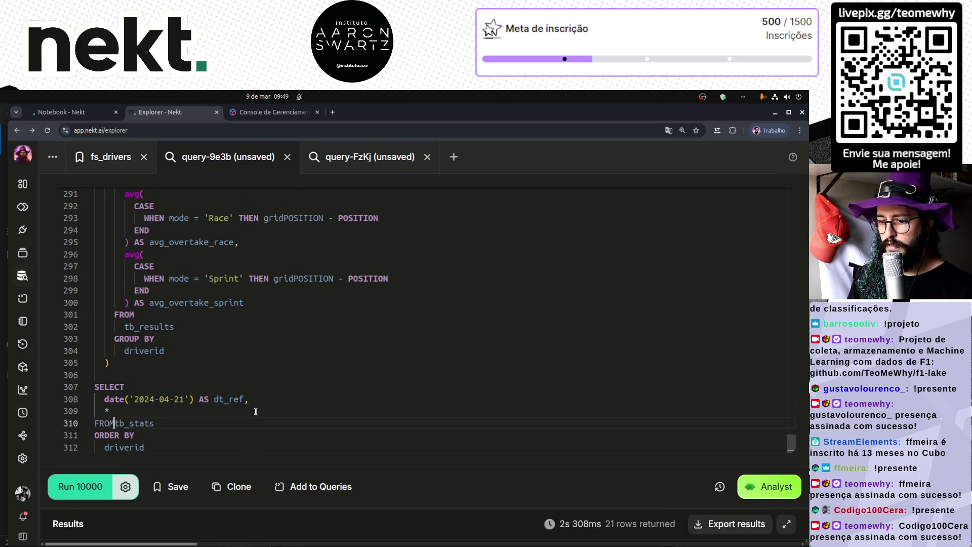
key("Delete")
key("Delete")
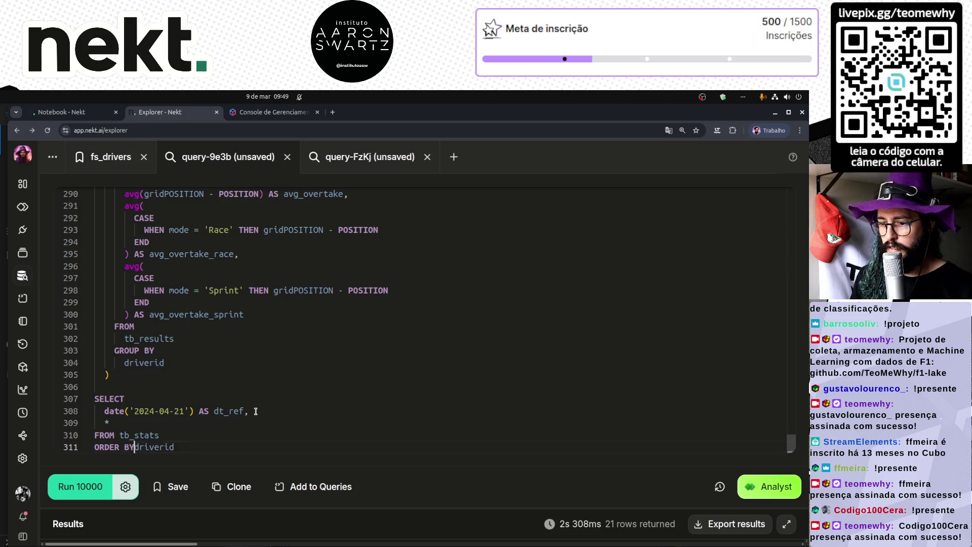
- Check the 21 returned driver rows, restore the editor, and select the entire query
left_click_drag(388, 466, 389, 244)
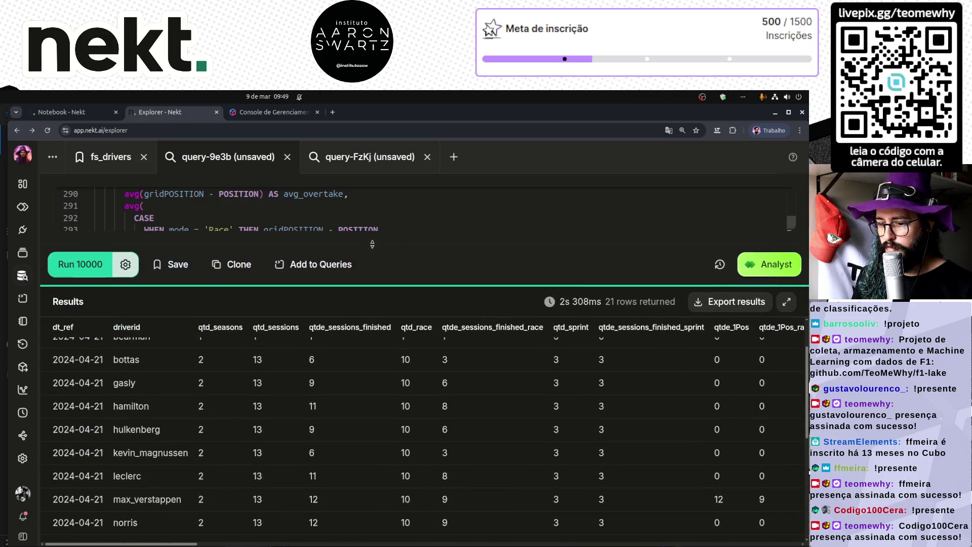
scroll(130, 401, "up", 2)
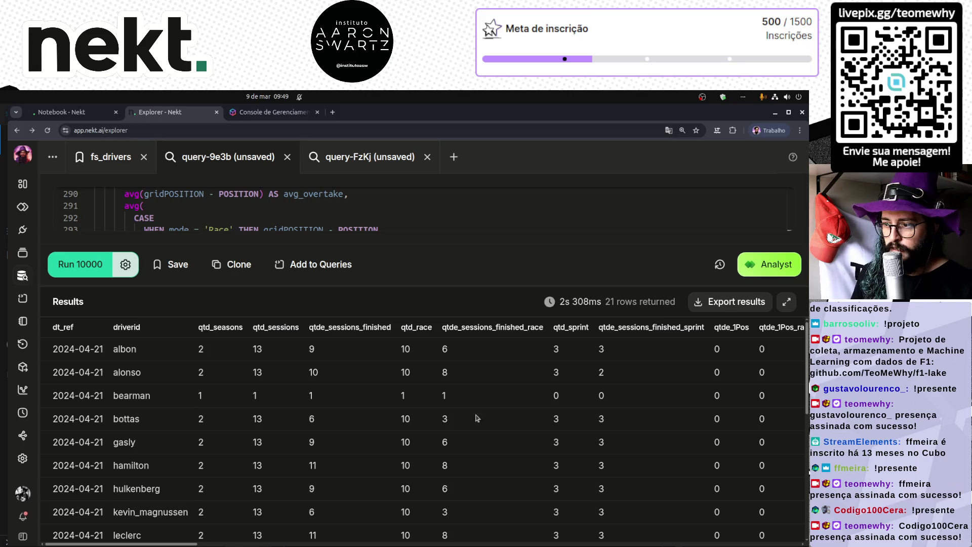
left_click_drag(176, 544, 774, 544)
left_click_drag(492, 285, 304, 508)
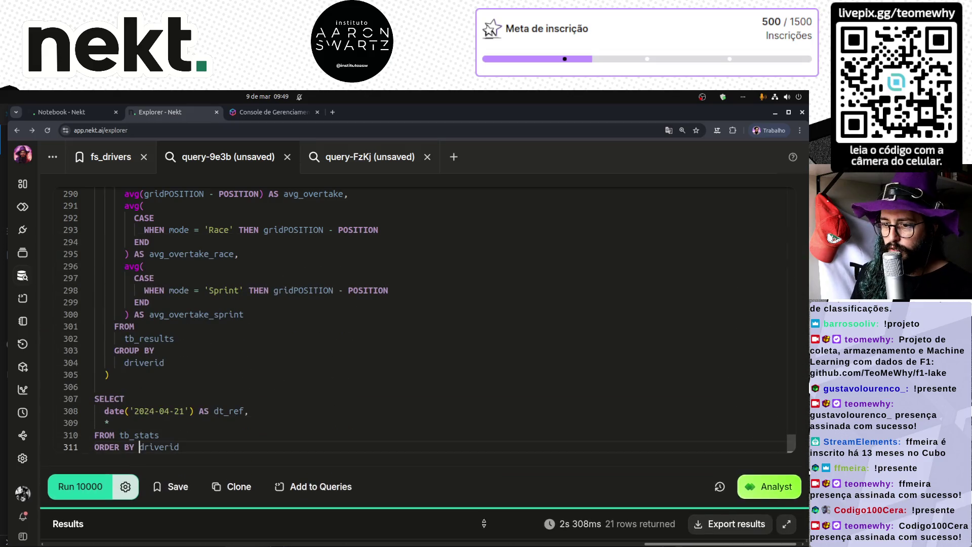
left_click(104, 411)
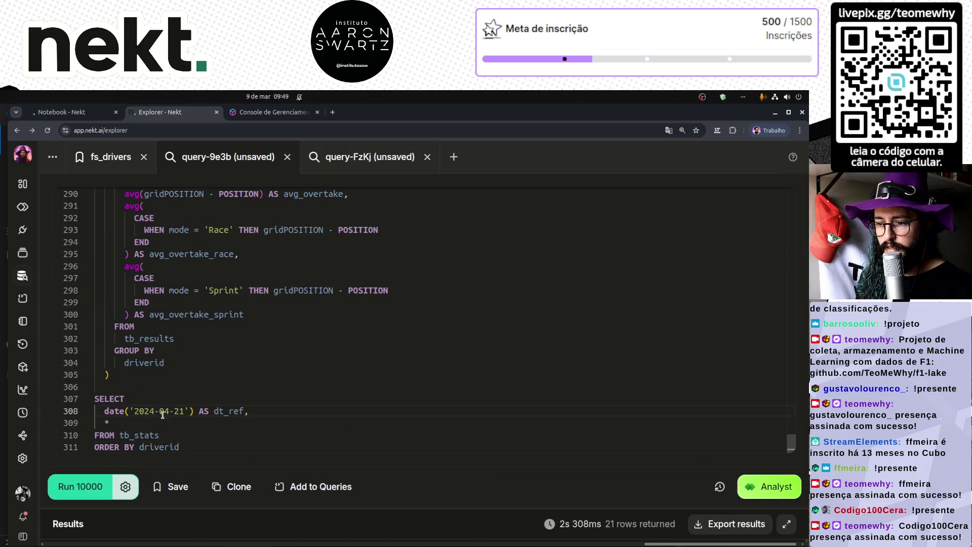
mouse_move(795, 443)
left_mouse_down()
mouse_move(795, 200)
mouse_move(791, 440)
left_mouse_up()
left_click(243, 362)
key("ctrl+a")
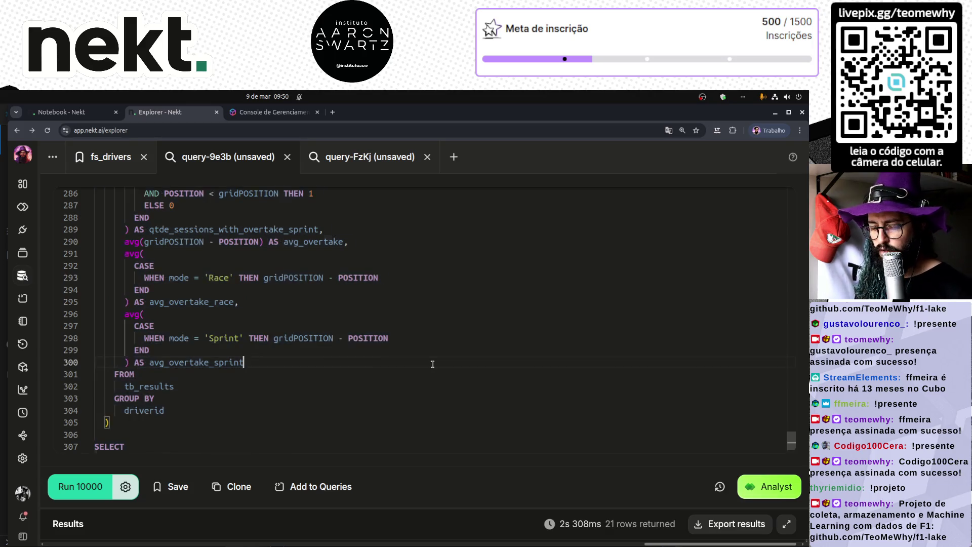
- Go to the notebook list and inspect the Feature Store F1 Drivers Life row's actions
left_click(65, 112)
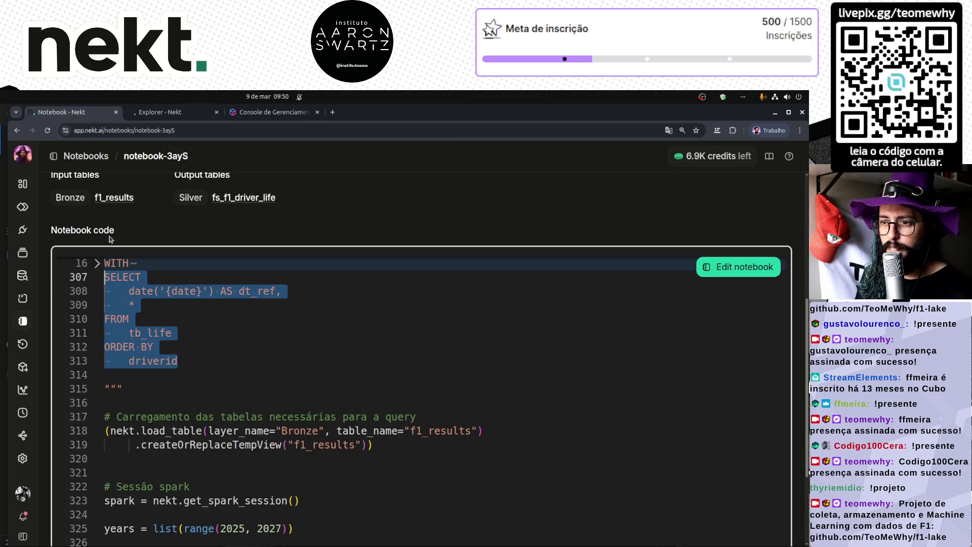
left_click(107, 157)
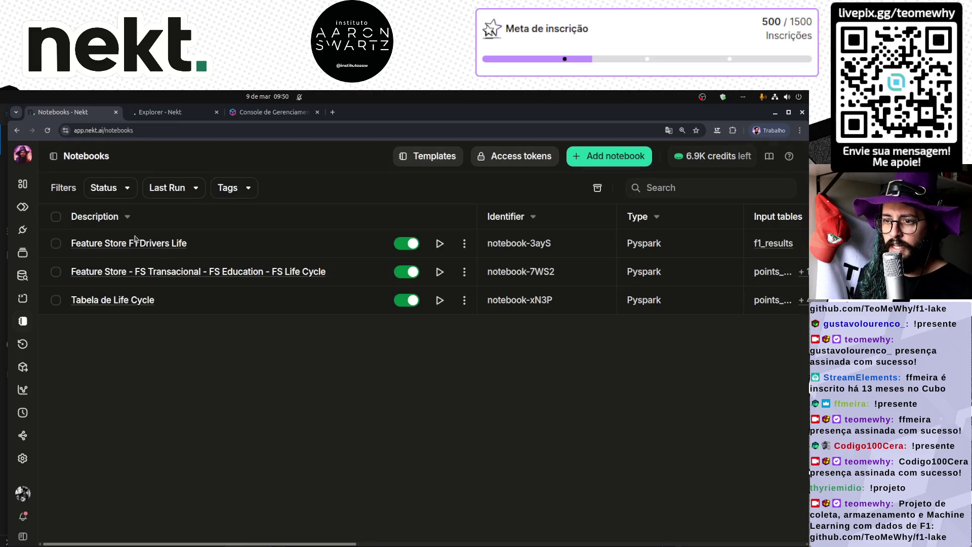
left_click(464, 243)
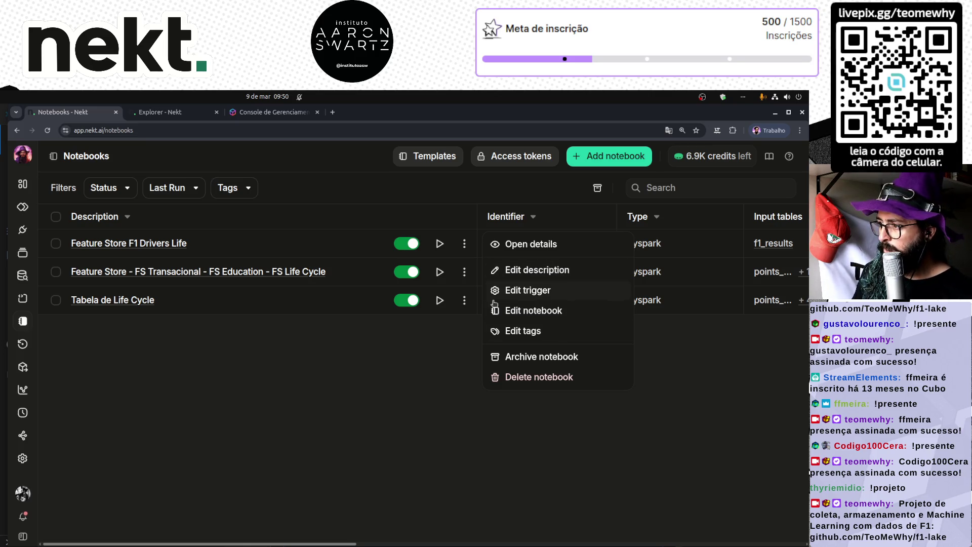
left_click(295, 378)
left_click(56, 245)
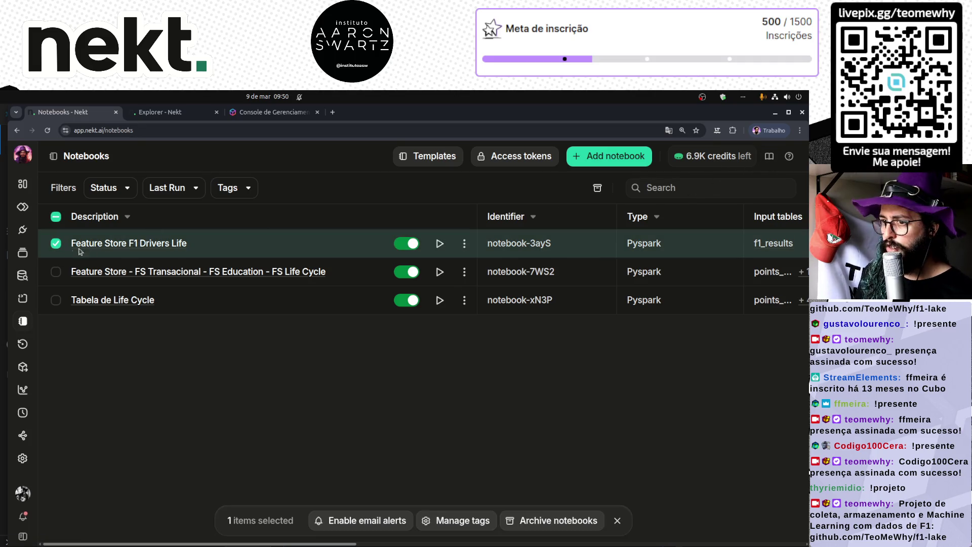
left_click(59, 244)
- Copy all the code of the Feature Store F1 Drivers Life notebook, then return to Notebooks
left_click(131, 249)
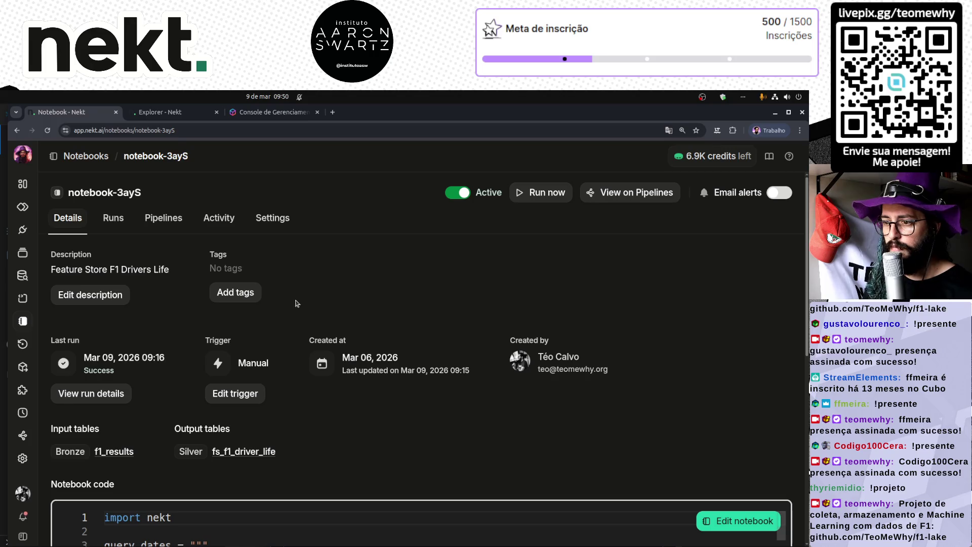
scroll(369, 463, "down", 5)
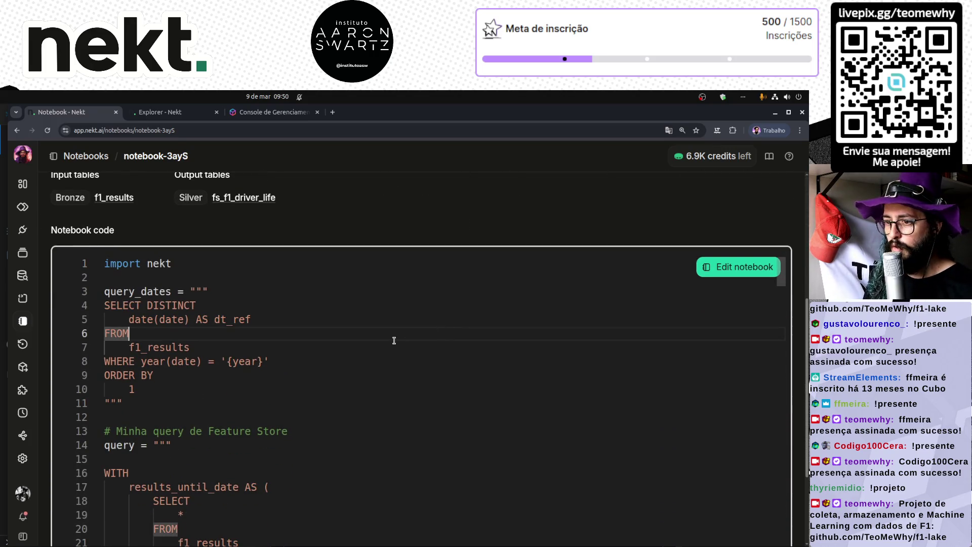
key("ctrl+a")
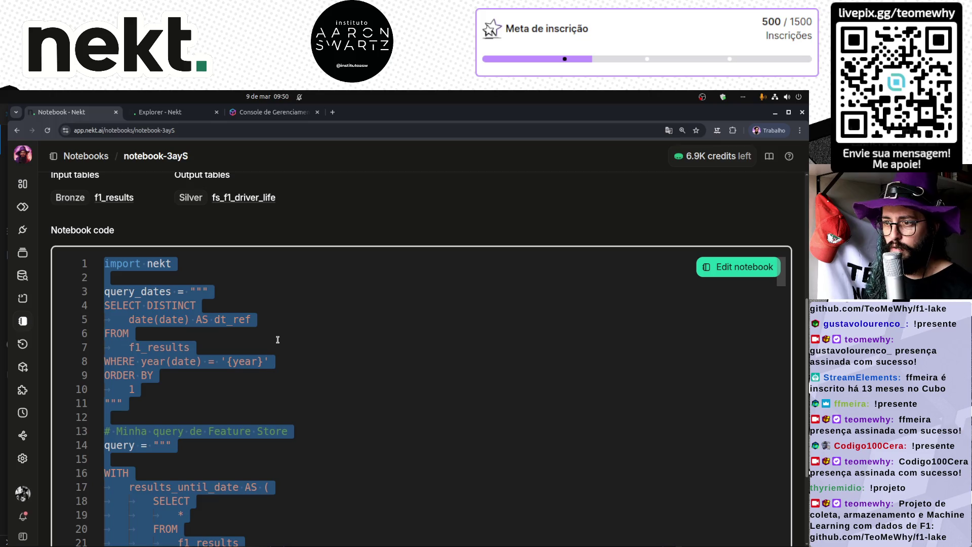
scroll(276, 283, "up", 5)
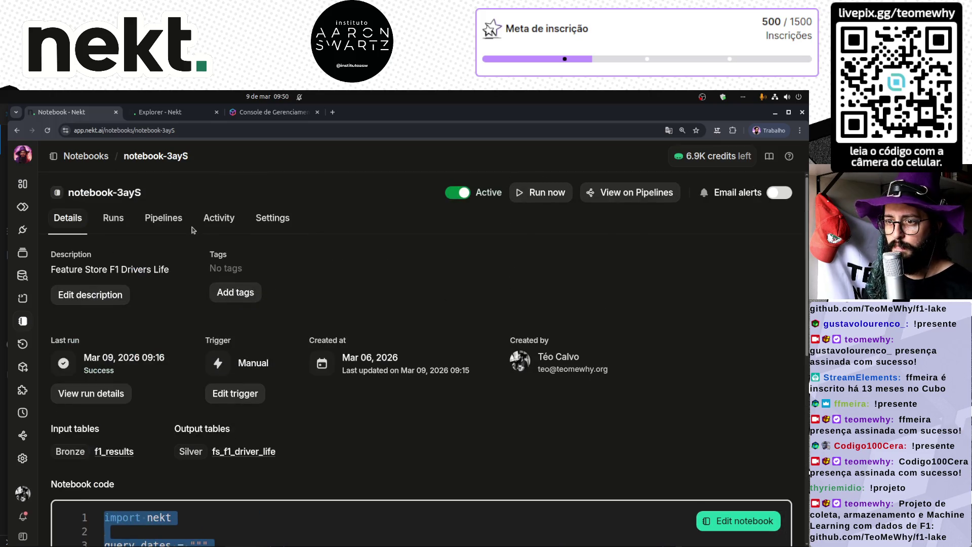
left_click(87, 156)
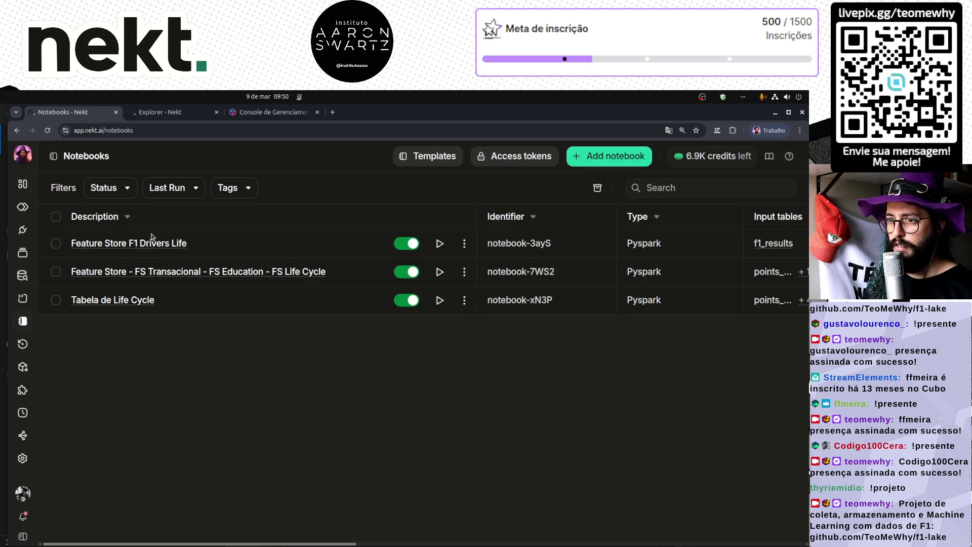
- Start a new notebook with the copied Drivers Life code pasted in, then bring up the Explorer SQL query
left_click(628, 163)
key("ctrl+v")
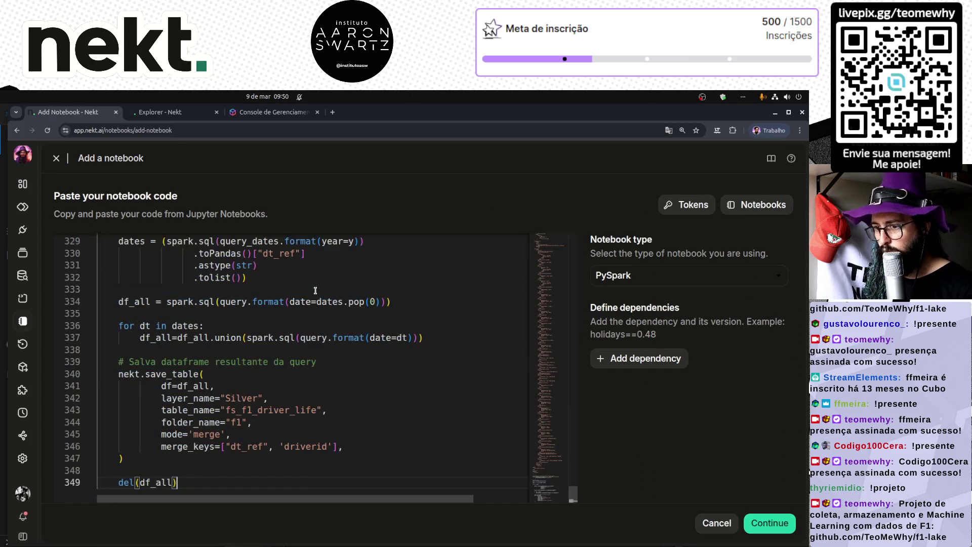
key("ctrl+Tab")
left_click(299, 308)
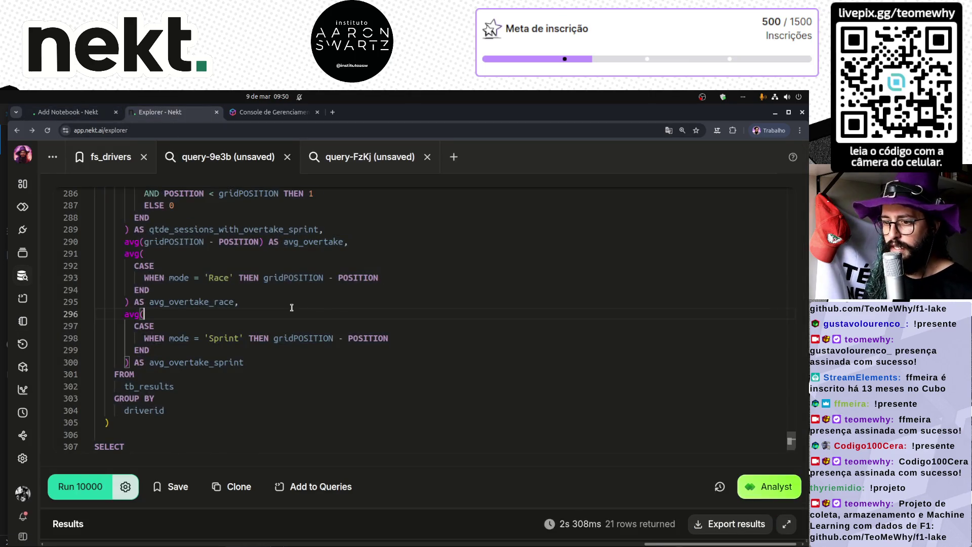
scroll(299, 308, "up", 3)
scroll(298, 308, "down", 4)
key("ctrl+a")
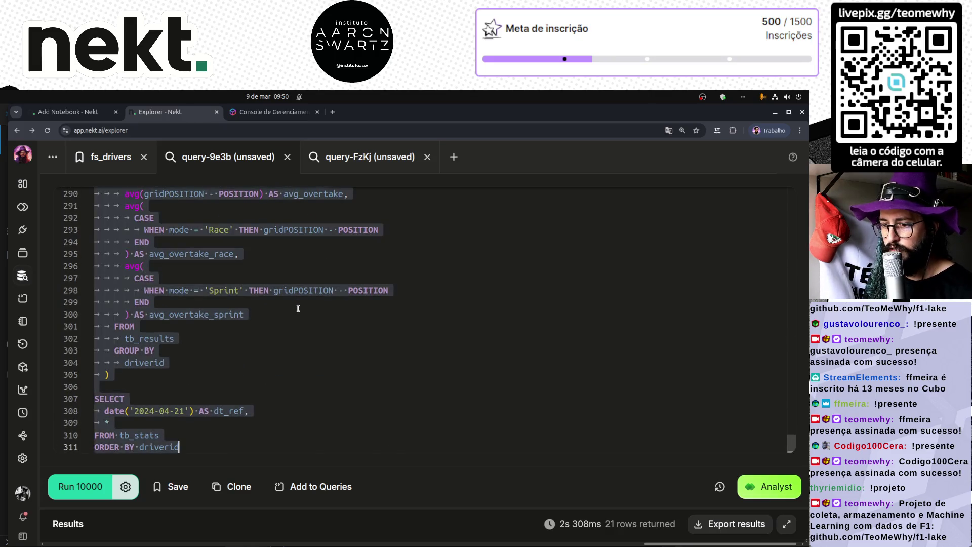
left_click(85, 114)
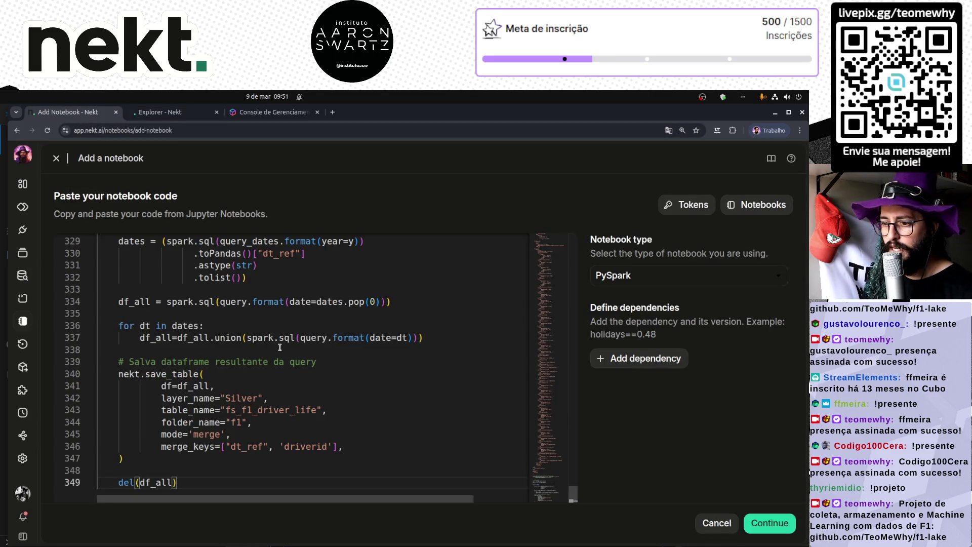
left_click(167, 112)
- Replace the fixed date 2024-04-21 on line 308 with {date} and save the query
left_click(152, 422)
left_click_drag(135, 411, 184, 411)
key("ctrl+f")
key("Return")
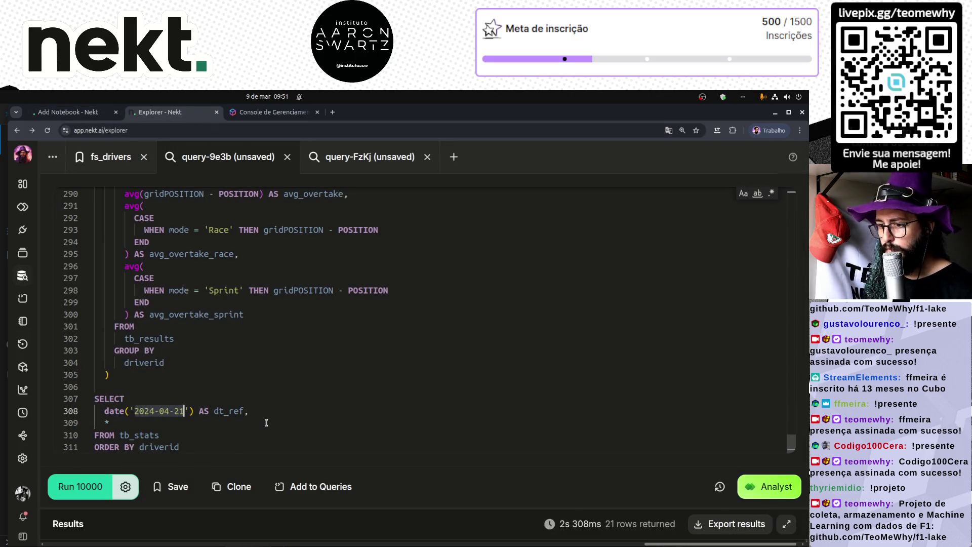
type("{date")
key("Escape")
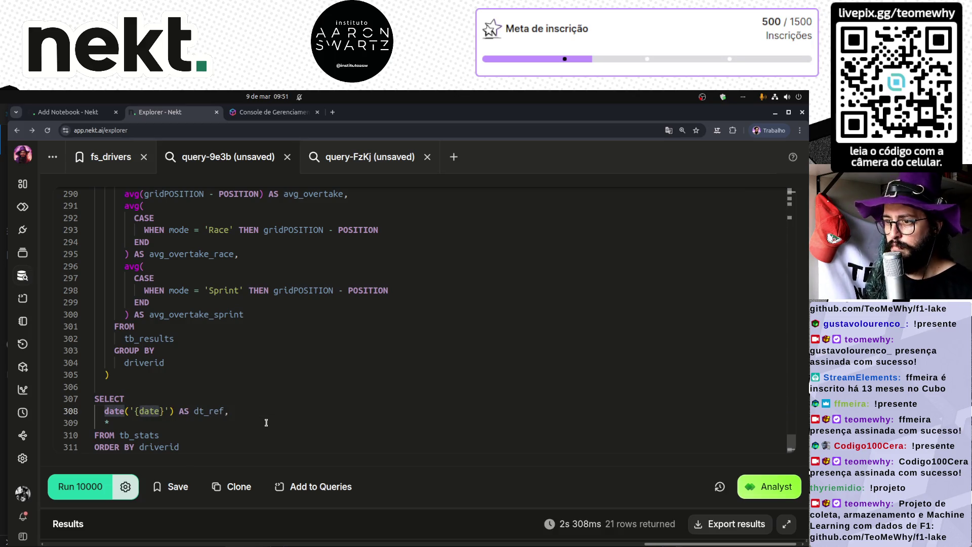
key("ctrl+s")
key("Escape")
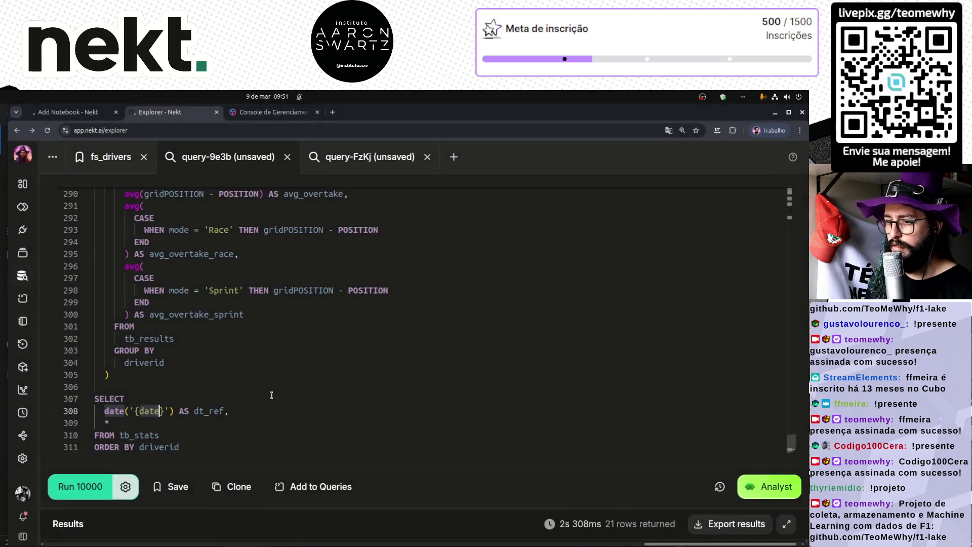
- Copy the entire edited SQL query and switch back to the new notebook page
key("ctrl+Home")
key("ctrl+a")
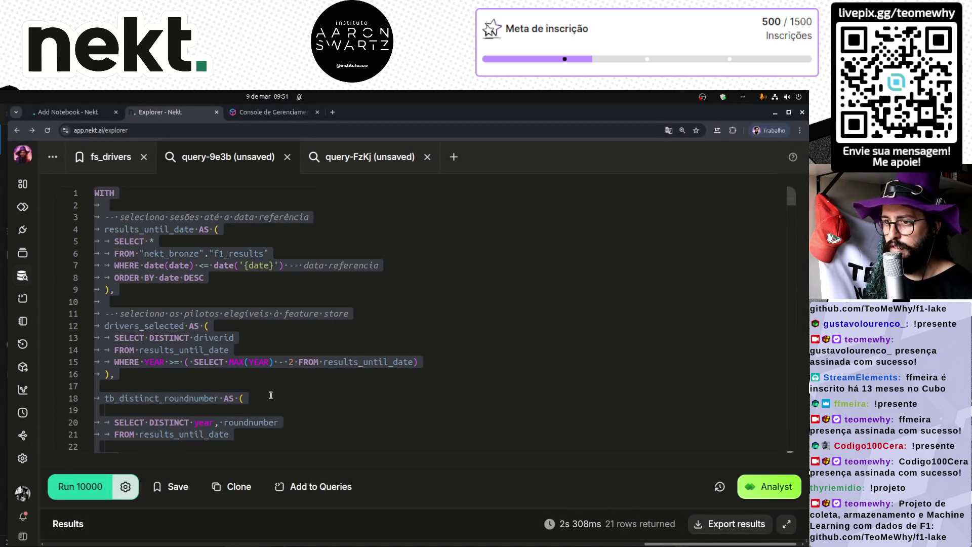
key("ctrl+c")
key("ctrl+Page_Up")
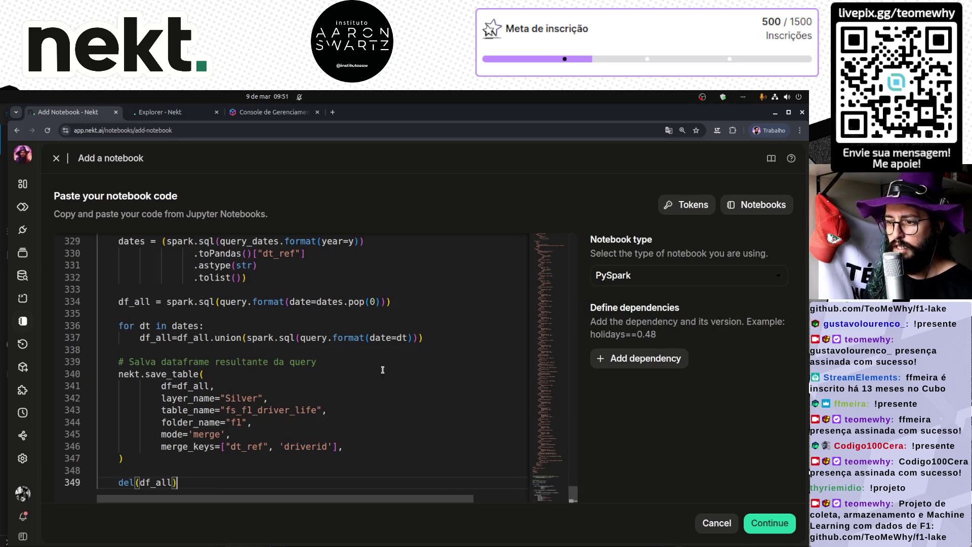
- Select the old SQL from line 15 to line 313 and paste the tb_stats query with {date} over it
mouse_move(573, 490)
left_mouse_down()
mouse_move(560, 242)
mouse_move(571, 486)
left_mouse_up()
left_click(113, 372)
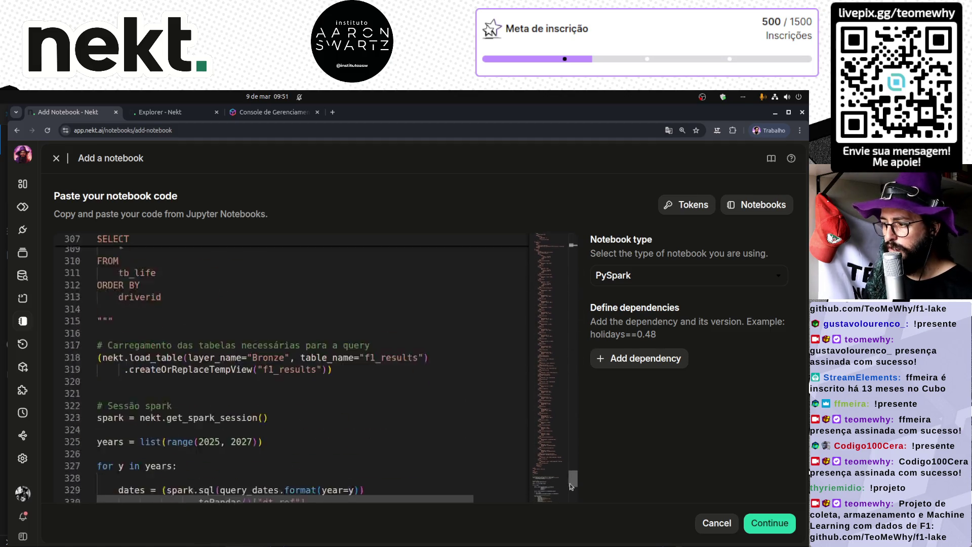
scroll(570, 482, "up", 3)
left_click(164, 370, "shift")
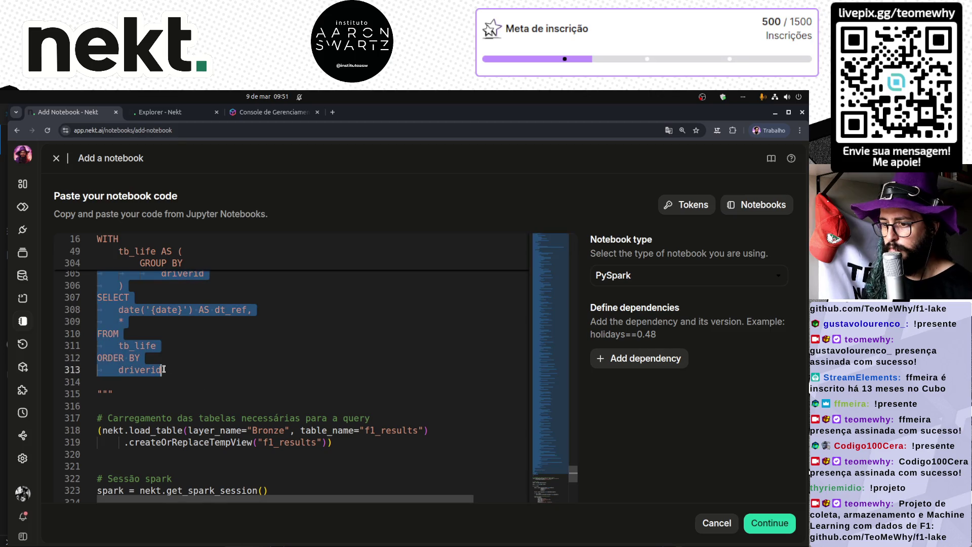
key("ctrl+v")
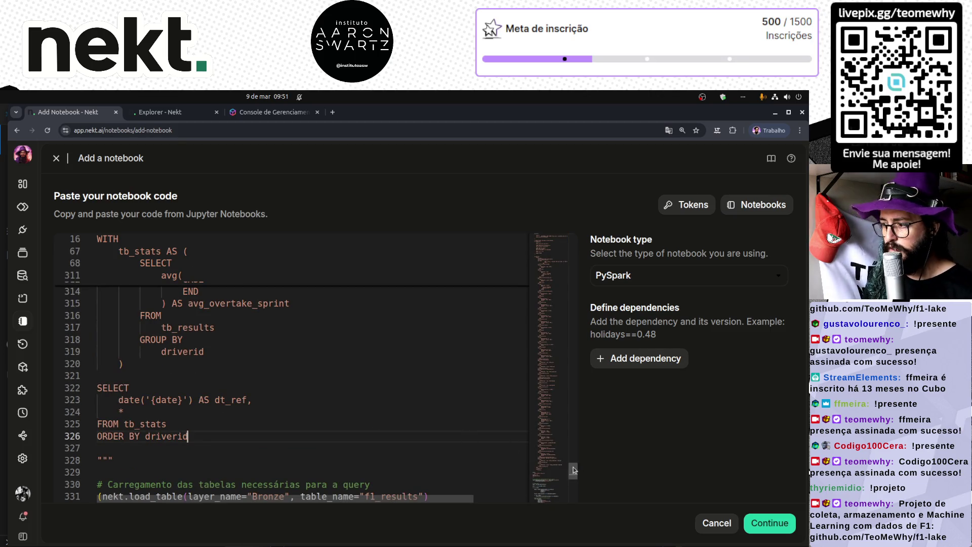
scroll(574, 479, "down", 3)
mouse_move(574, 479)
left_mouse_down()
mouse_move(572, 330)
mouse_move(551, 242)
mouse_move(536, 341)
mouse_move(548, 491)
left_mouse_up()
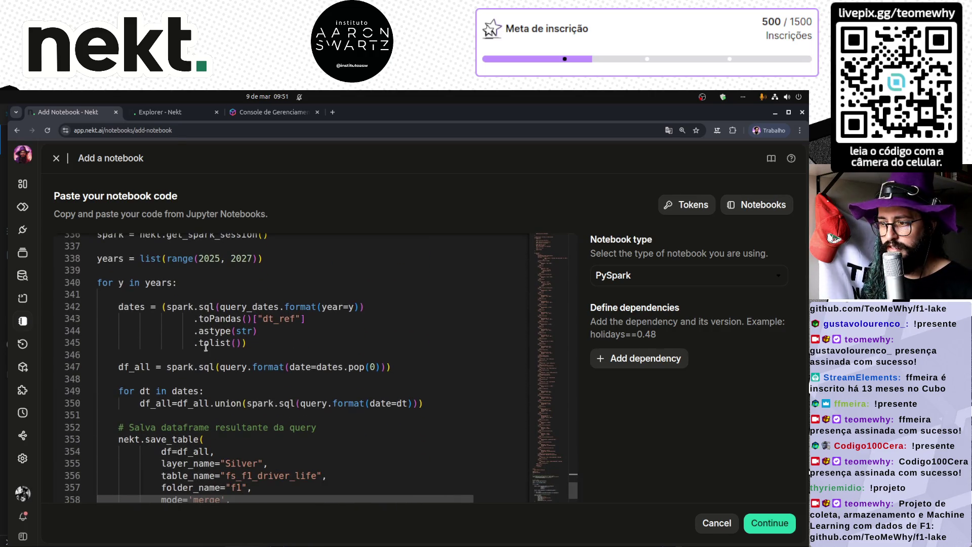
scroll(183, 382, "down", 2)
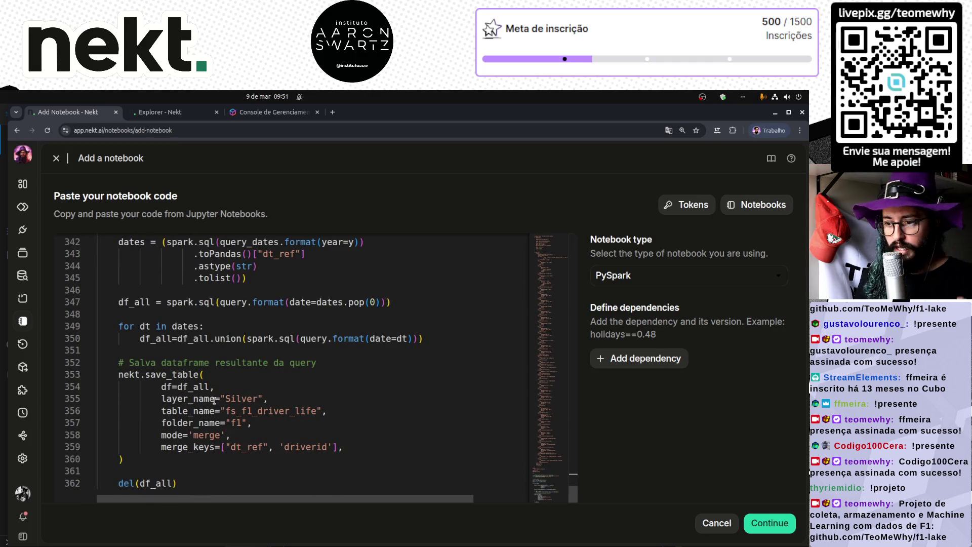
- Rename the output table_name on line 356 from fs_f1_driver_life to fs_f1_driver_last_10
double_click(185, 411)
double_click(235, 411)
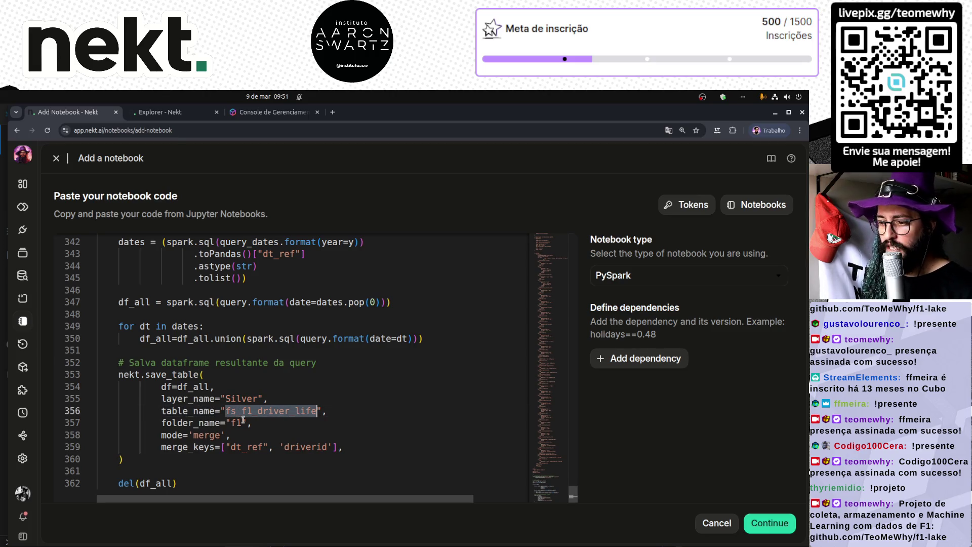
left_click(292, 413)
left_click_drag(296, 410, 318, 411)
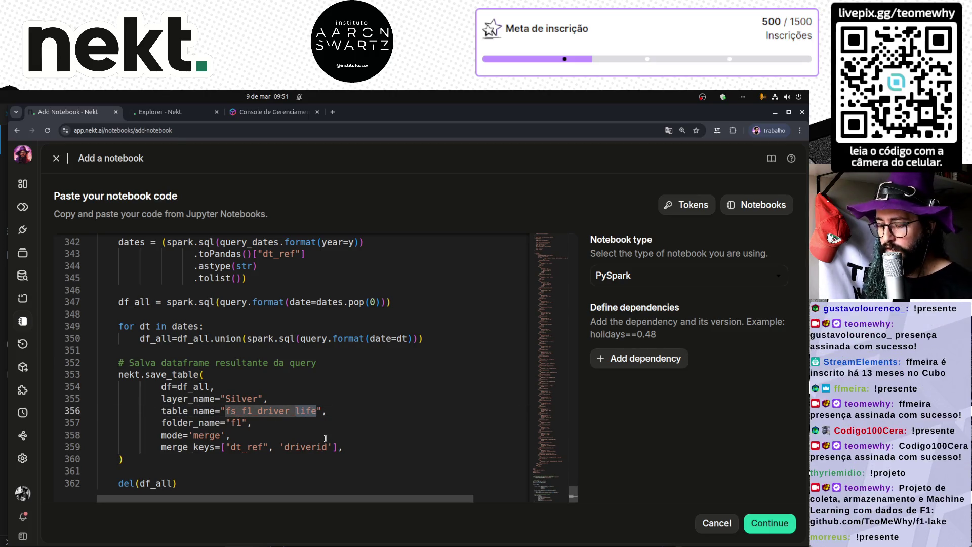
type("last_10")
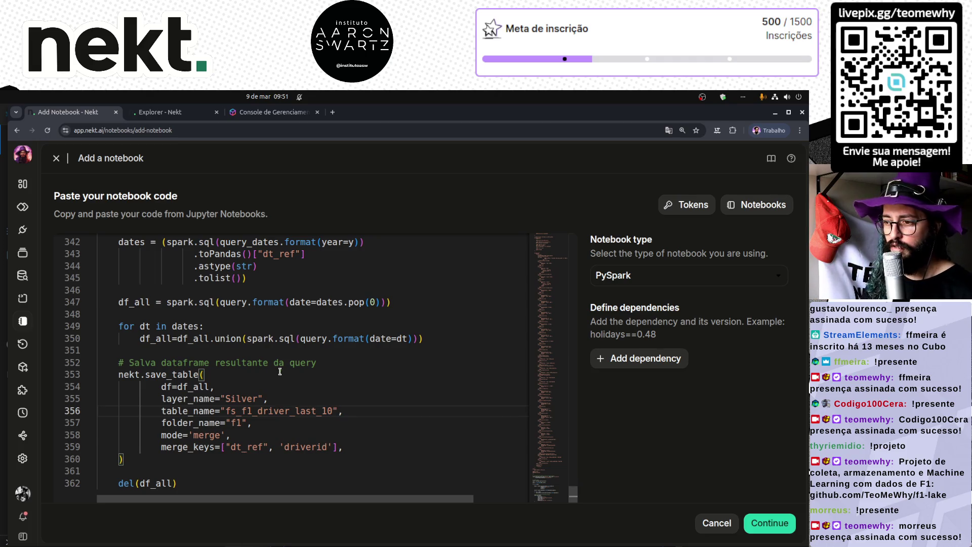
double_click(235, 411)
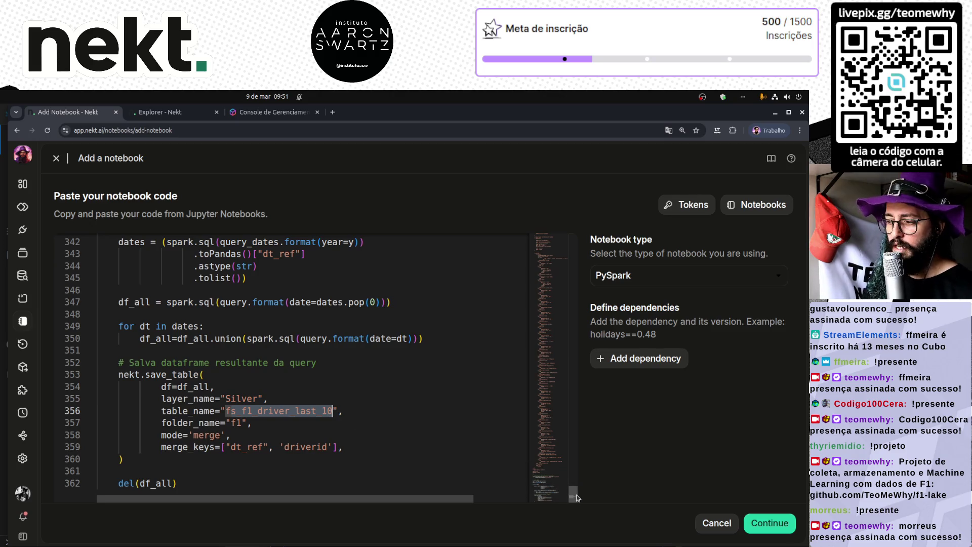
- Collapse the long WITH block and review the rest of the notebook code
left_click_drag(576, 498, 563, 244)
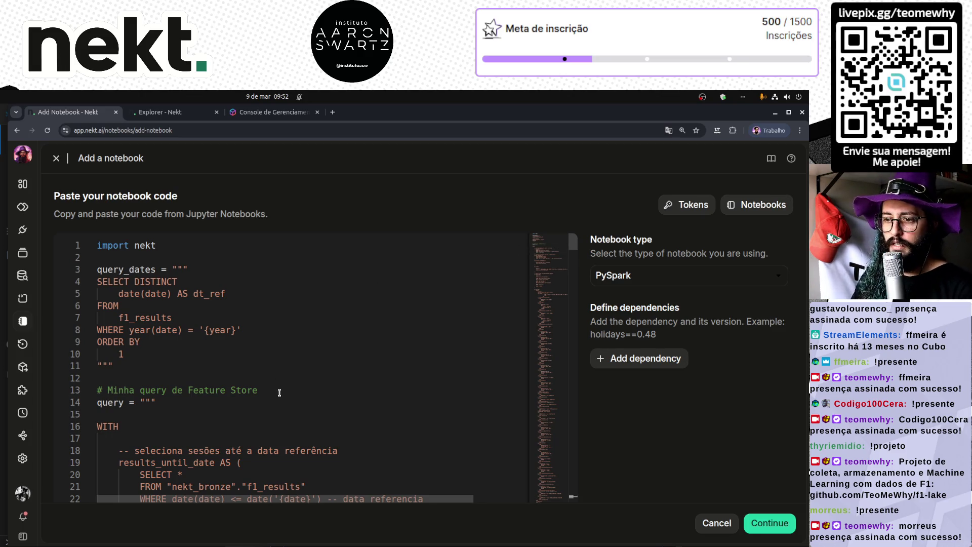
scroll(279, 392, "down", 15)
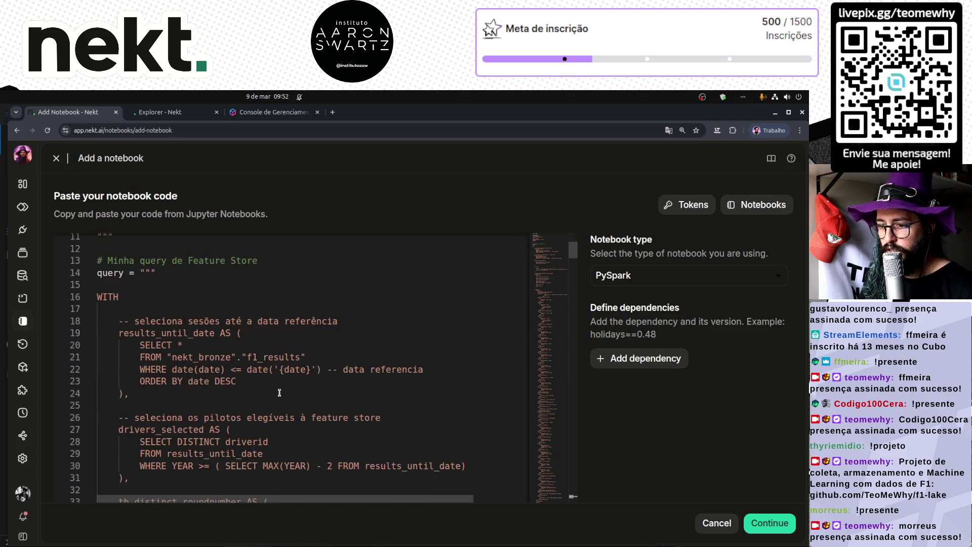
scroll(280, 393, "down", 10)
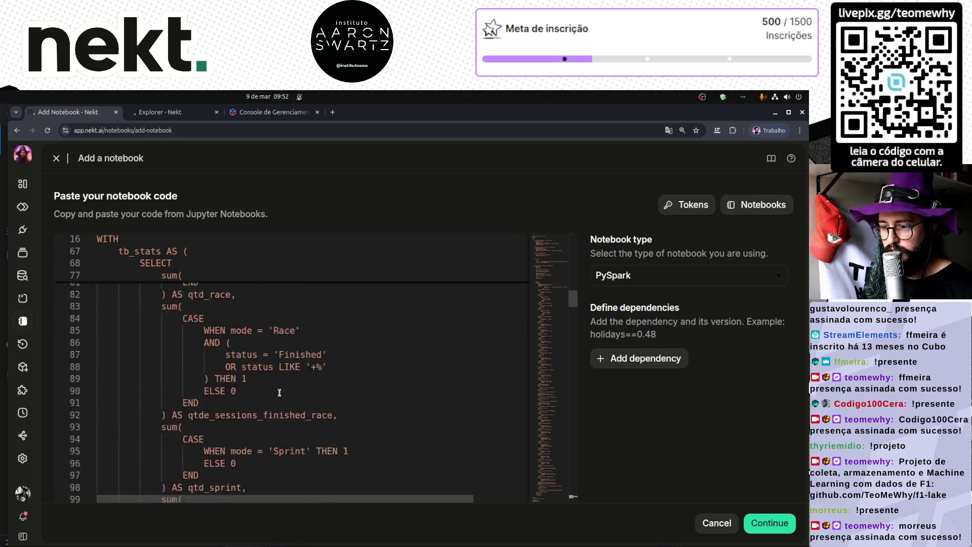
mouse_move(574, 314)
left_mouse_down()
mouse_move(574, 384)
mouse_move(574, 365)
mouse_move(120, 230)
left_mouse_up()
left_click(90, 240)
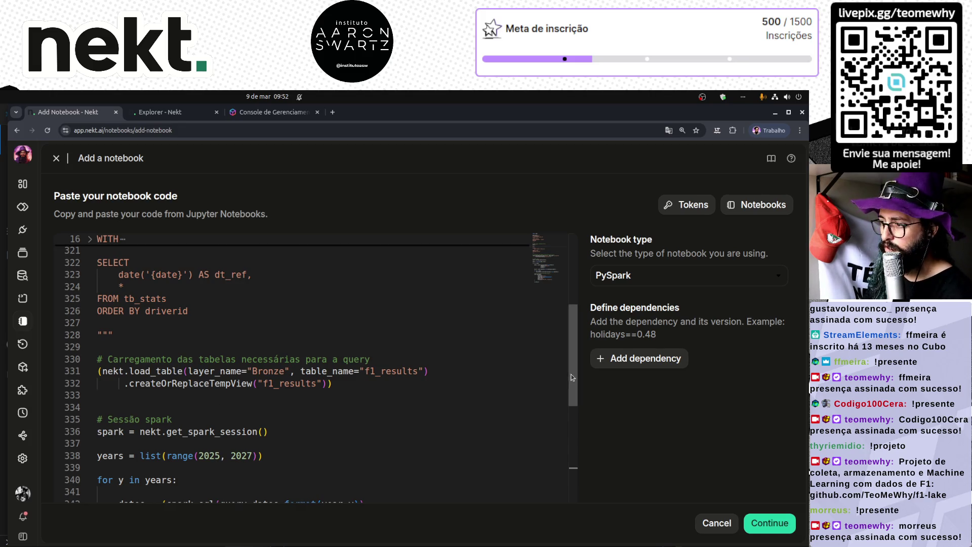
left_click_drag(574, 365, 575, 295)
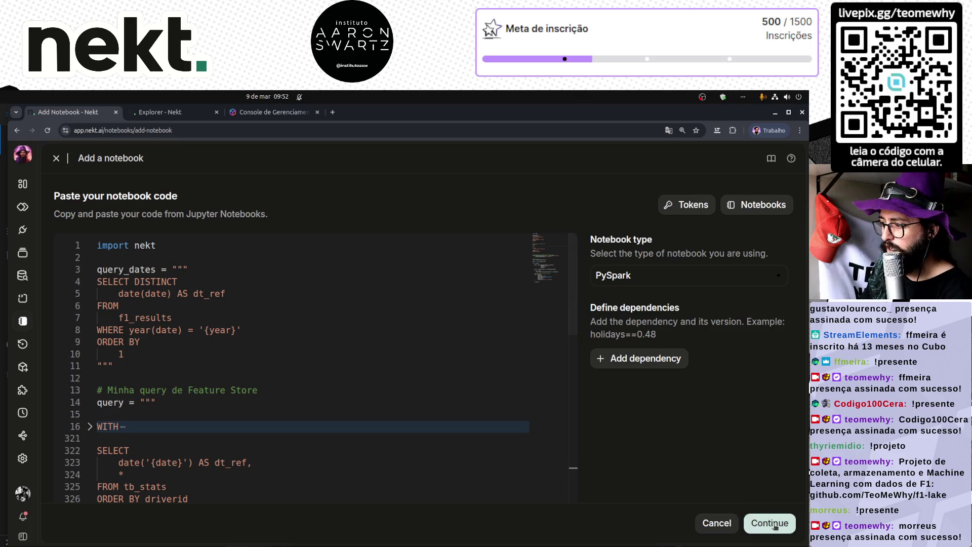
- Continue to the notebook configuration and choose the Manual trigger
left_click(768, 523)
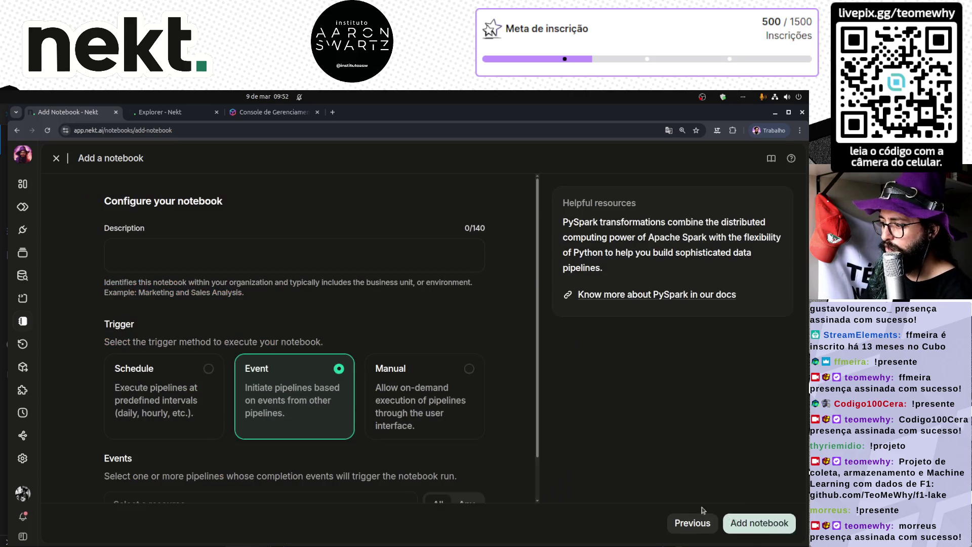
left_click(468, 370)
left_click(188, 259)
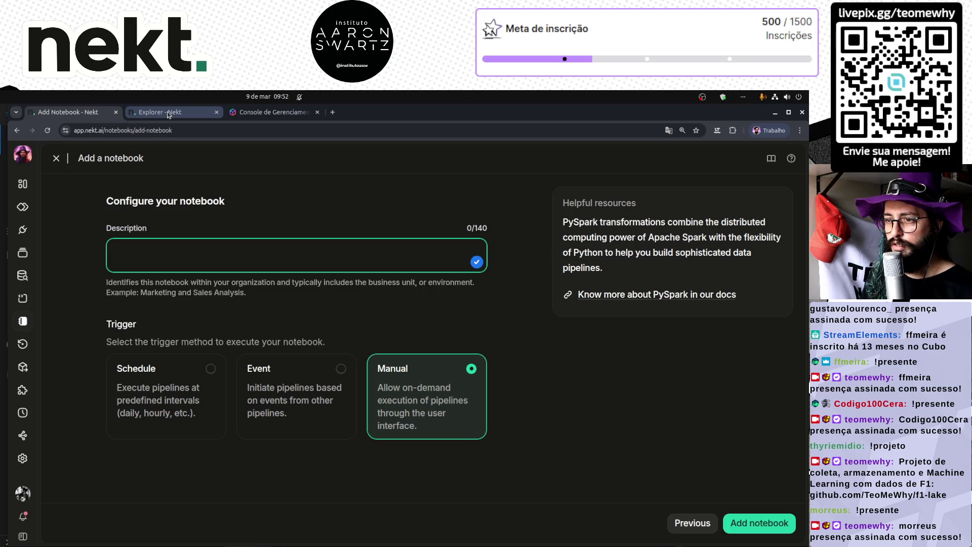
- Copy the name Feature Store F1 Drivers Life from the notebook list into the Description field
left_click(167, 111)
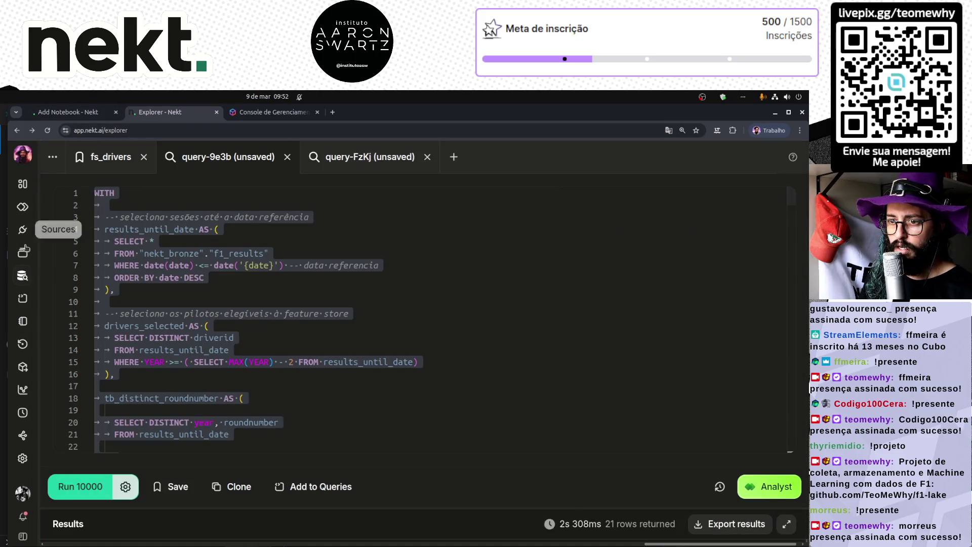
left_click(23, 321)
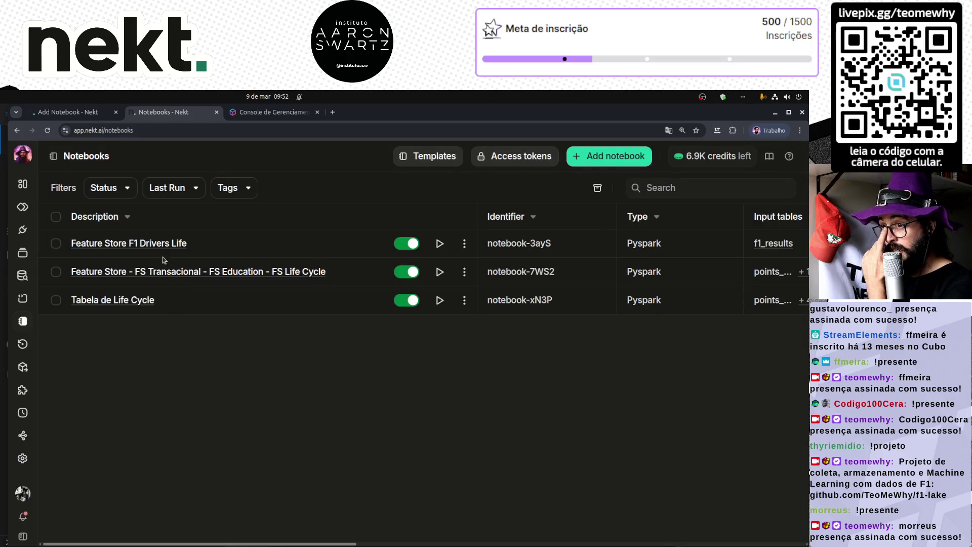
left_click_drag(200, 243, 59, 247)
key("ctrl+c")
key("ctrl+Page_Up")
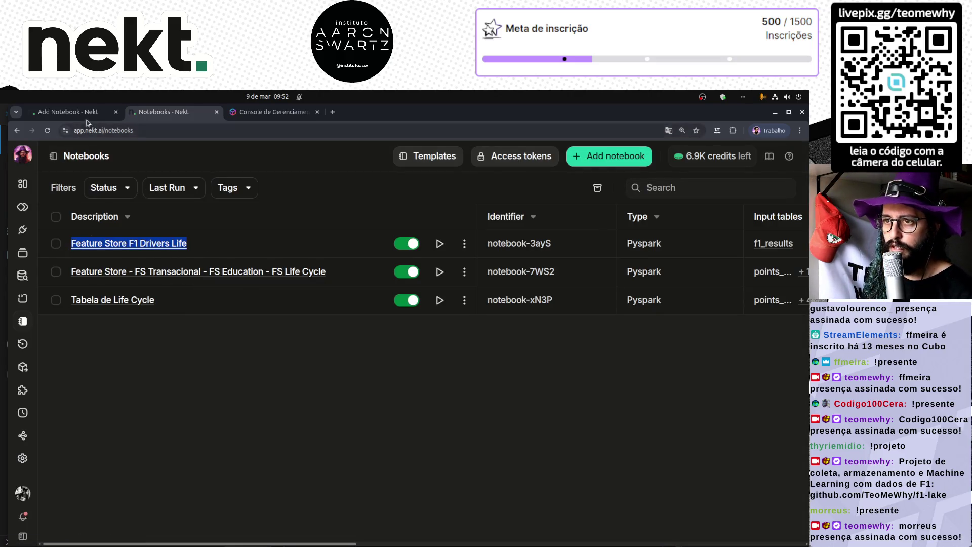
key("ctrl+v")
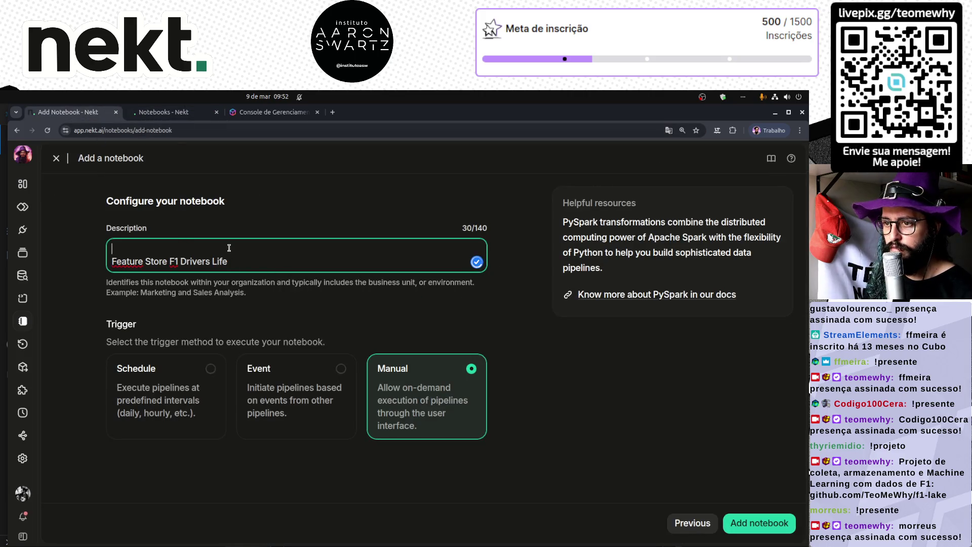
key("Home")
key("BackSpace")
- Change the description to Feature Store F1 Drivers Last 10 Rounds and add the notebook
double_click(229, 248)
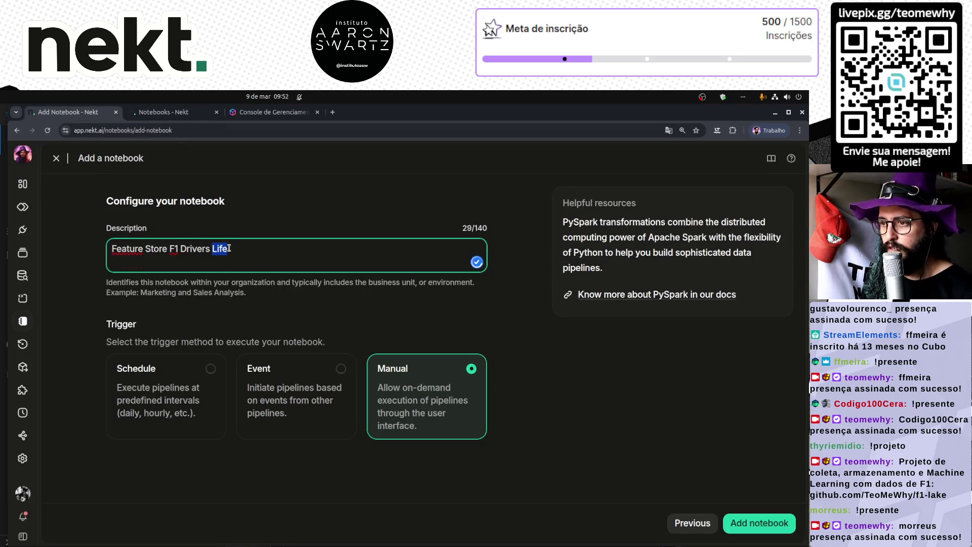
type("Last")
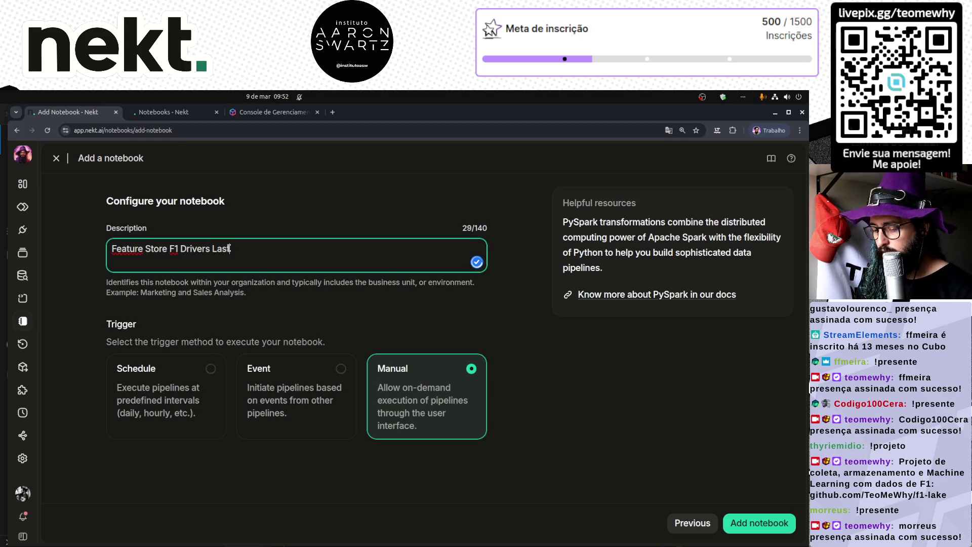
type(" 10 rounds")
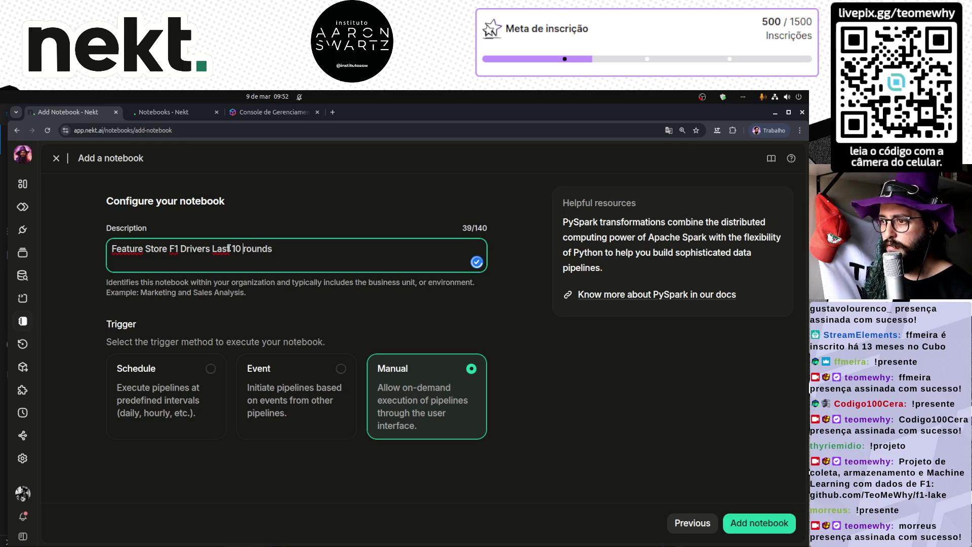
key("ctrl+Left")
key("Delete")
type("R")
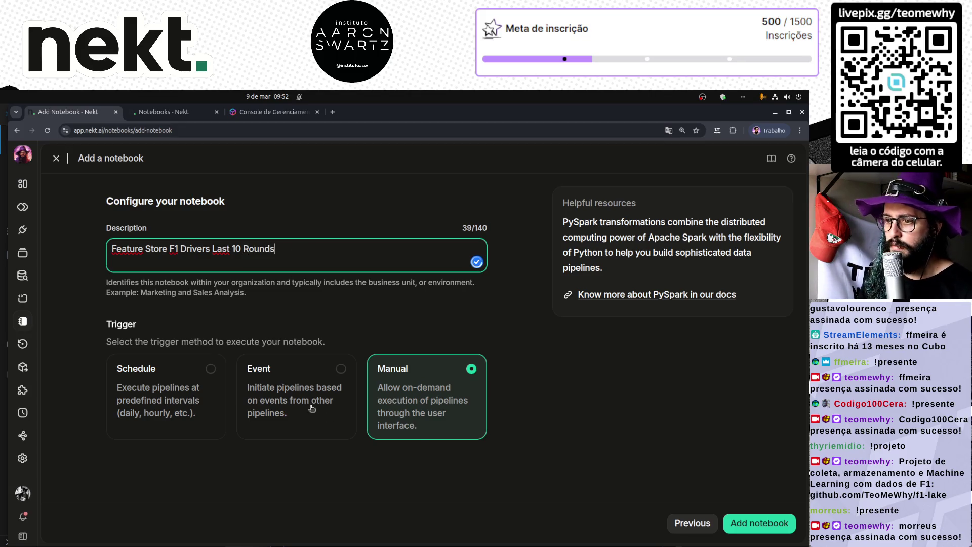
left_click(752, 528)
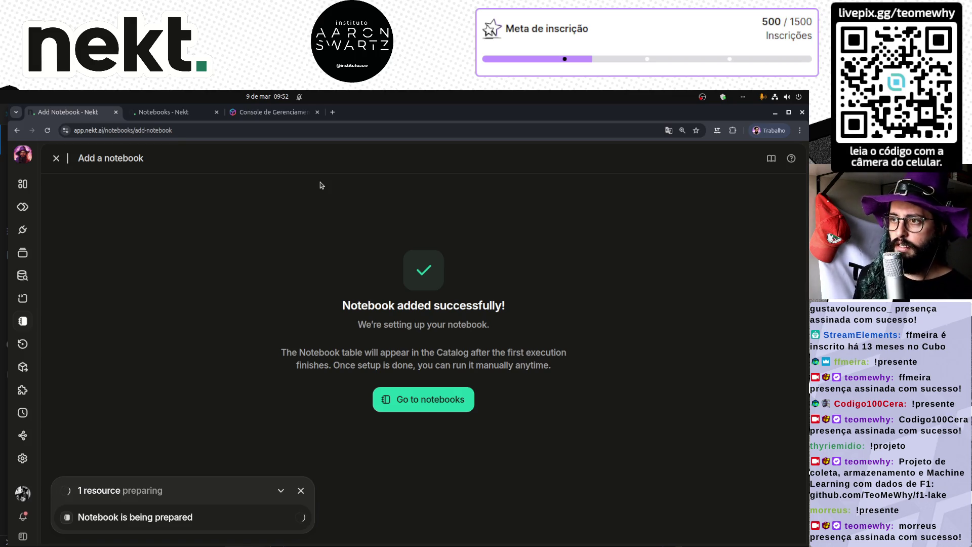
- Switch to the GitHub Feature Store Driver #1 issue window
key("alt+Tab")
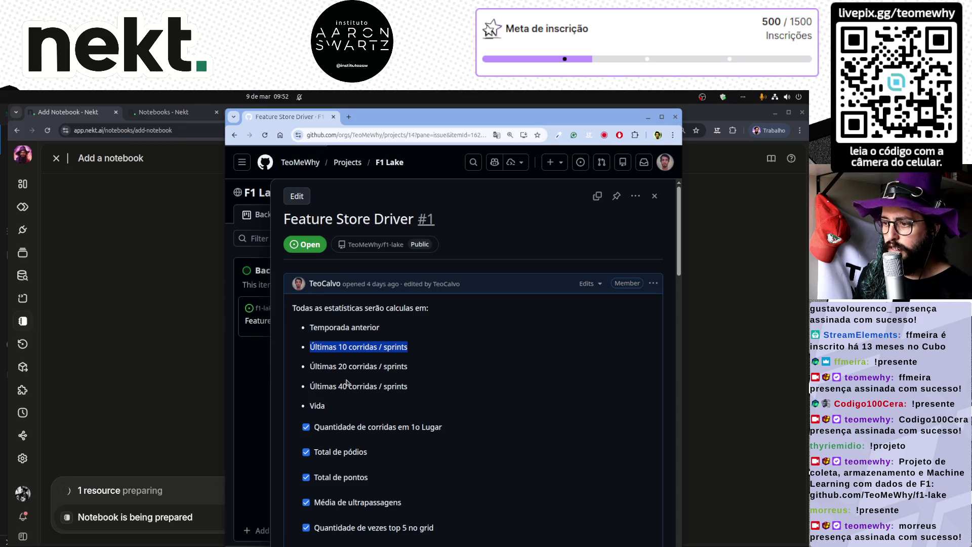
- Highlight the issue's 'Últimas 20' and 'Últimas 40' feature lines, then return to Nekt
left_click_drag(409, 368, 310, 370)
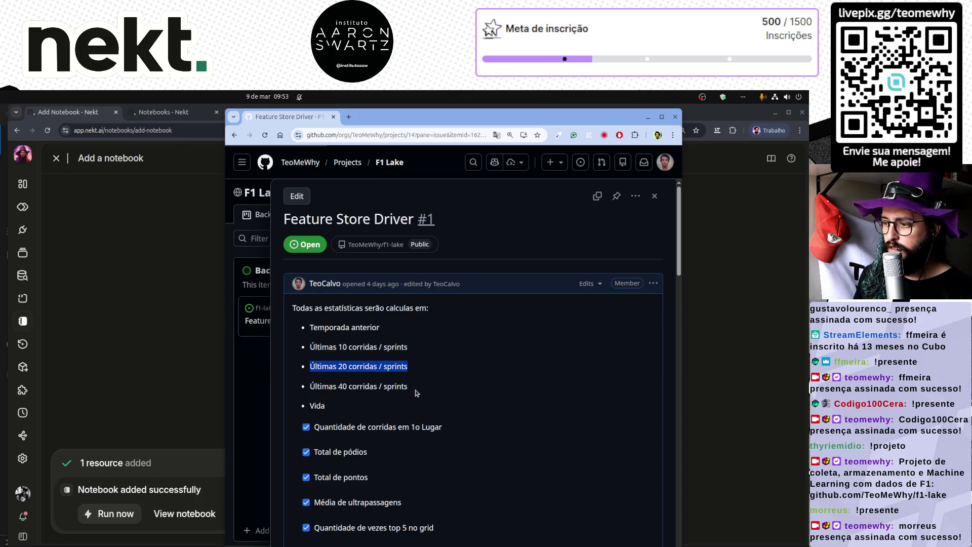
left_click_drag(409, 386, 313, 387)
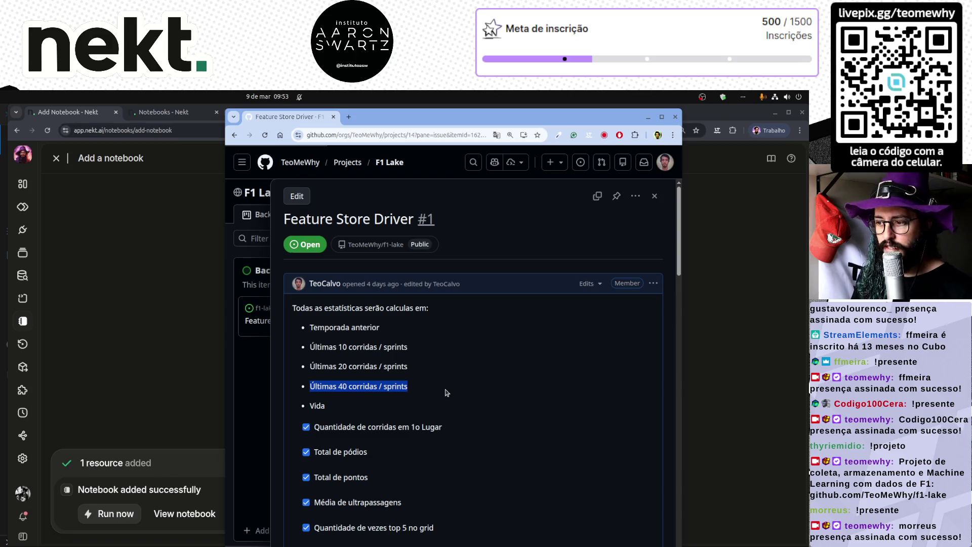
left_click(163, 347)
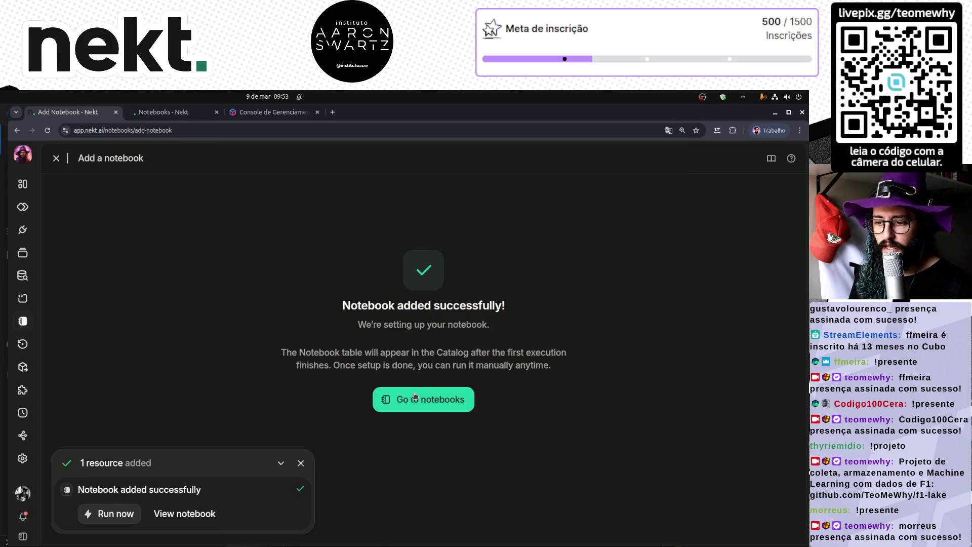
- Open the Last 10 Rounds notebook (notebook-0DZI) and copy all of its code
left_click(125, 516)
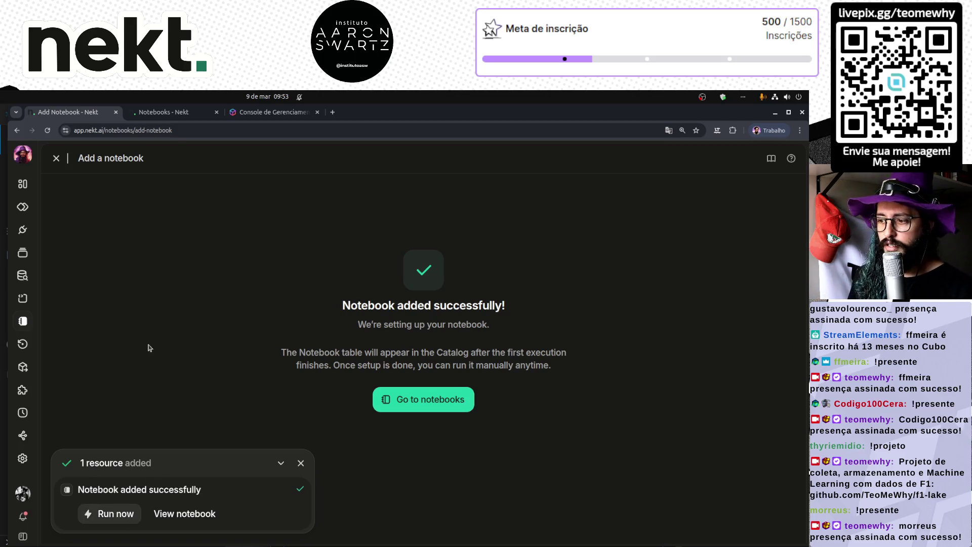
left_click(57, 159)
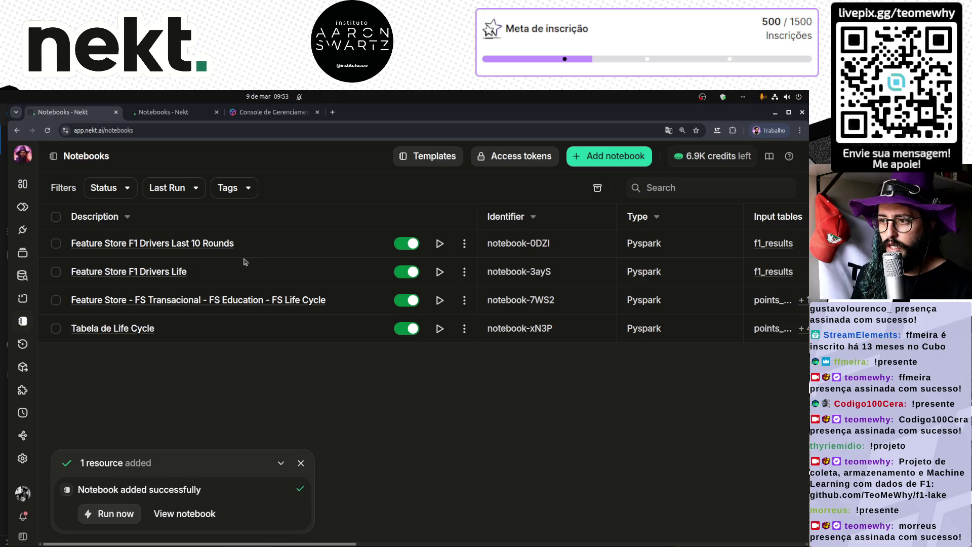
left_click(176, 244)
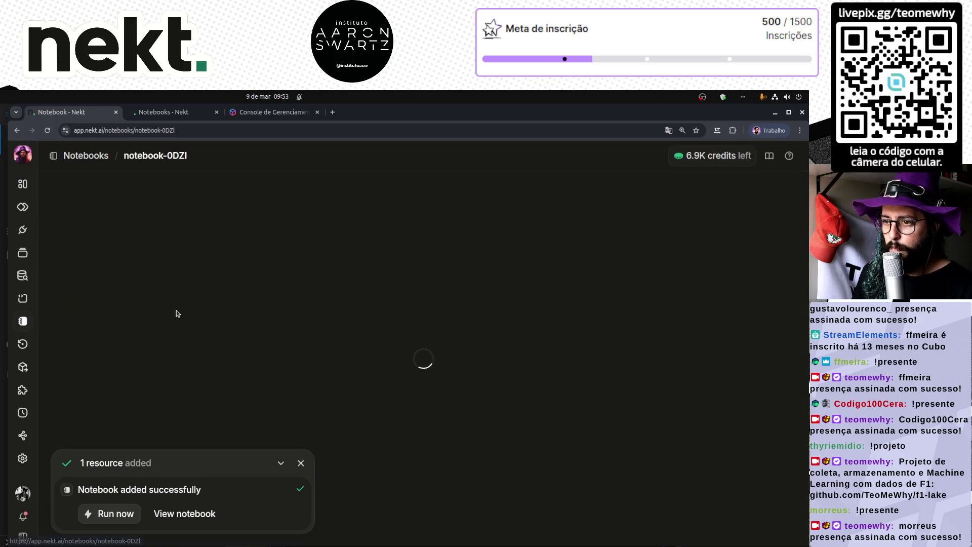
left_click(301, 464)
scroll(299, 395, "down", 5)
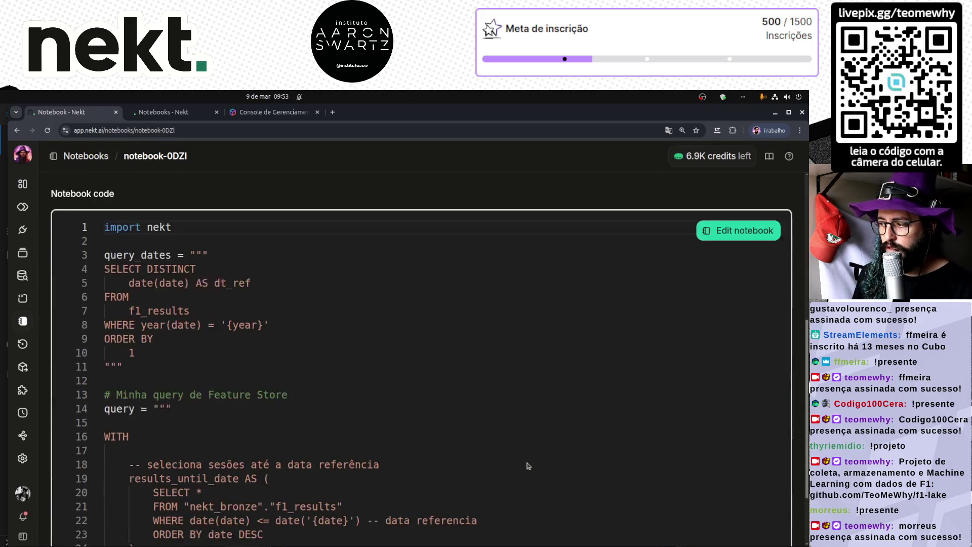
left_click(296, 334)
key("ctrl+a")
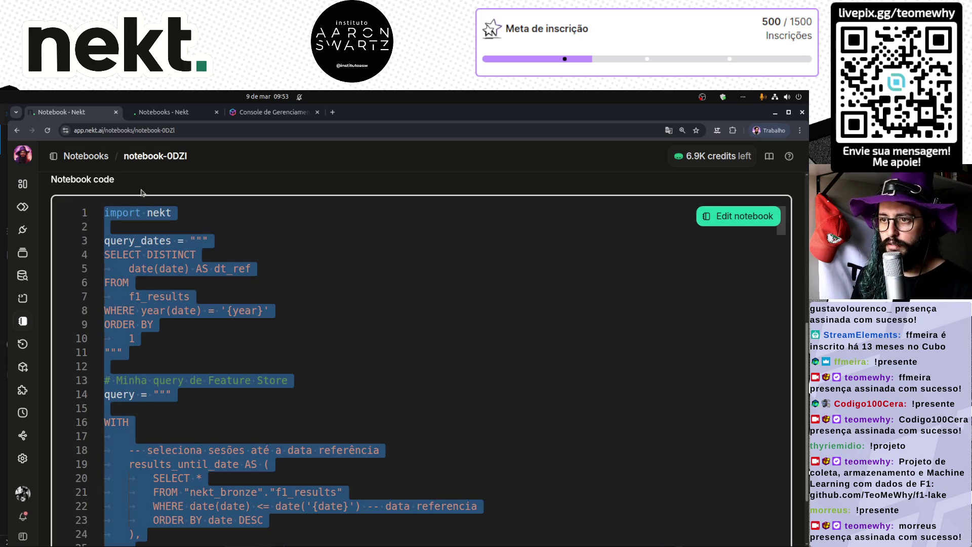
- Start adding a new notebook from the Notebooks list and focus its code editor
left_click(95, 157)
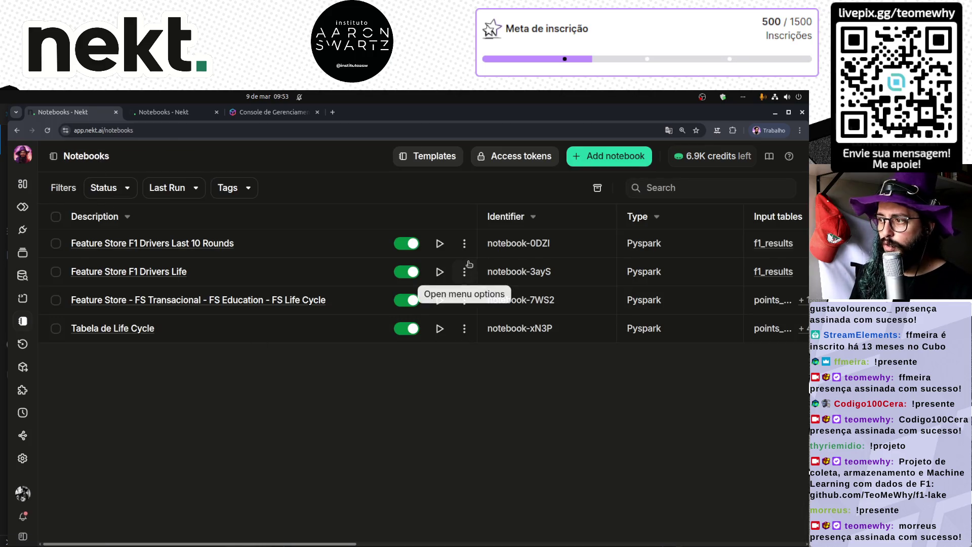
left_click(610, 158)
left_click(241, 282)
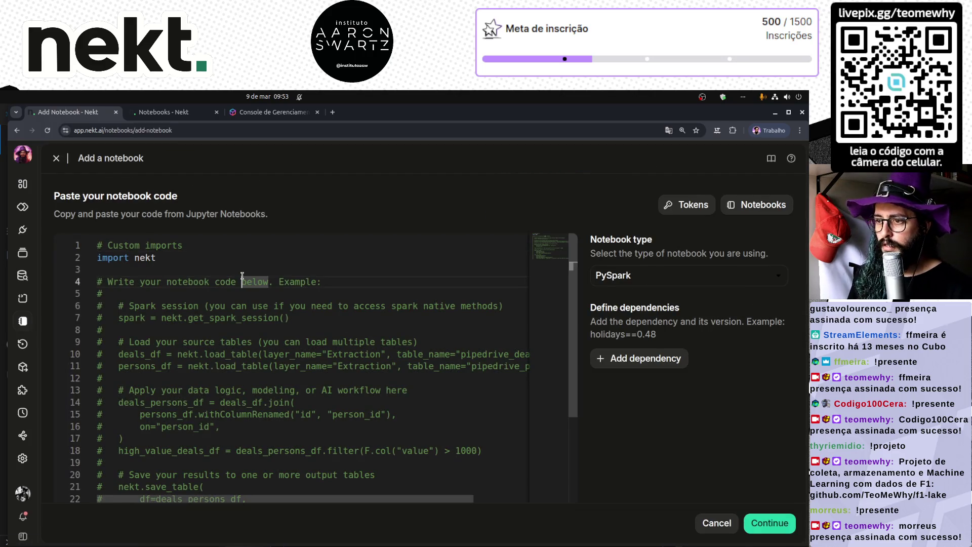
- Replace the template code with the copied Last 10 Rounds notebook code
key("ctrl+a")
key("ctrl+v")
scroll(315, 389, "up", 2)
key("ctrl+Home")
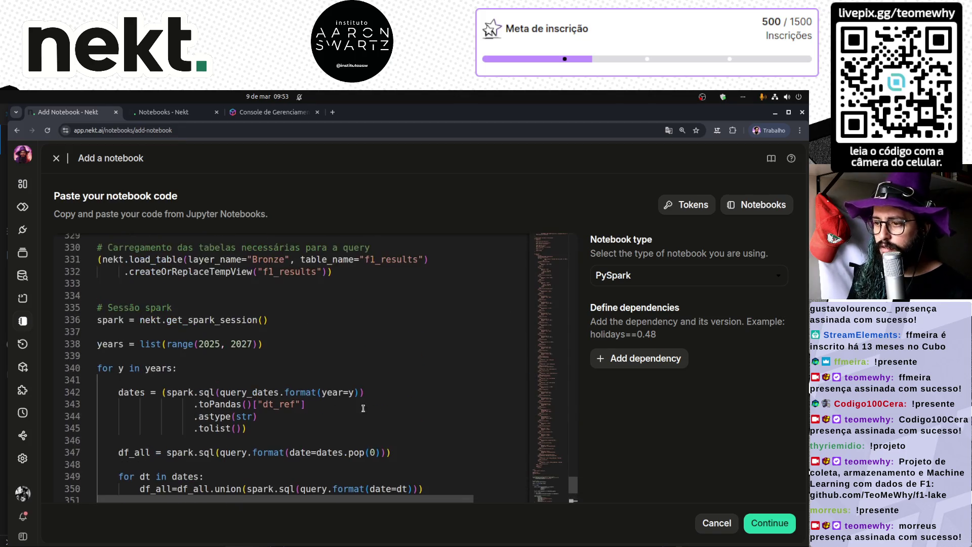
left_click(541, 289)
mouse_move(541, 289)
left_mouse_down()
mouse_move(553, 254)
mouse_move(559, 281)
left_mouse_up()
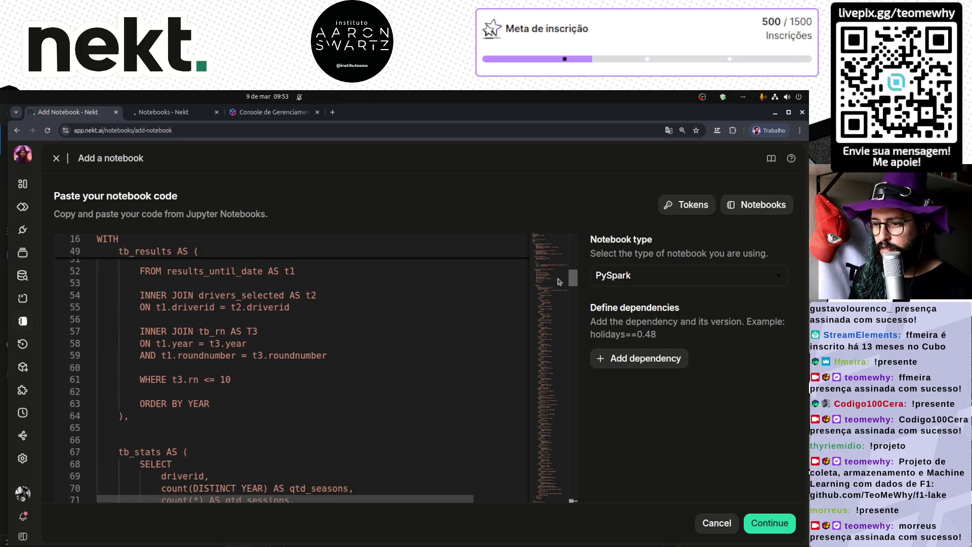
- Change the round filter to rn <= 20 and the output table to fs_f1_driver_last_20
double_click(225, 379)
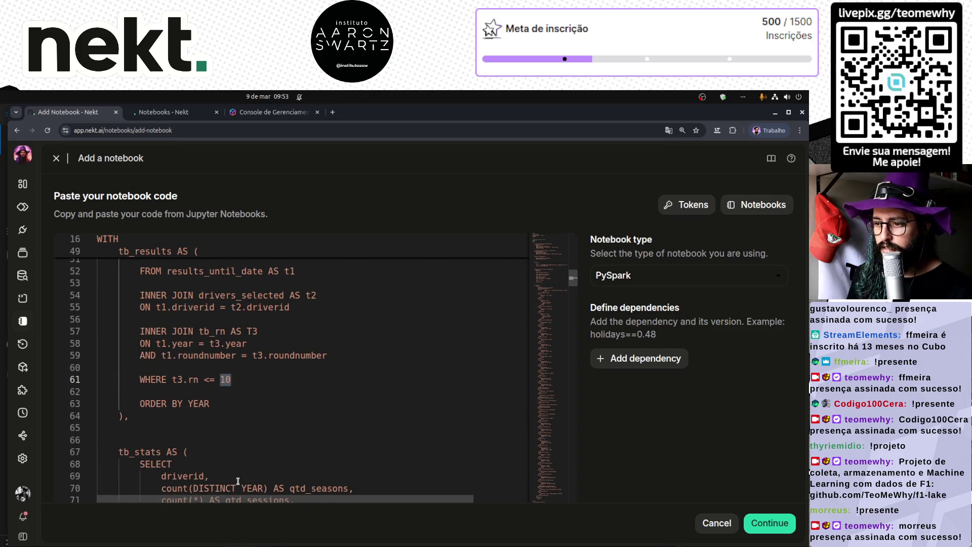
key("ctrl+shift+Left")
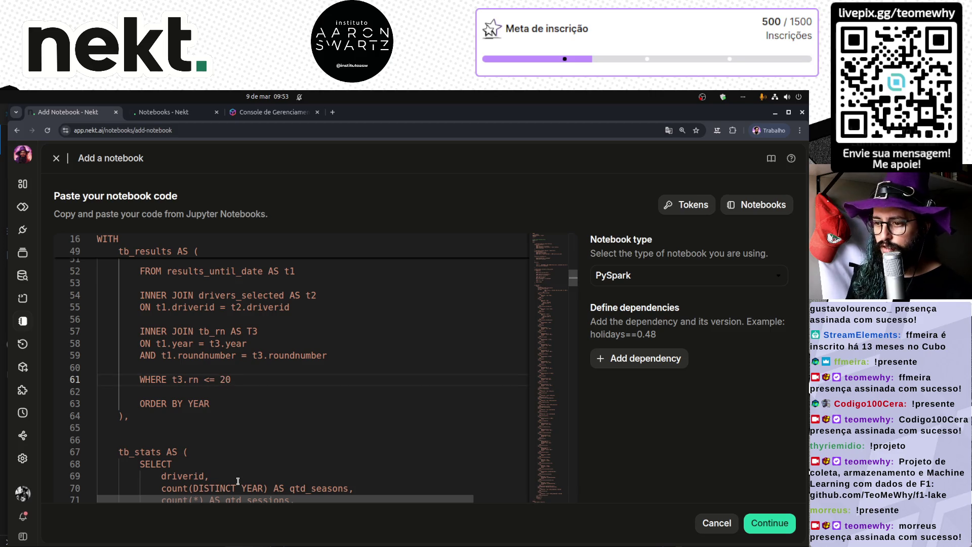
key("ctrl+End")
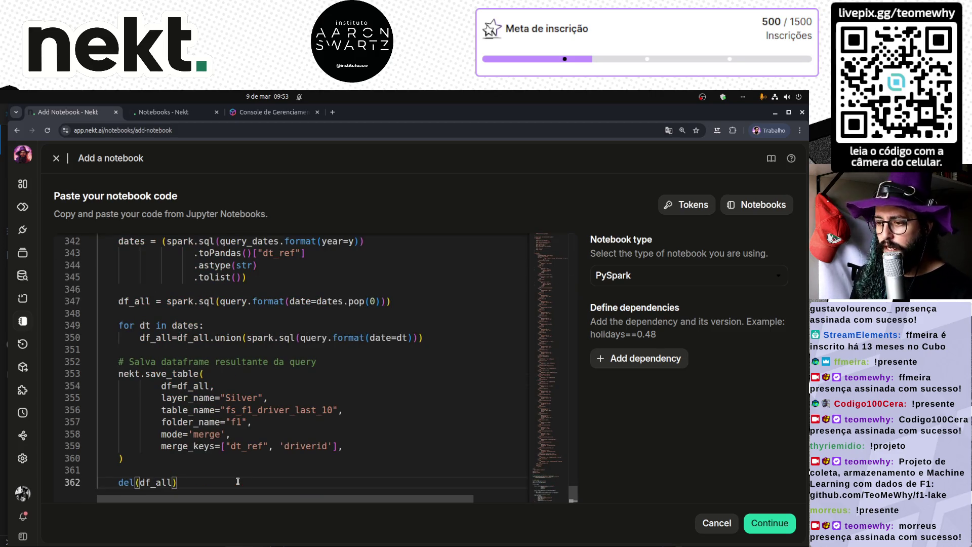
double_click(230, 409)
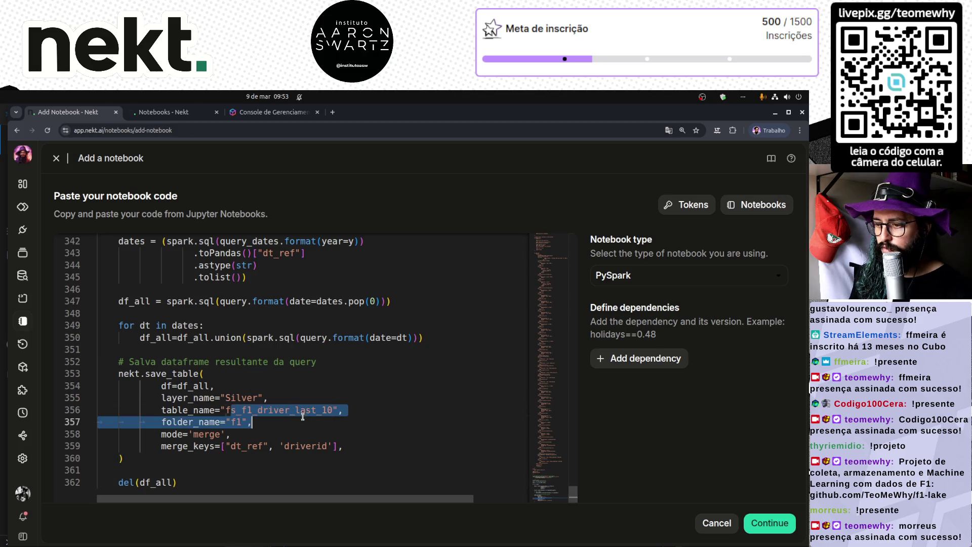
key("Right")
key("Left")
key("BackSpace")
type("2")
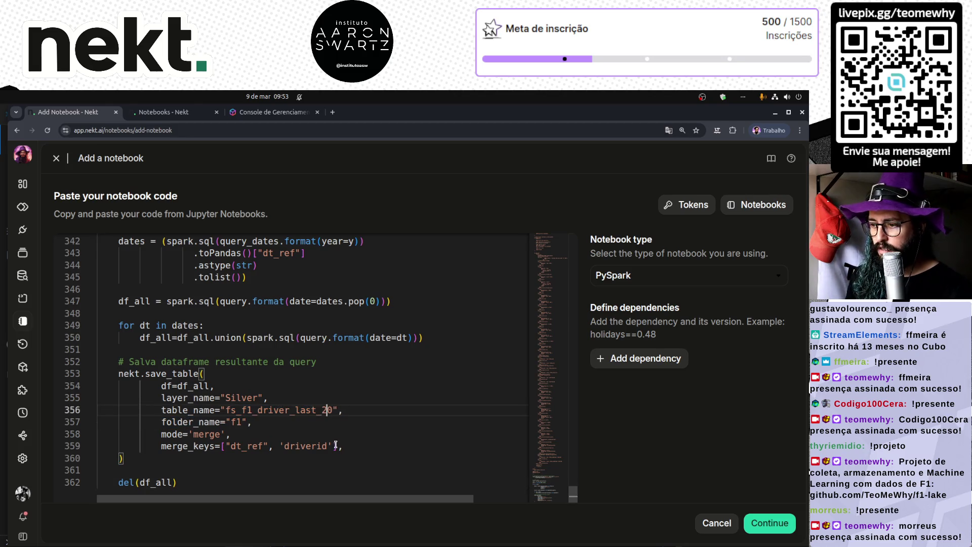
- Collapse the WITH block, continue to configuration, and choose the Manual trigger
left_click_drag(572, 493, 561, 243)
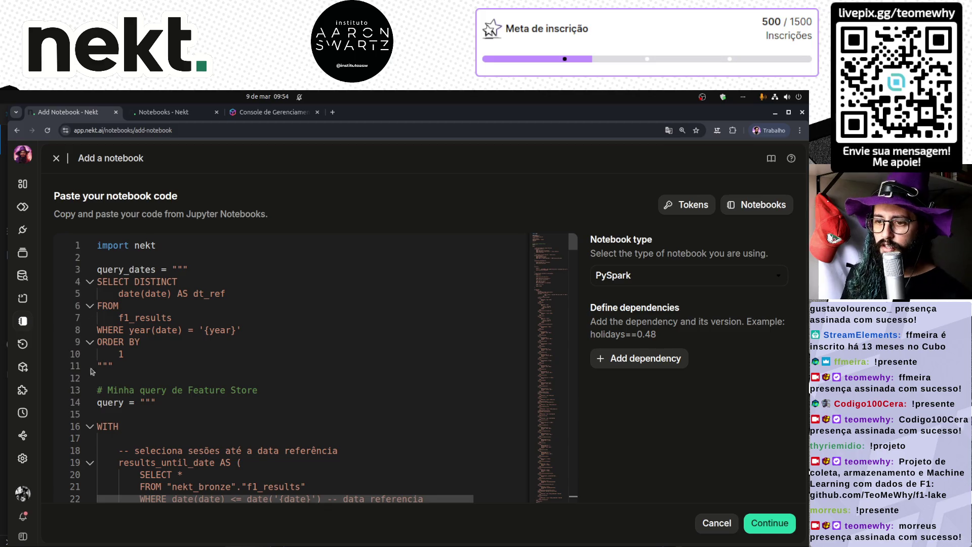
left_click(91, 426)
left_click(90, 450)
scroll(88, 452, "down", 2)
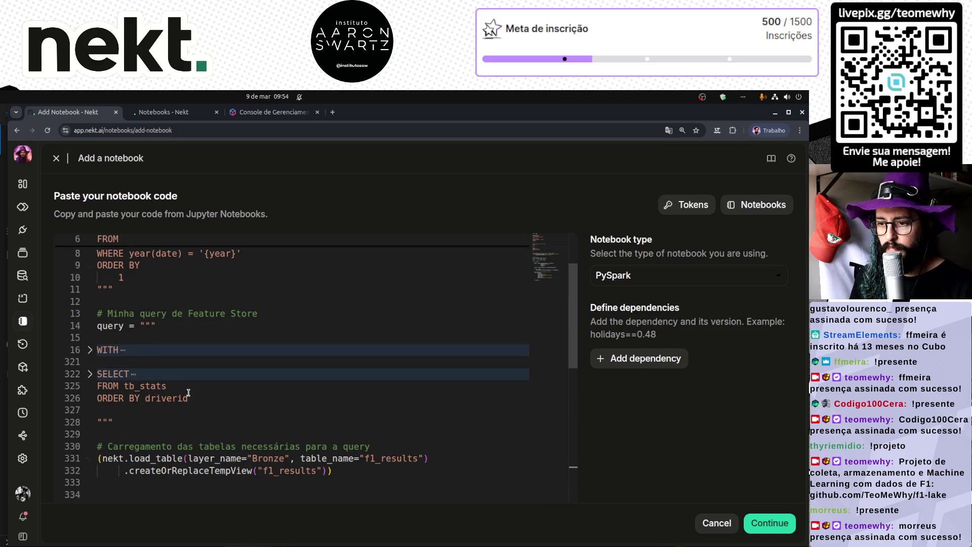
scroll(188, 393, "up", 2)
scroll(191, 391, "down", 7)
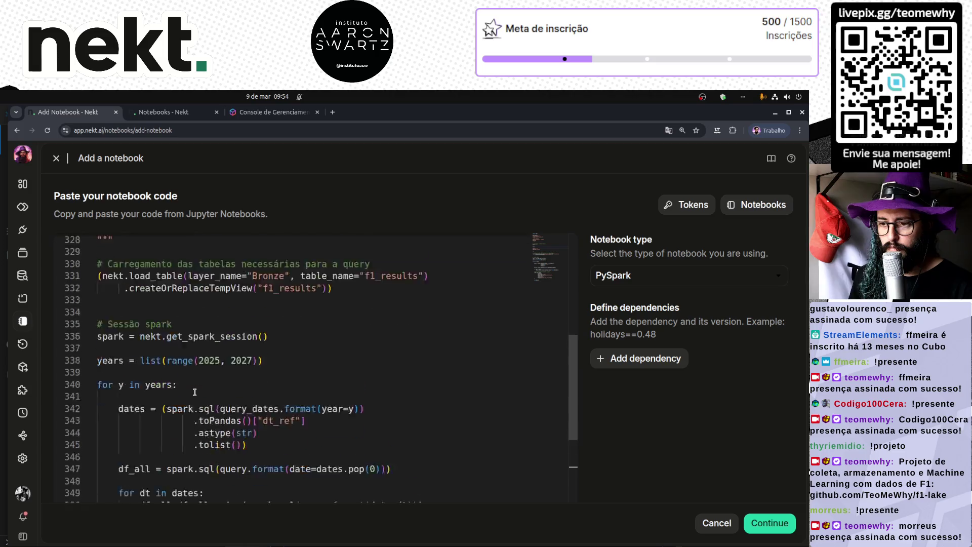
scroll(194, 392, "down", 5)
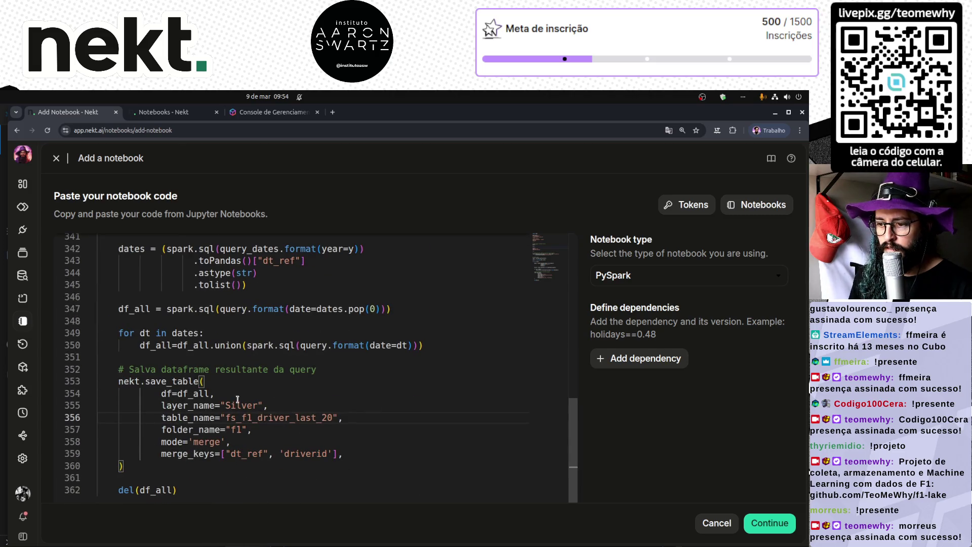
left_click(770, 526)
left_click(469, 369)
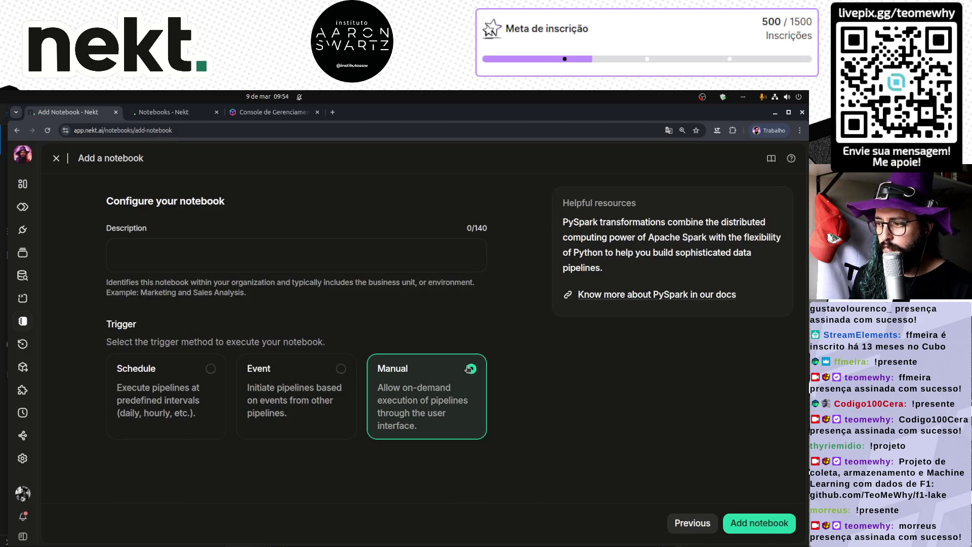
- Reuse the Last 10 Rounds description as Feature Store F1 Drivers Last 20 Rounds and add the notebook
left_click(168, 113)
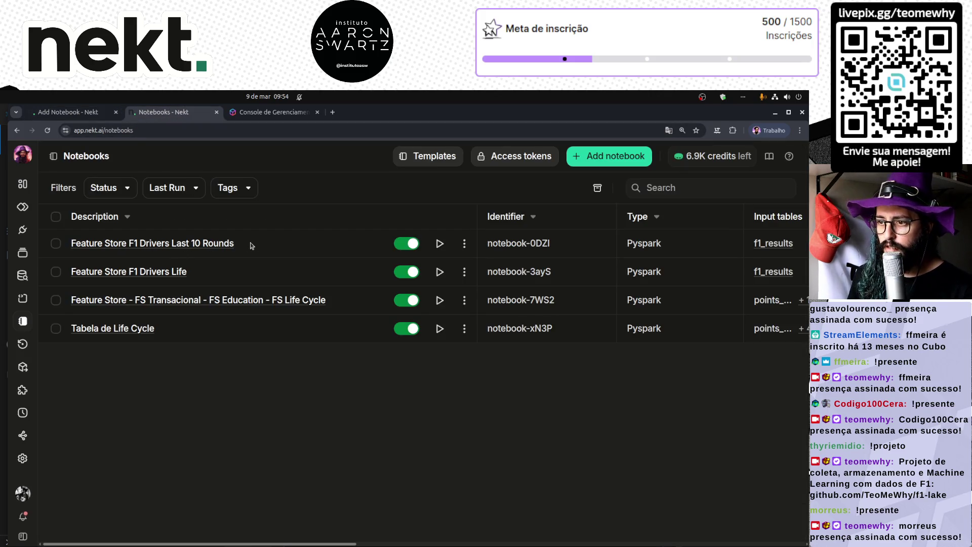
left_click_drag(252, 245, 59, 236)
key("ctrl+c")
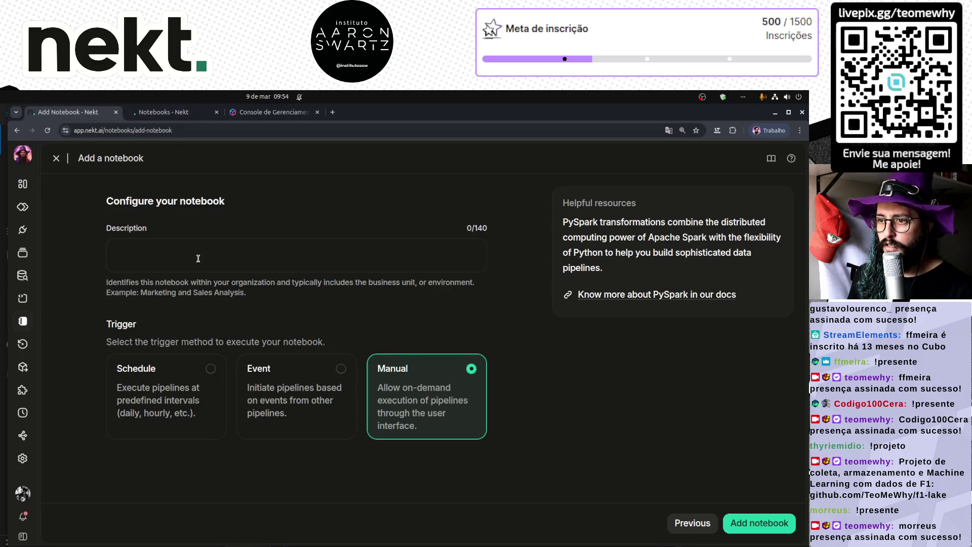
left_click(198, 258)
key("ctrl+v")
left_click(235, 261)
key("BackSpace")
type("2")
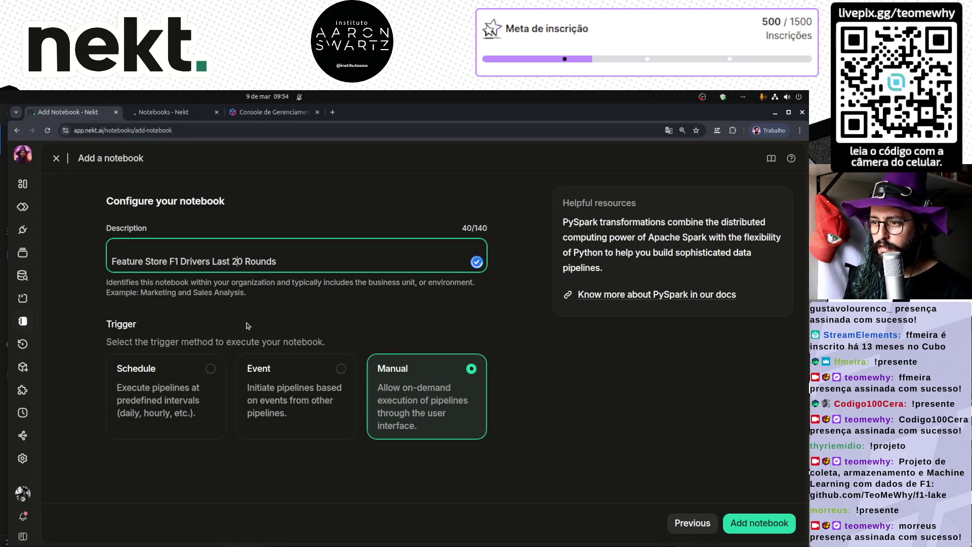
key("Home")
key("BackSpace")
key("End")
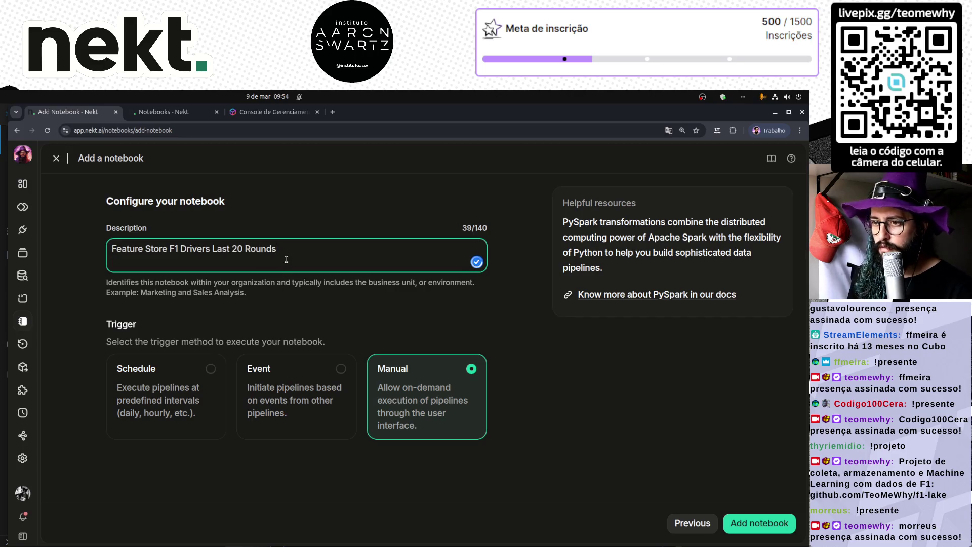
left_click(764, 527)
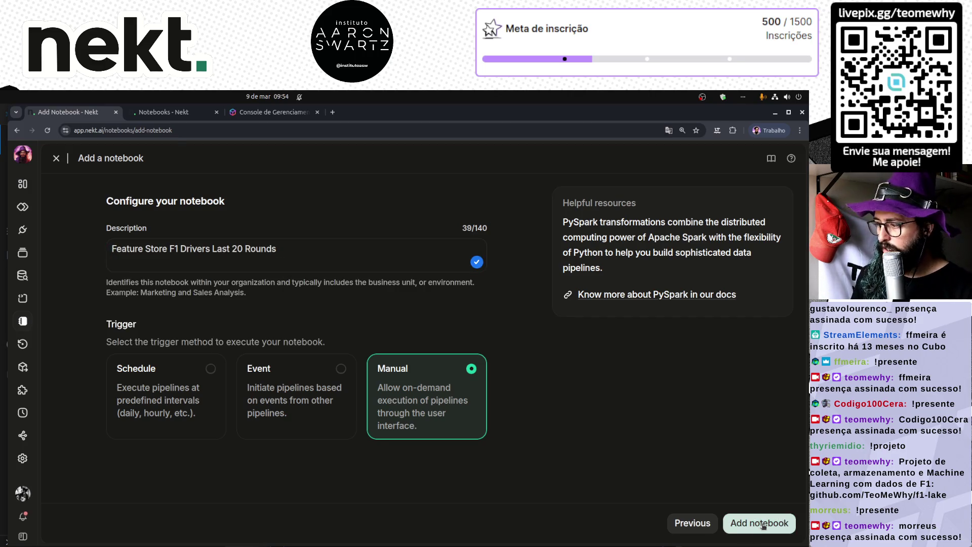
left_click(764, 526)
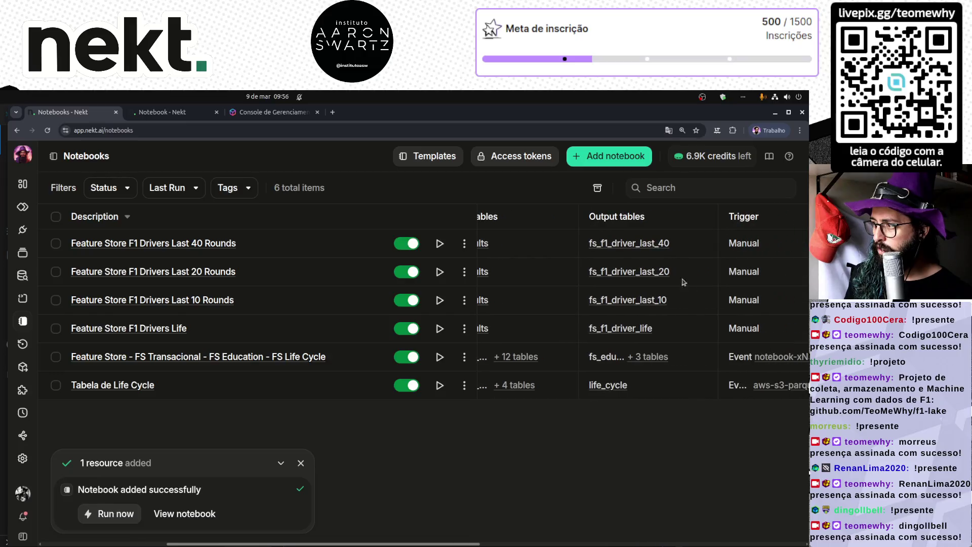
- Check the fs_f1_driver_last_10 and fs_f1_driver_last_20 output table names in the notebook list
scroll(579, 258, "left", 2)
scroll(587, 243, "right", 3)
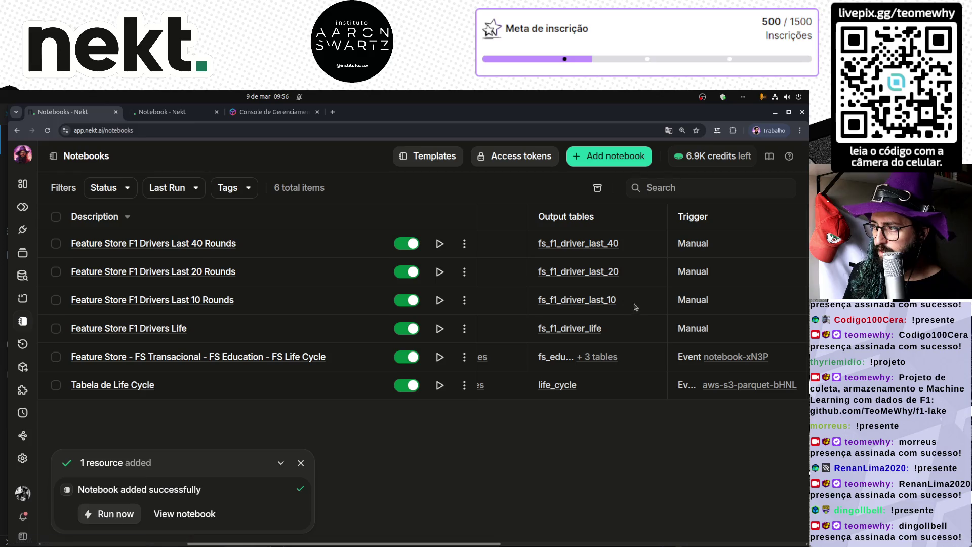
left_click_drag(636, 308, 546, 300)
mouse_move(636, 271)
left_mouse_down()
mouse_move(618, 249)
mouse_move(556, 242)
left_mouse_up()
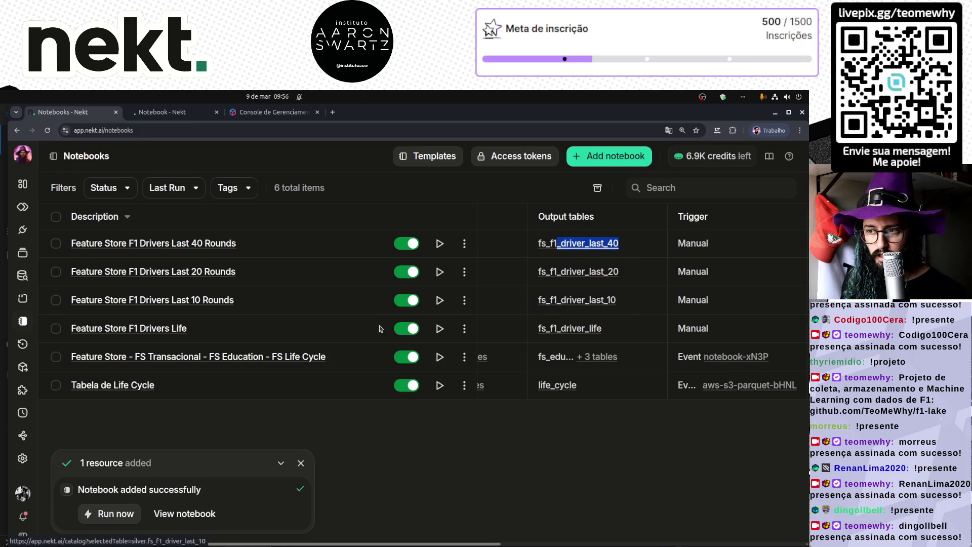
- Trigger runs of the Last 10, Last 20 and Last 40 Rounds notebooks from their rows
scroll(483, 304, "left", 10)
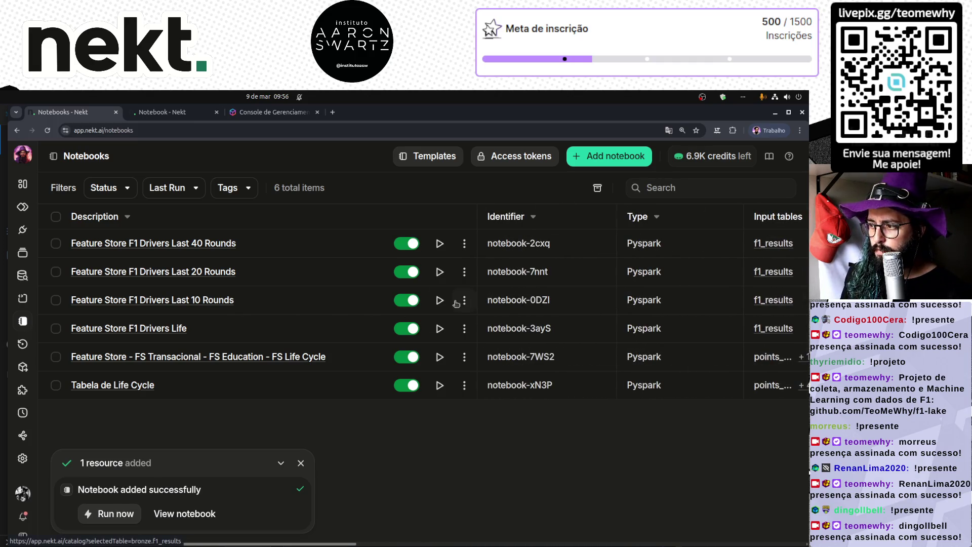
left_click(439, 299)
left_click(440, 245)
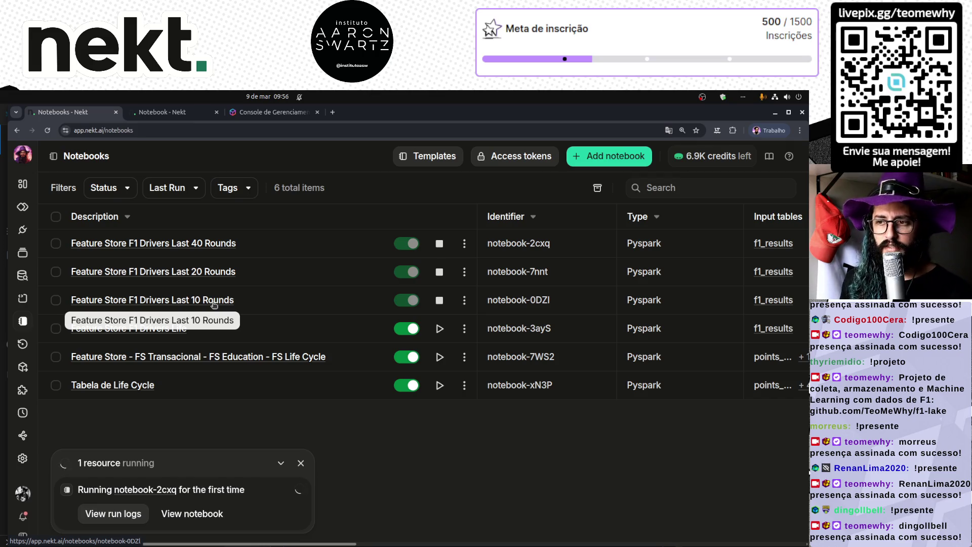
left_click(214, 304)
scroll(325, 406, "down", 5)
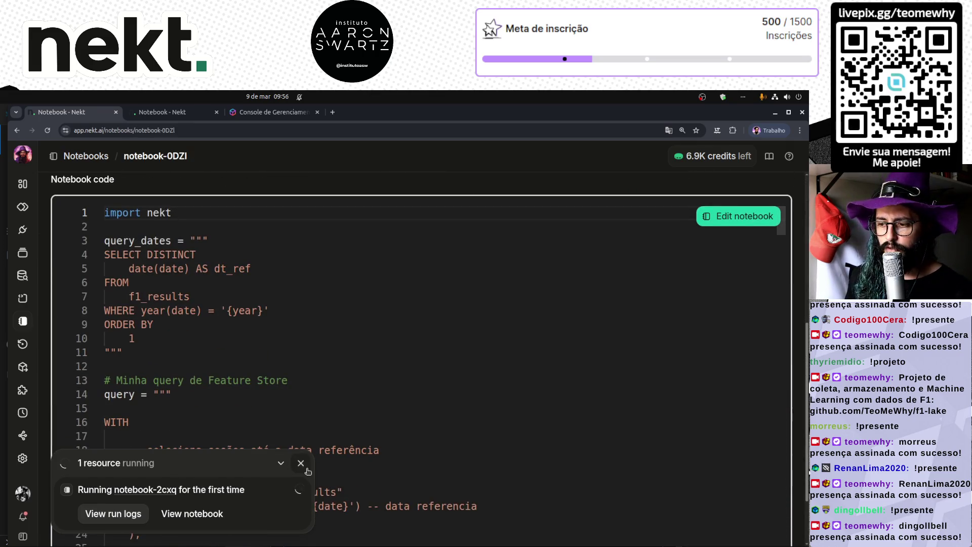
scroll(325, 406, "down", 15)
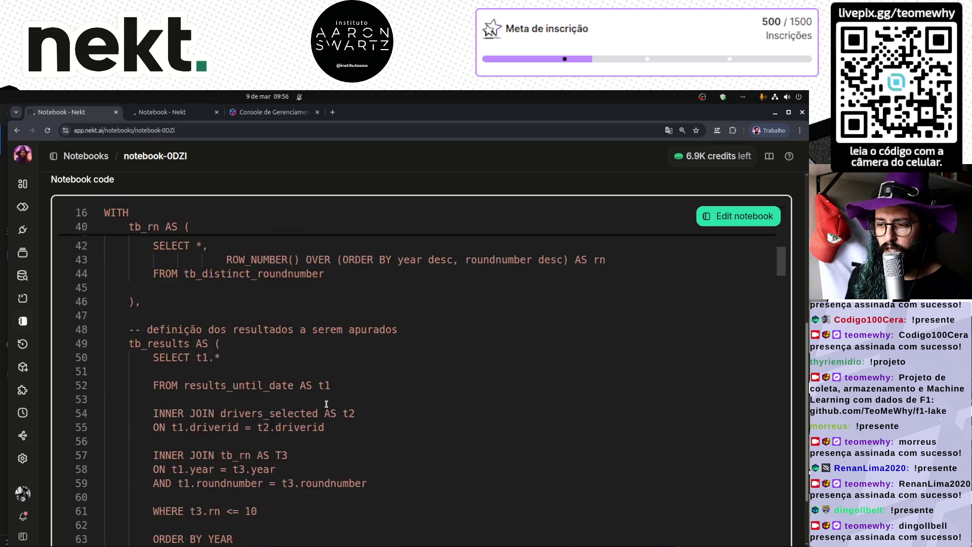
scroll(325, 400, "down", 4)
scroll(325, 400, "up", 16)
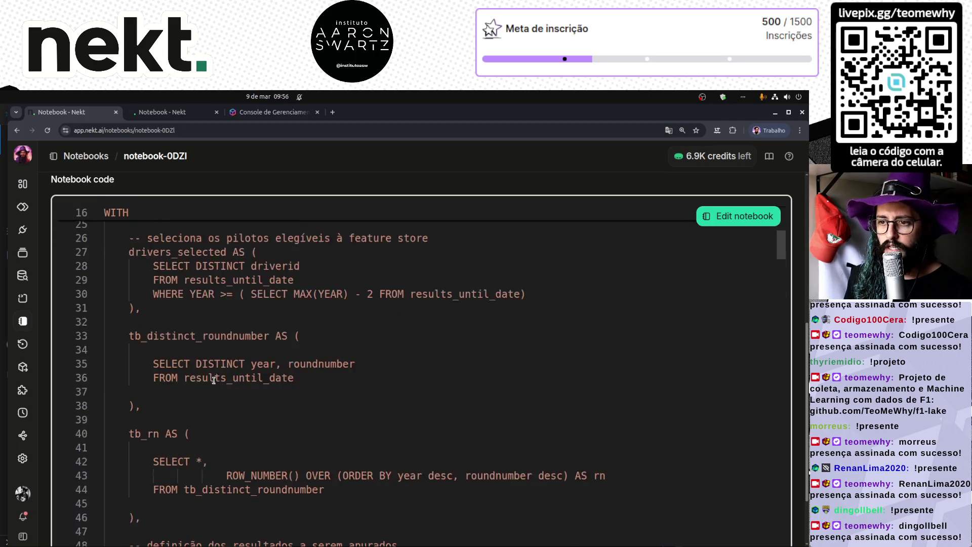
left_click(96, 249)
scroll(286, 468, "down", 5)
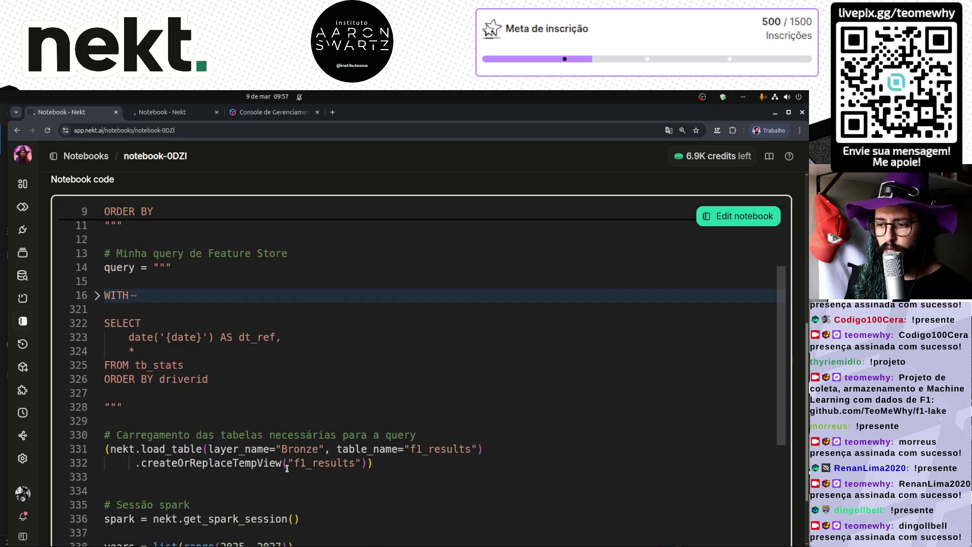
scroll(268, 430, "down", 2)
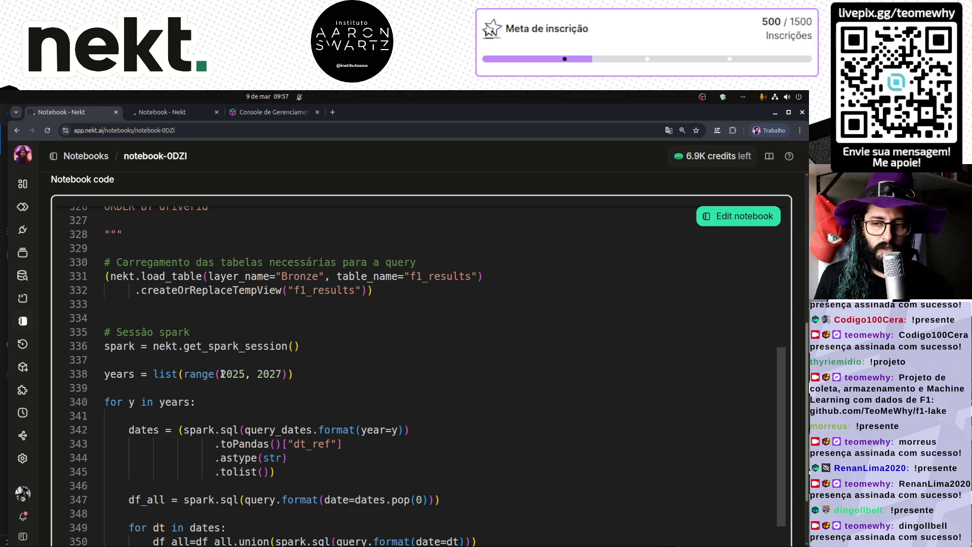
double_click(221, 375)
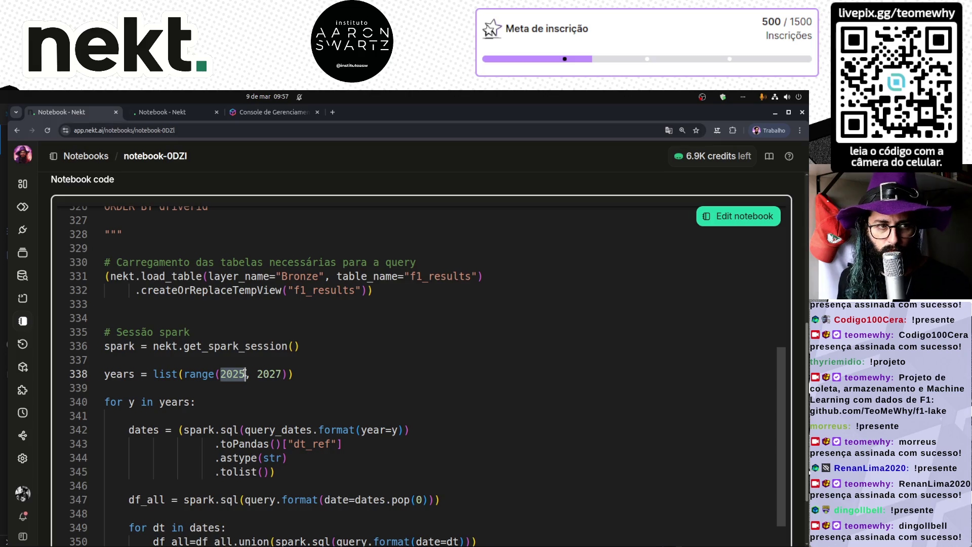
left_click_drag(281, 373, 219, 373)
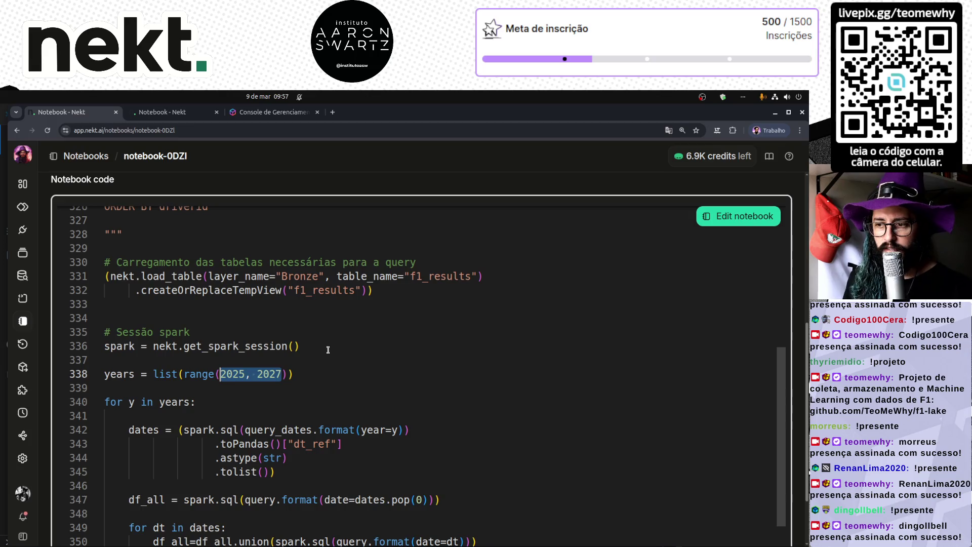
left_click(316, 377)
left_click_drag(220, 374, 281, 374)
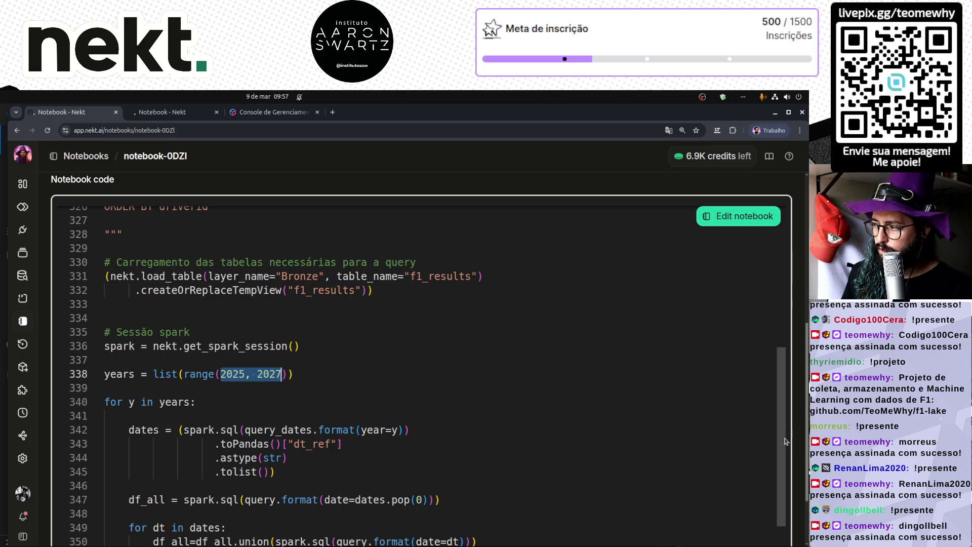
scroll(630, 278, "up", 10)
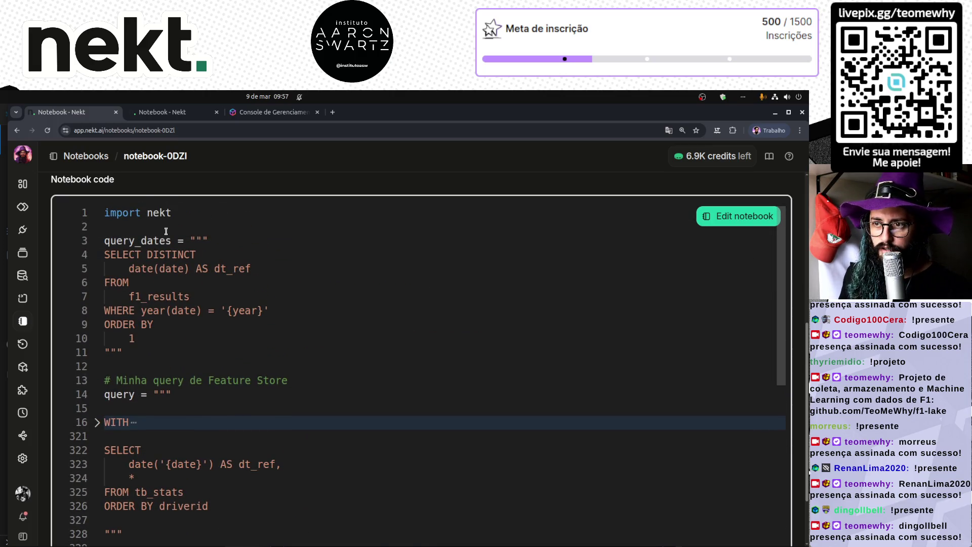
left_click(83, 156)
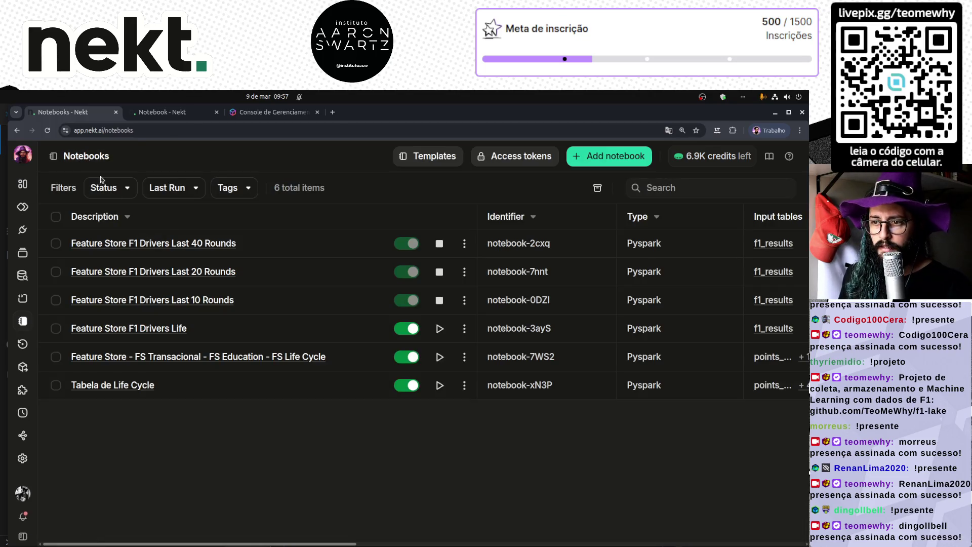
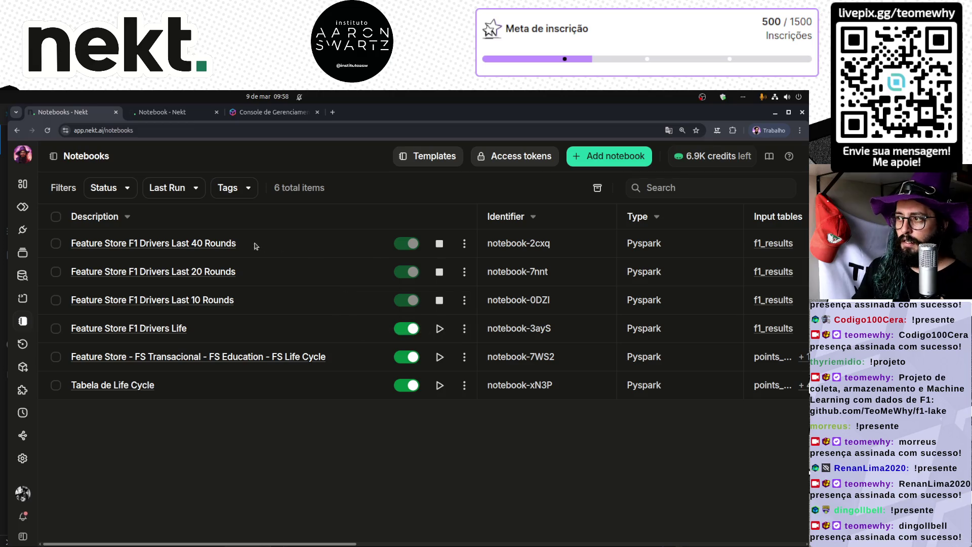
- Set the Drivers Life notebook to run on aws-s3-parquet-fBTY events, then view the Pipelines graph
left_click(171, 329)
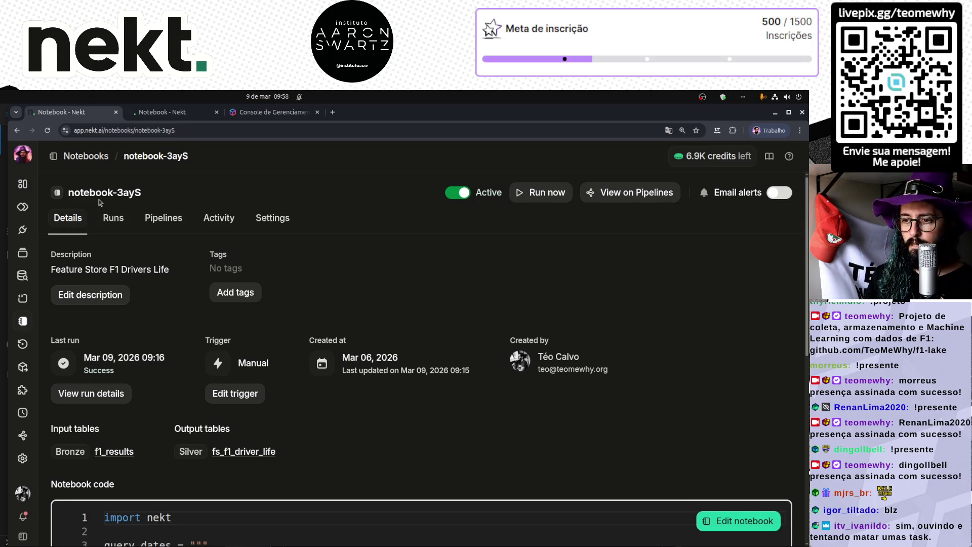
left_click(235, 393)
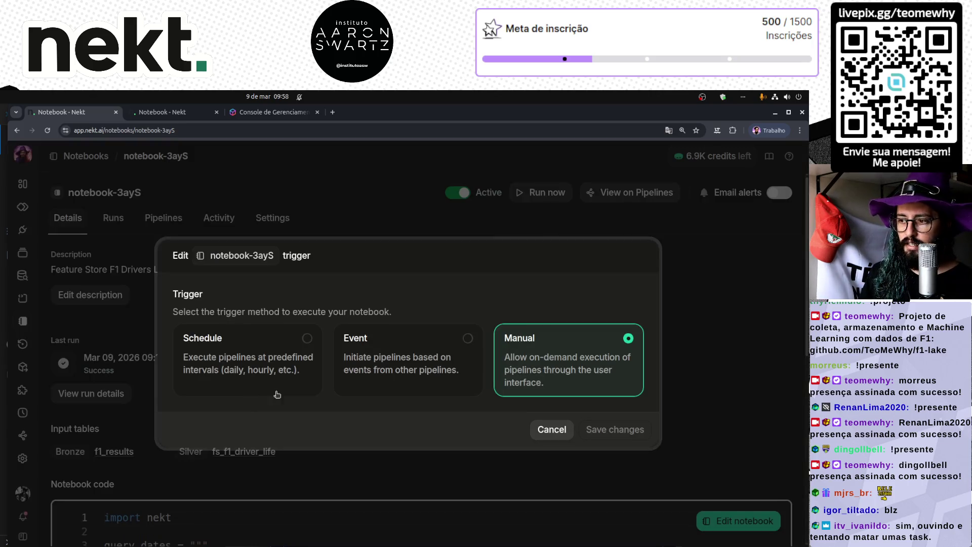
left_click(463, 348)
left_click(363, 429)
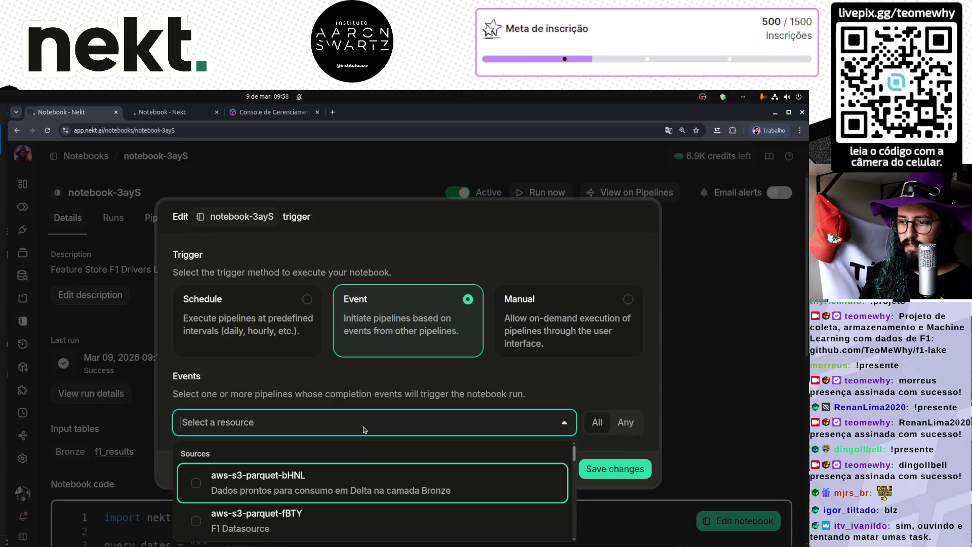
left_click(230, 512)
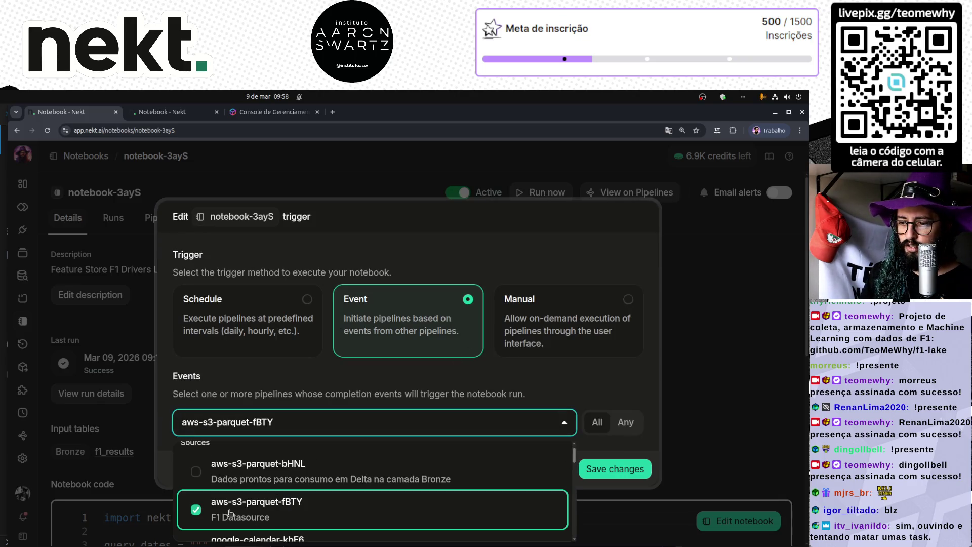
left_click(282, 377)
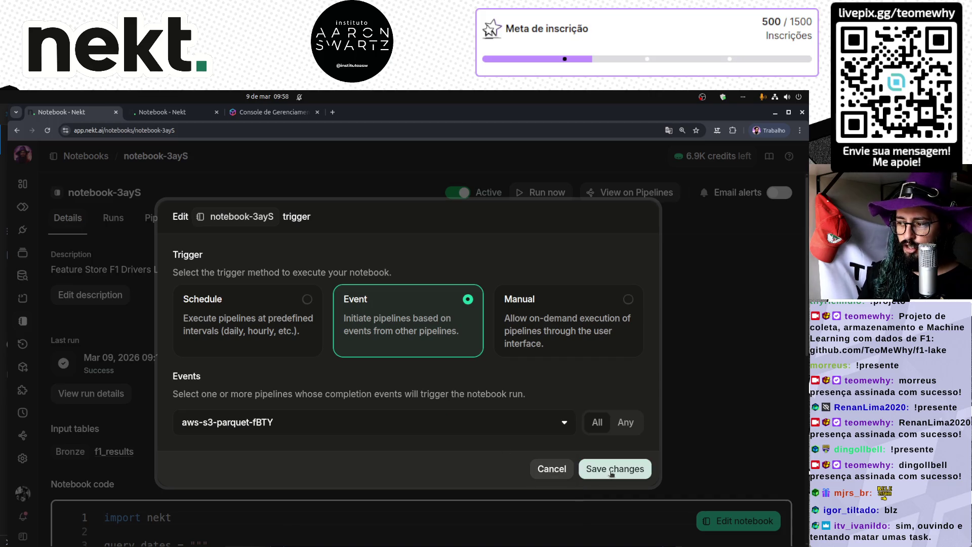
left_click(610, 471)
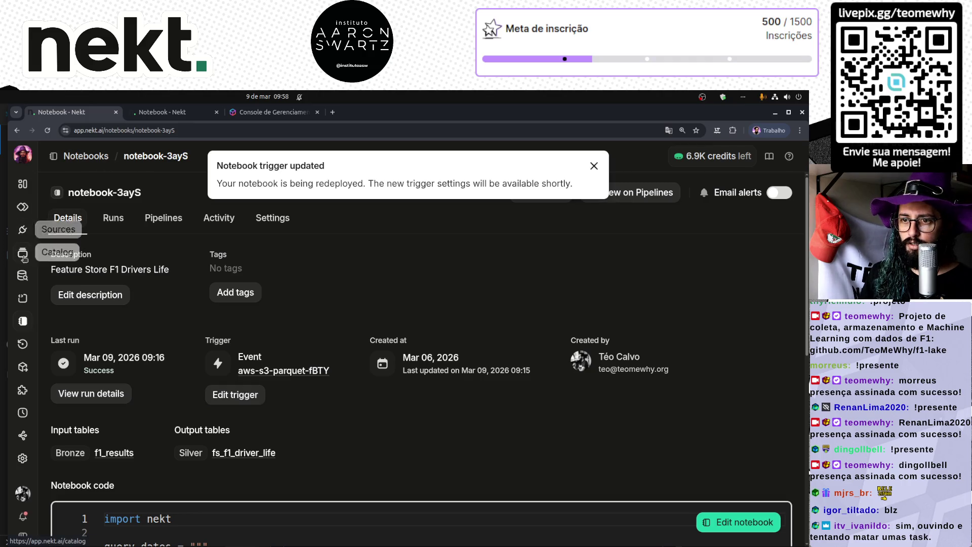
left_click(22, 434)
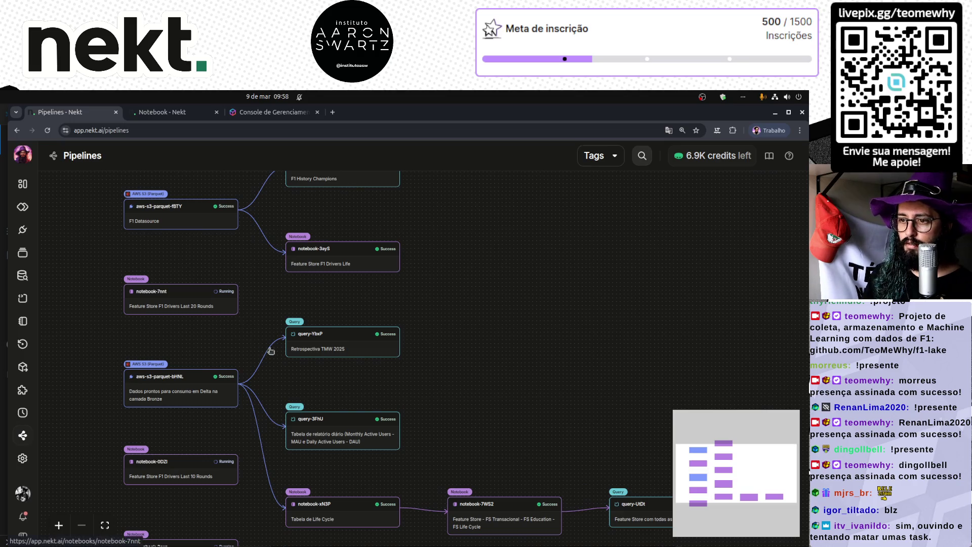
scroll(282, 374, "up", 3)
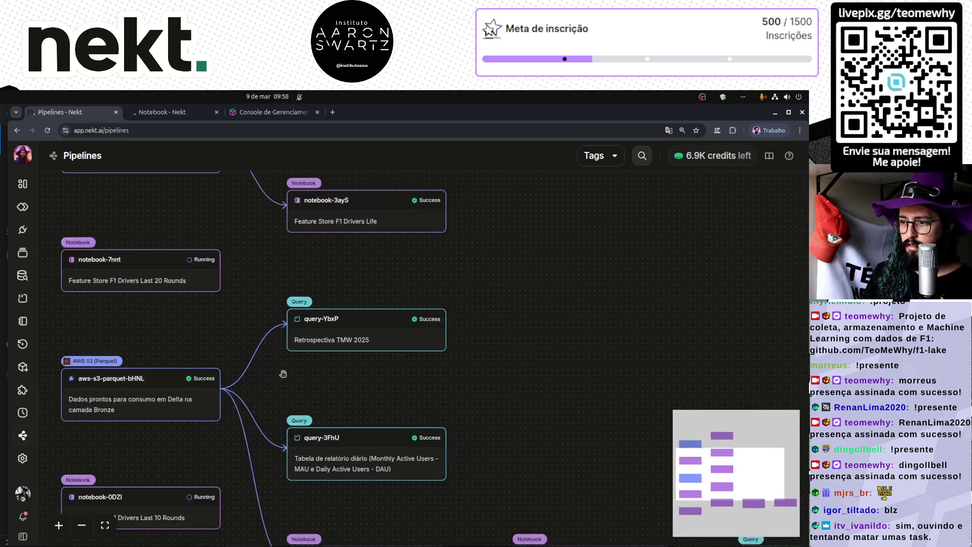
scroll(282, 374, "down", 1)
mouse_move(344, 390)
left_mouse_down()
mouse_move(439, 289)
mouse_move(437, 324)
left_mouse_up()
scroll(438, 455, "up", 4)
scroll(274, 328, "up", 1)
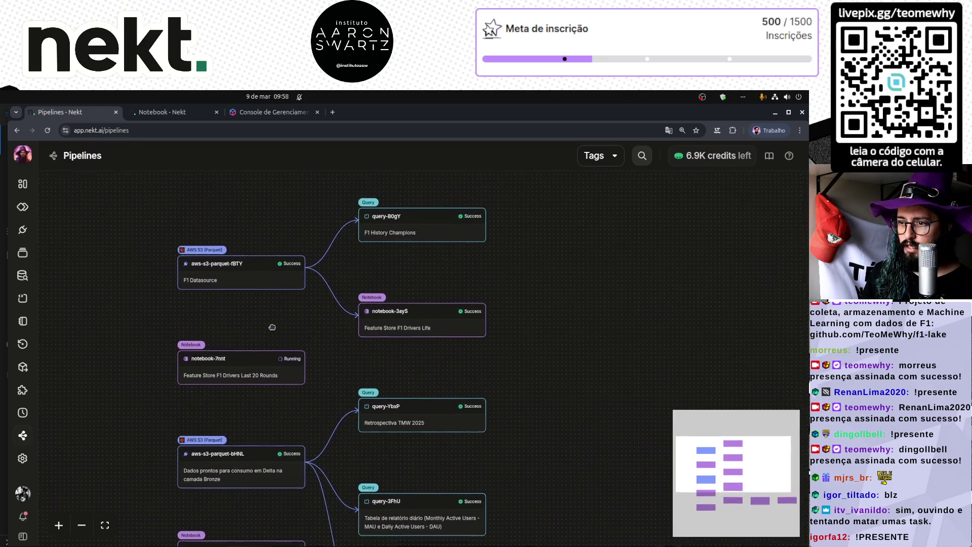
scroll(202, 311, "up", 4)
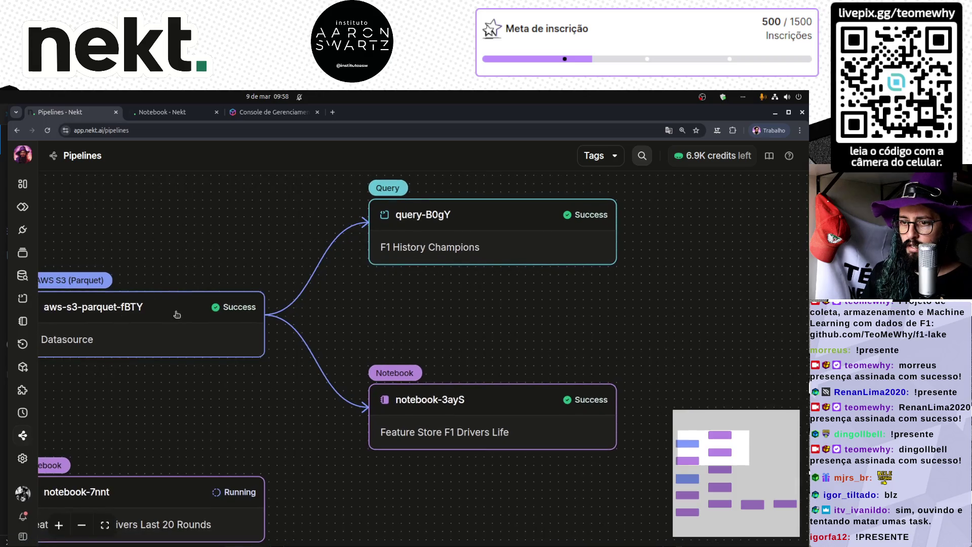
scroll(225, 238, "up", 1)
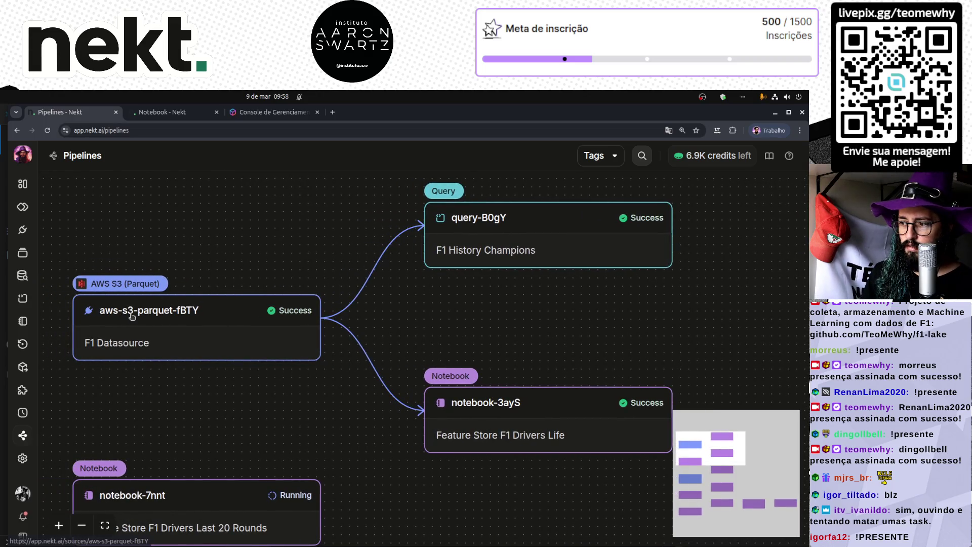
left_click_drag(535, 436, 451, 431)
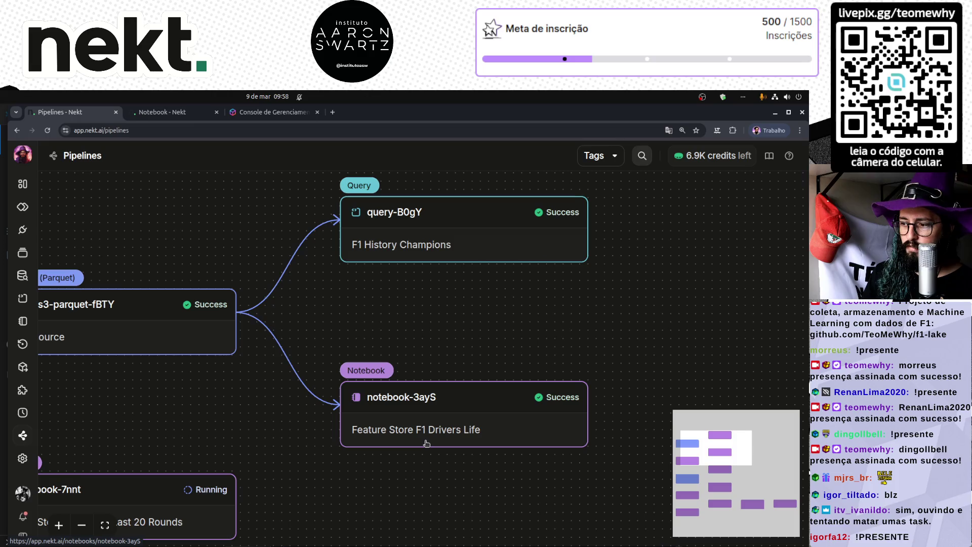
scroll(427, 443, "down", 1)
scroll(427, 444, "down", 2)
left_click_drag(336, 430, 325, 303)
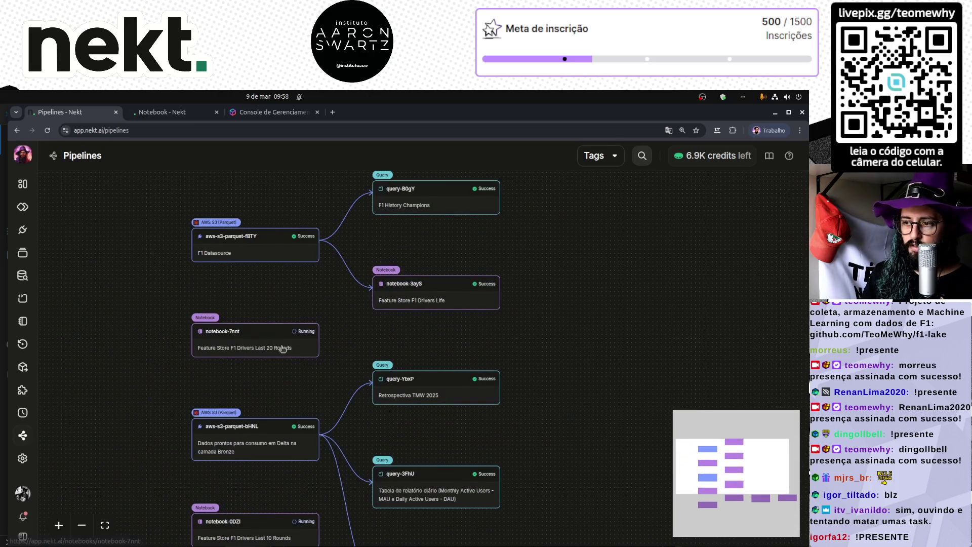
- Give the Last 10 Rounds notebook (0DZI) an event trigger on aws-s3-parquet-fBTY
left_click(168, 116)
left_click(178, 284)
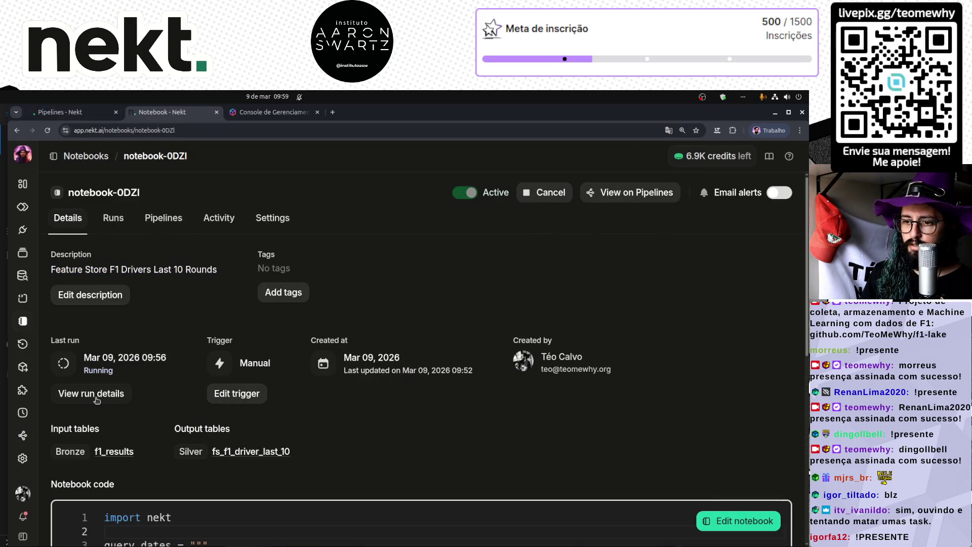
left_click(244, 400)
left_click(380, 348)
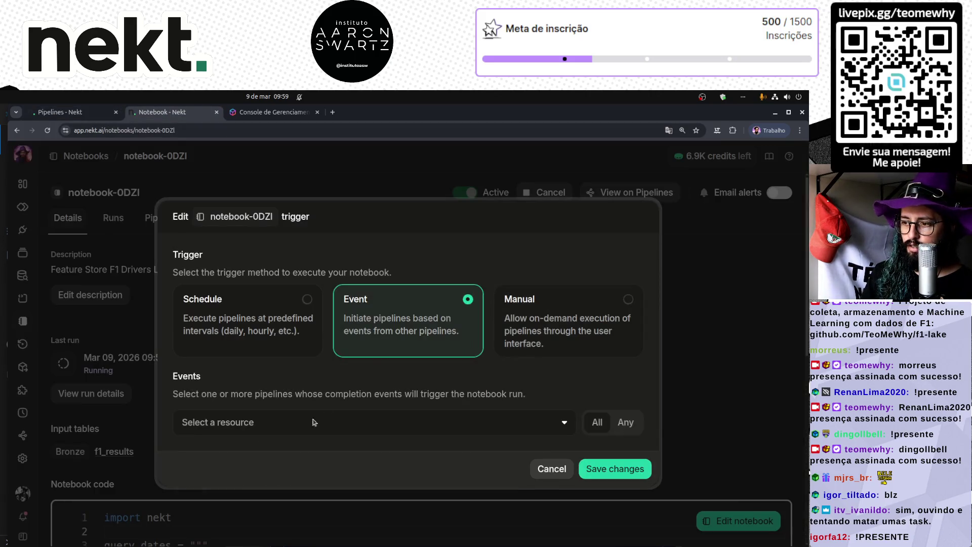
left_click(297, 433)
left_click(304, 503)
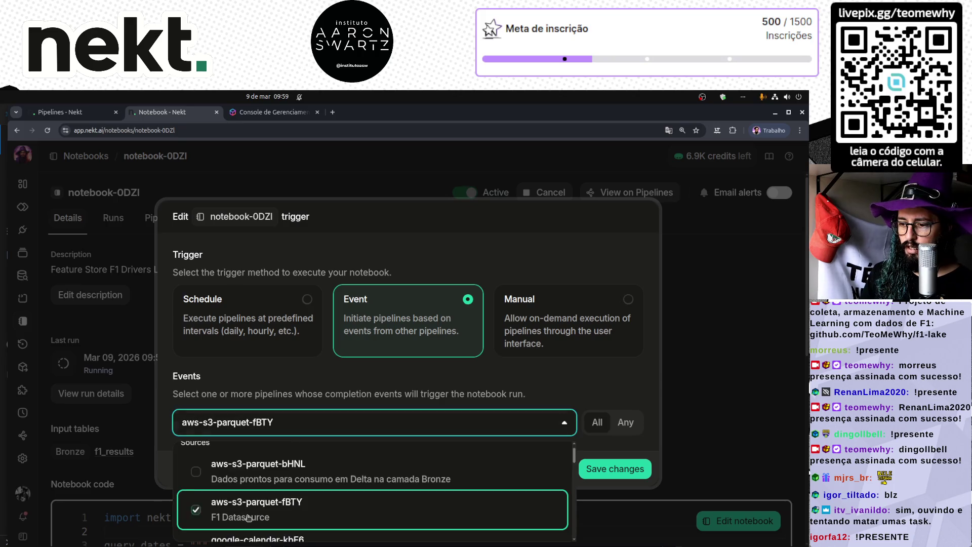
left_click(615, 469)
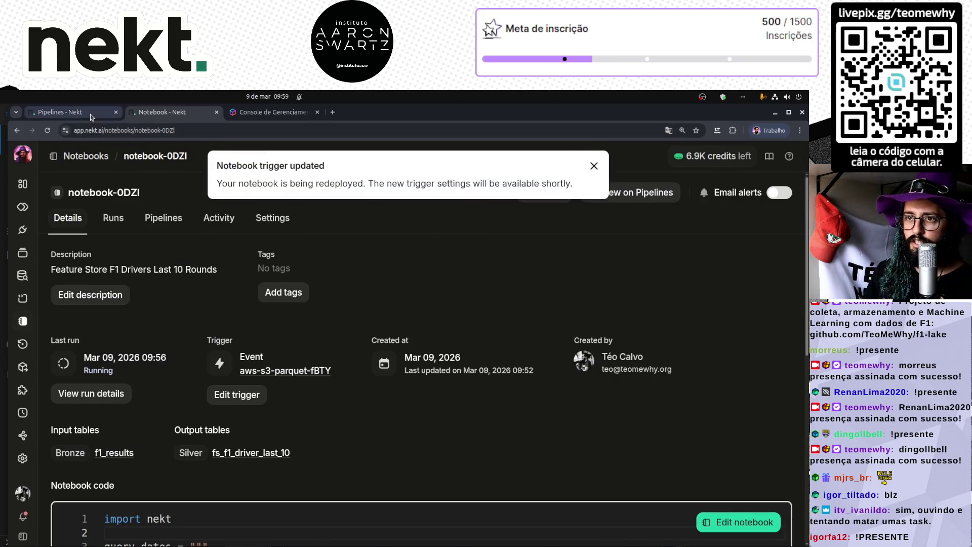
left_click(91, 112)
left_click(166, 112)
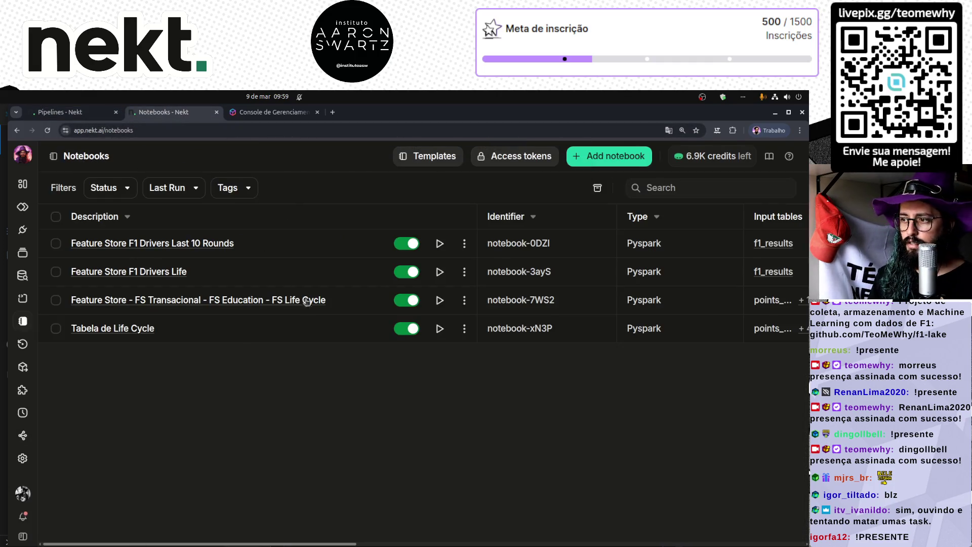
- Give the Last 40 Rounds notebook (2cxq) an event trigger on aws-s3-parquet-fBTY
left_click(187, 244)
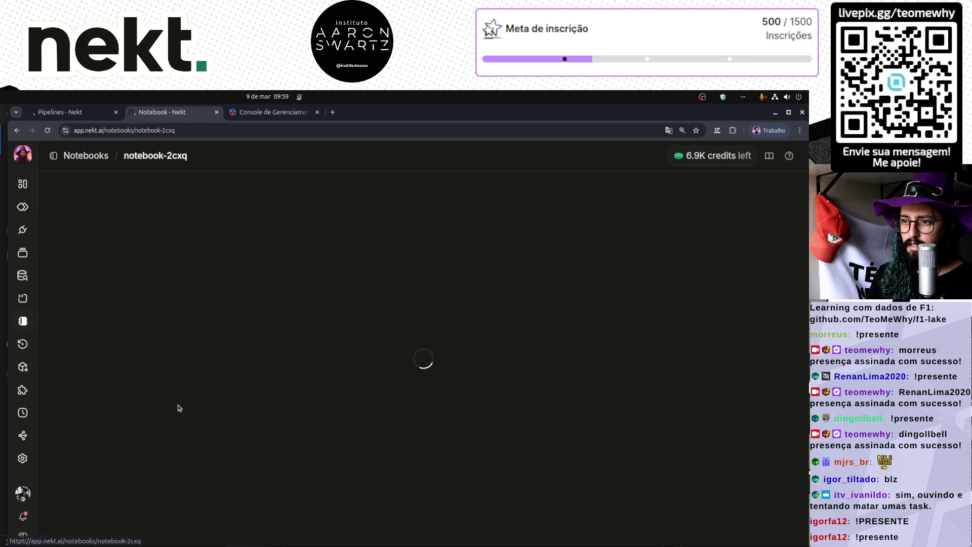
left_click(253, 395)
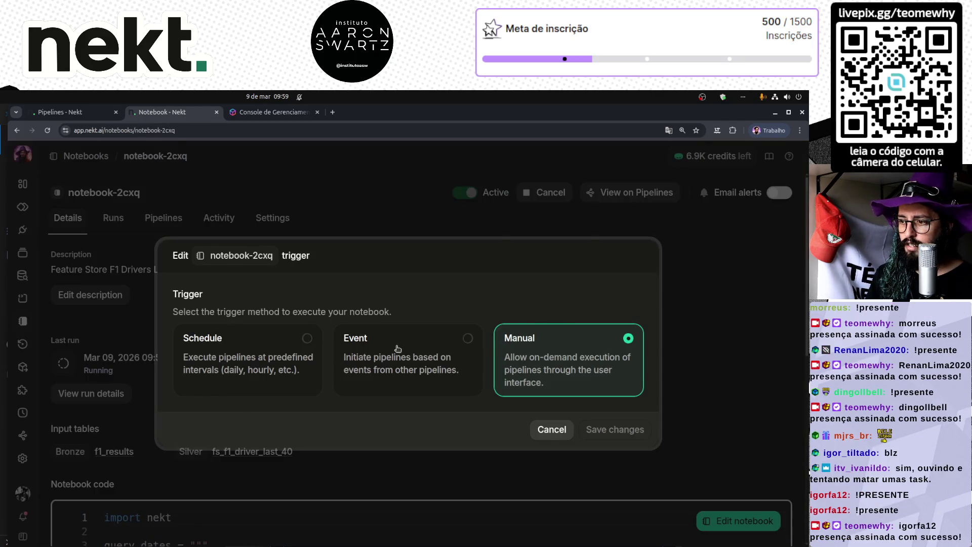
left_click(397, 348)
left_click(383, 434)
scroll(262, 520, "down", 1)
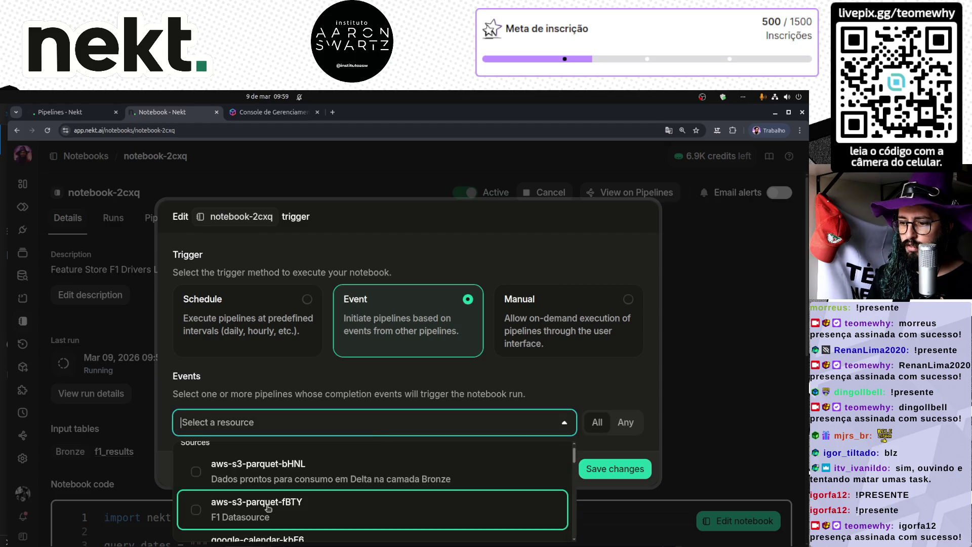
left_click(269, 508)
left_click(615, 466)
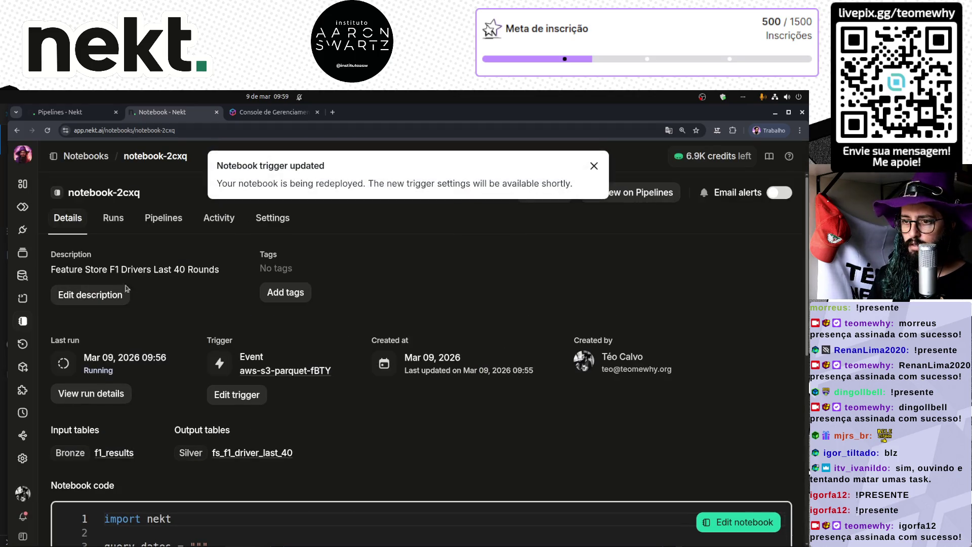
- Give the Last 20 Rounds notebook (7nnt) an event trigger on aws-s3-parquet-fBTY, then view Pipelines
left_click(94, 156)
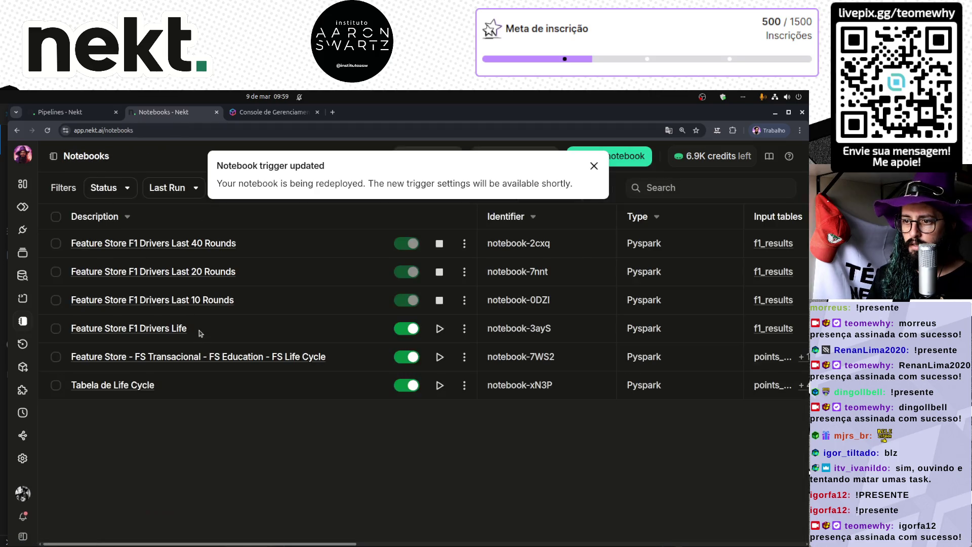
left_click(253, 243)
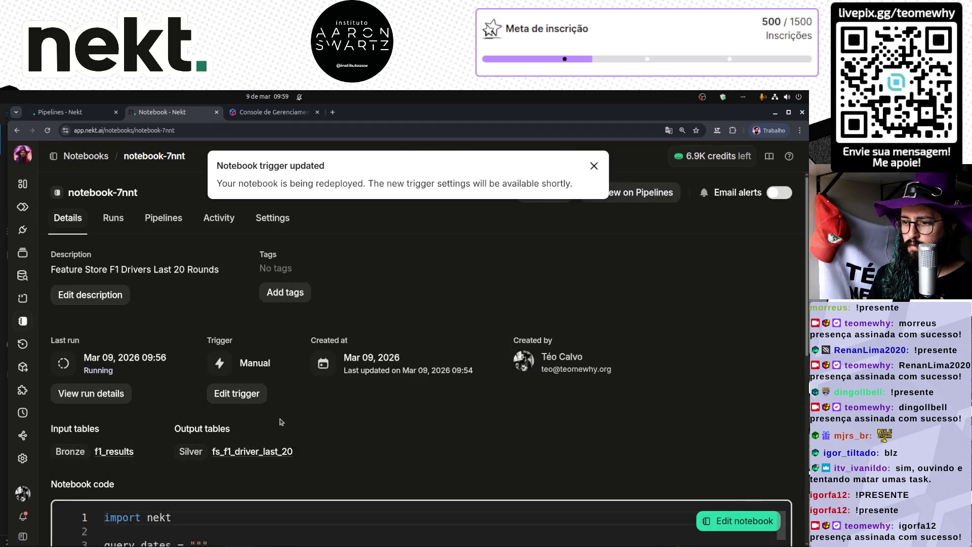
left_click(237, 393)
left_click(415, 341)
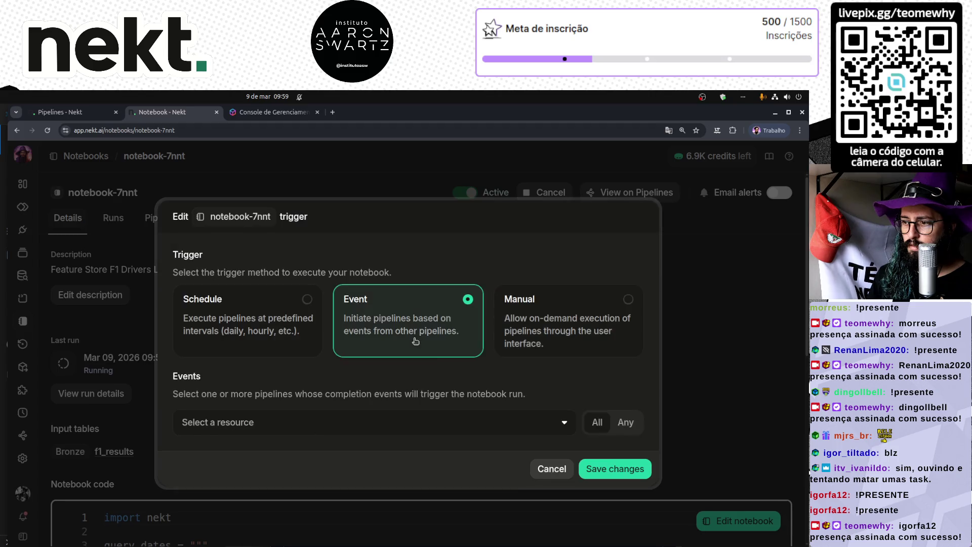
left_click(548, 432)
left_click(268, 507)
left_click(615, 468)
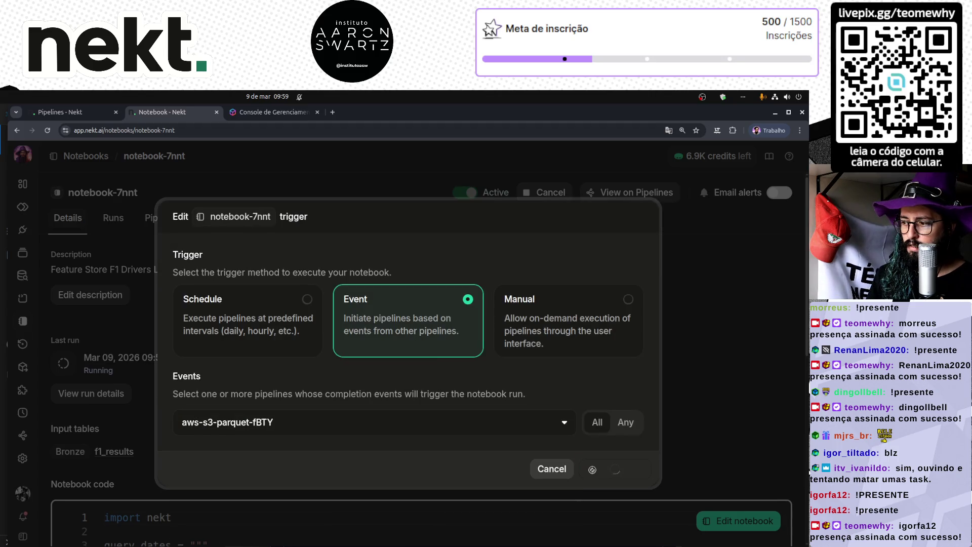
left_click(71, 113)
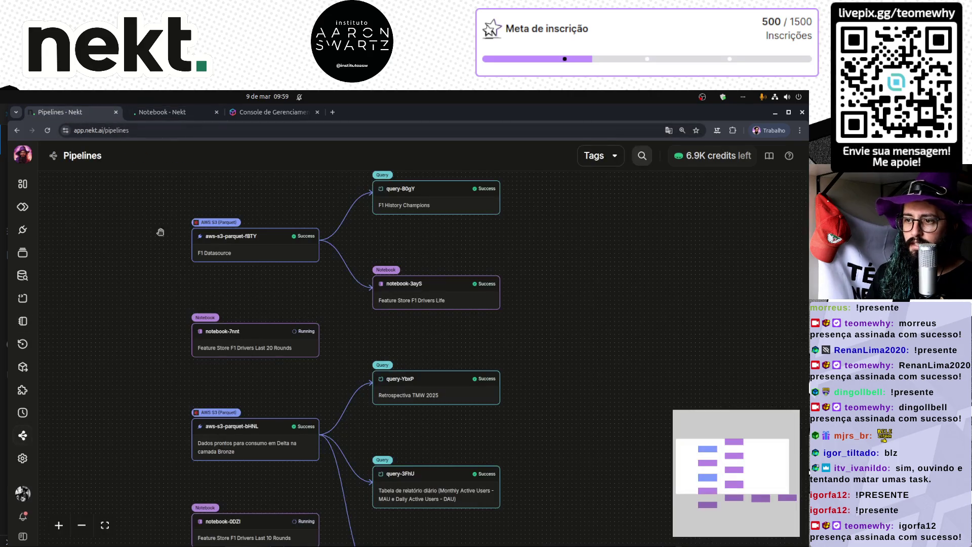
left_click(48, 131)
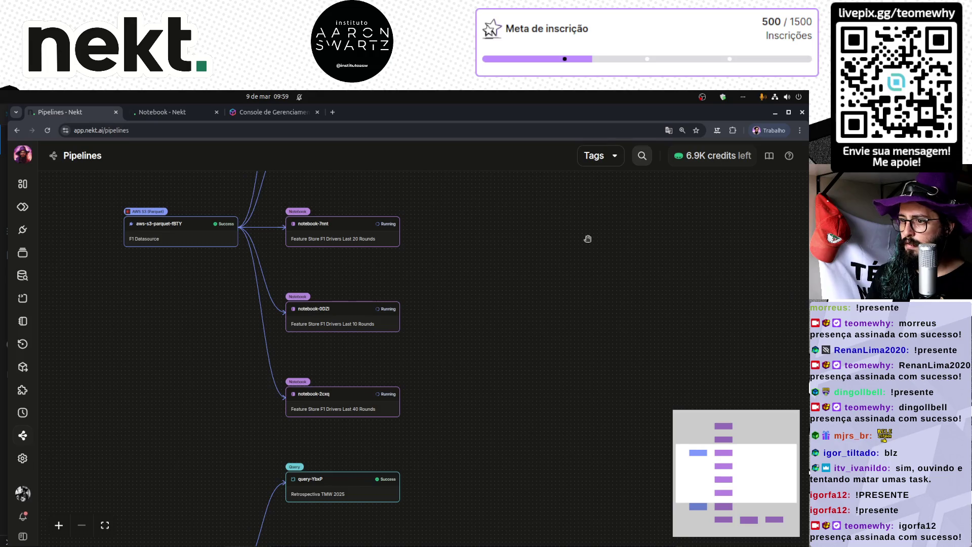
left_click_drag(421, 368, 452, 249)
scroll(495, 427, "down", 1)
scroll(174, 369, "up", 5)
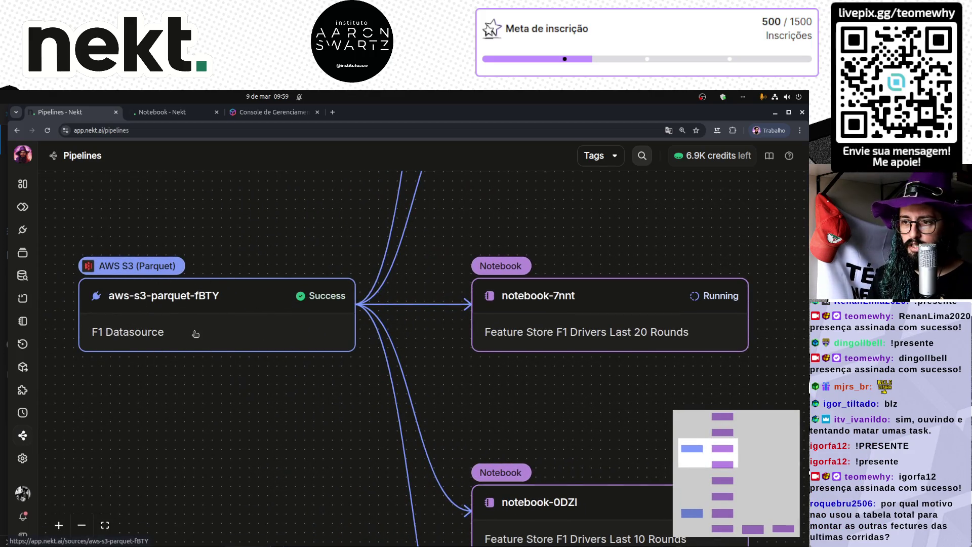
left_click_drag(554, 243, 362, 405)
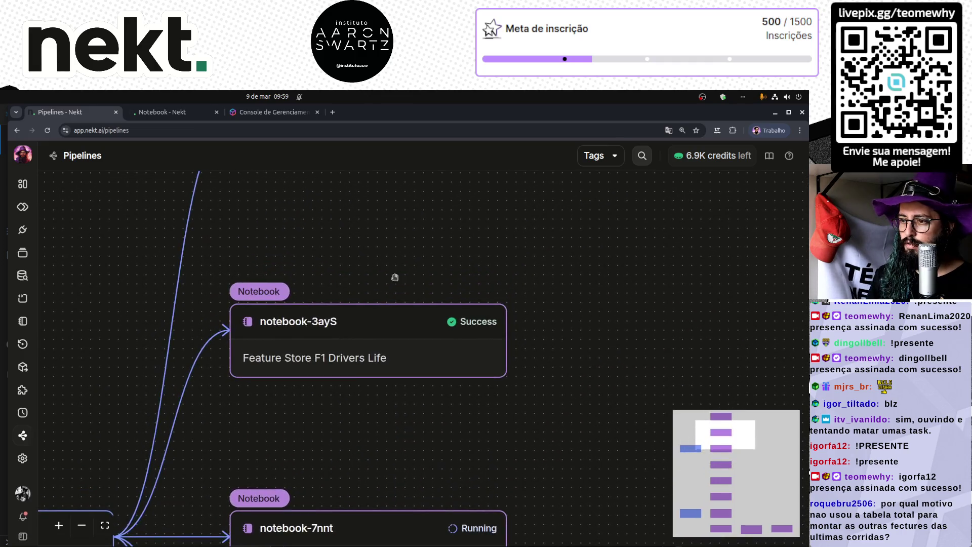
left_click_drag(395, 278, 365, 422)
mouse_move(311, 446)
left_mouse_down()
mouse_move(336, 282)
mouse_move(305, 317)
left_mouse_up()
scroll(268, 246, "down", 5)
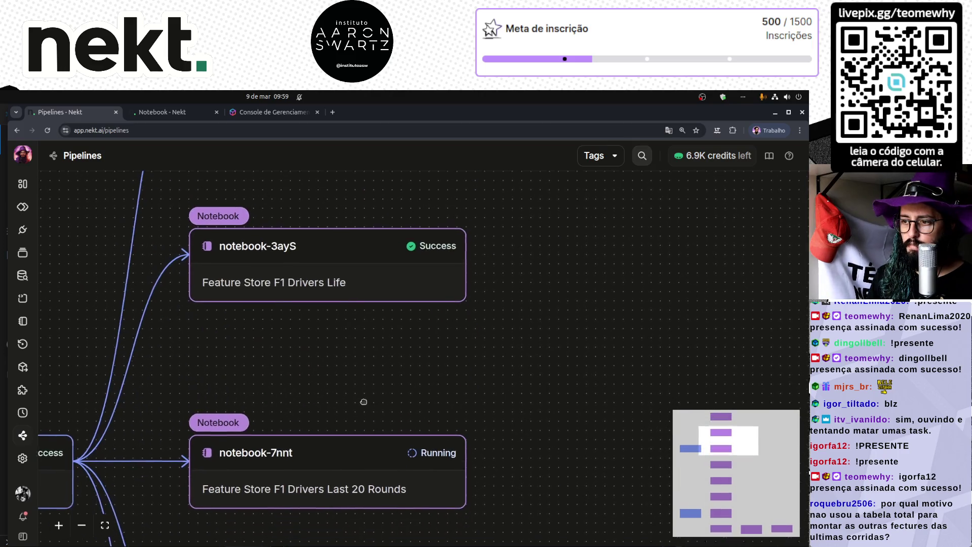
left_click_drag(323, 376, 327, 298)
scroll(327, 299, "down", 8)
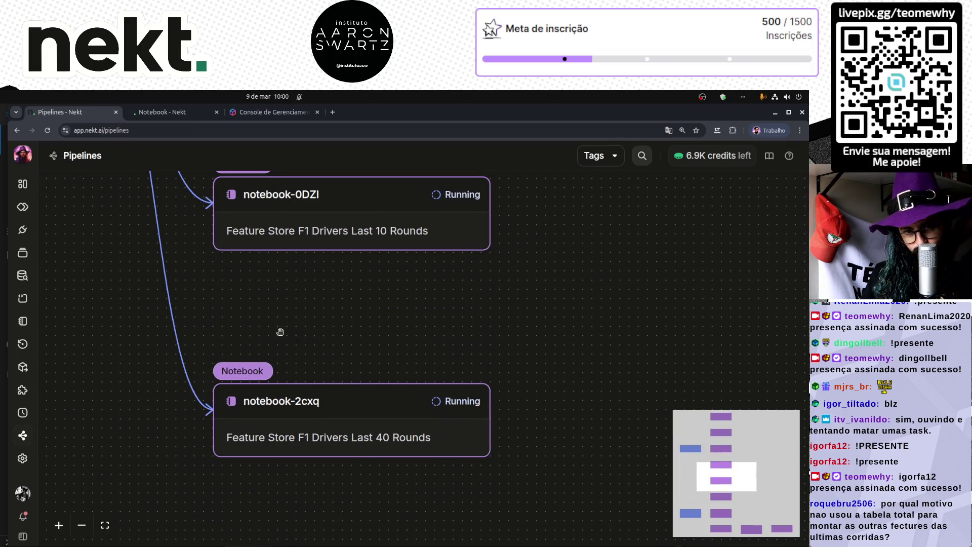
scroll(282, 332, "down", 10)
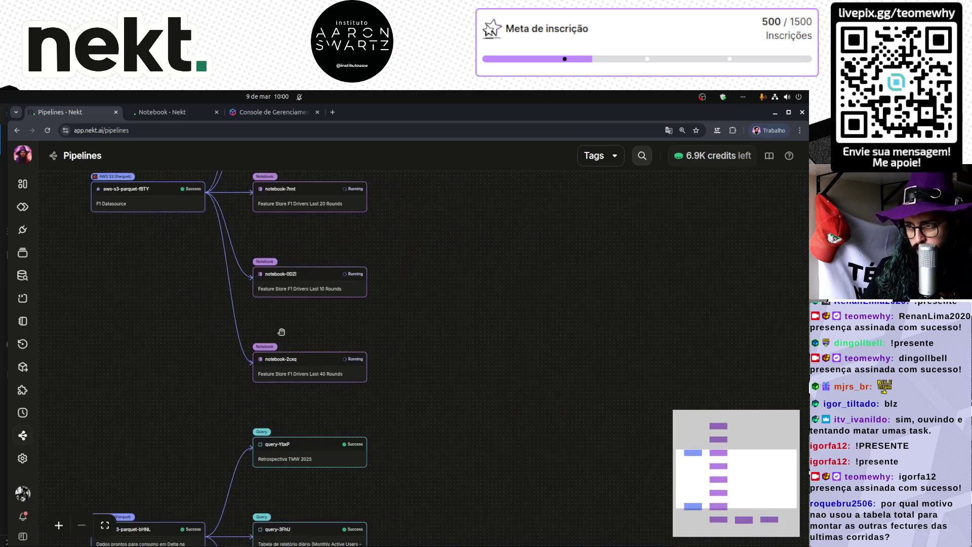
mouse_move(492, 365)
left_mouse_down()
mouse_move(328, 361)
mouse_move(437, 351)
left_mouse_up()
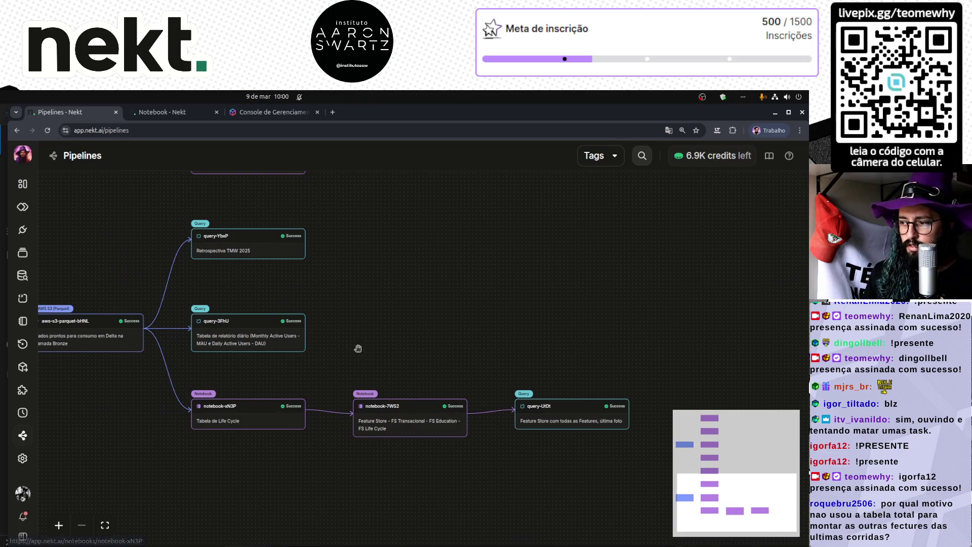
scroll(360, 344, "left", 5)
scroll(360, 344, "up", 2)
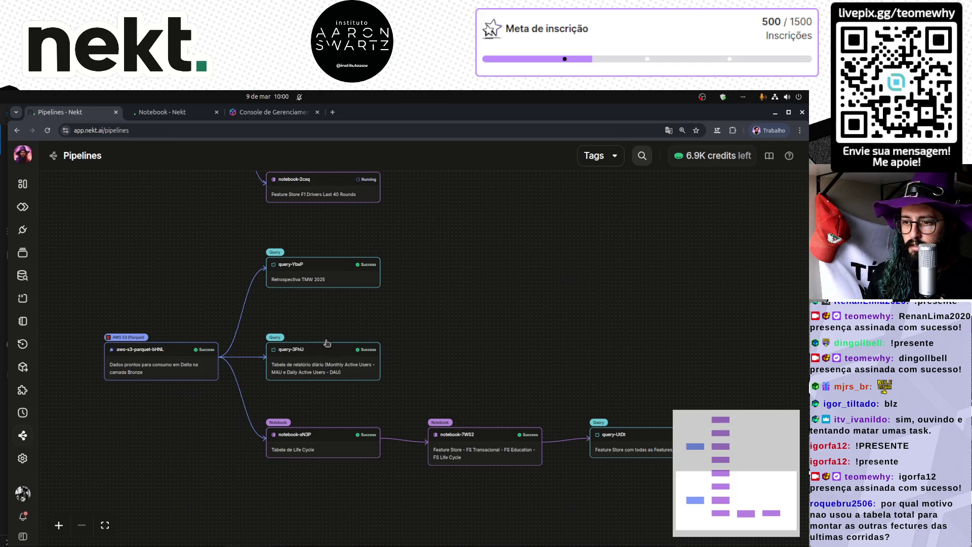
scroll(399, 317, "right", 3)
scroll(412, 322, "up", 4)
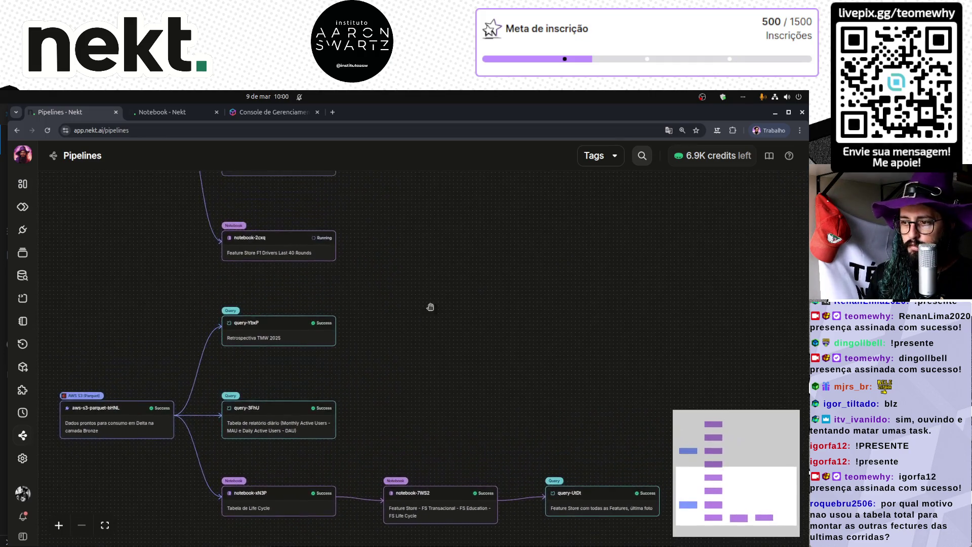
scroll(430, 307, "up", 15)
scroll(449, 271, "left", 2)
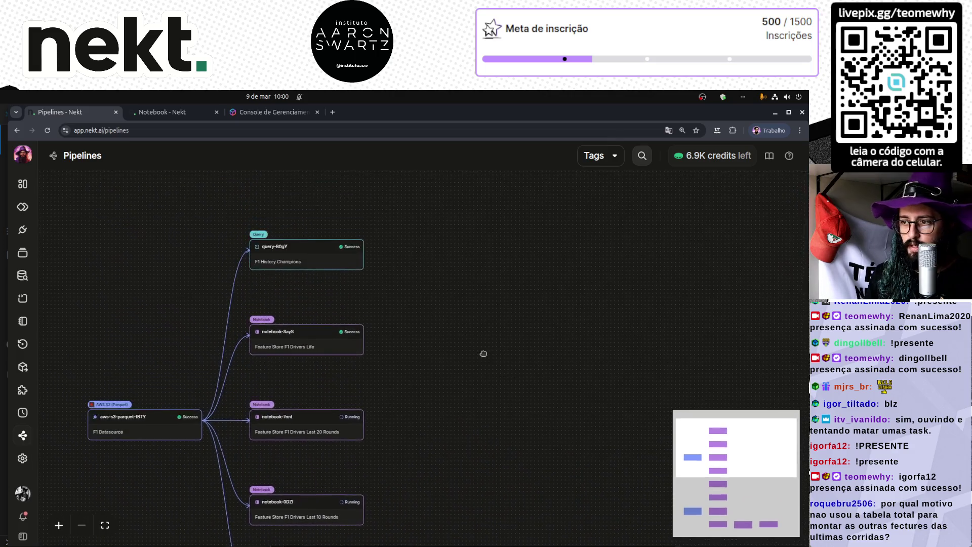
mouse_move(483, 354)
left_mouse_down()
mouse_move(492, 254)
mouse_move(501, 258)
left_mouse_up()
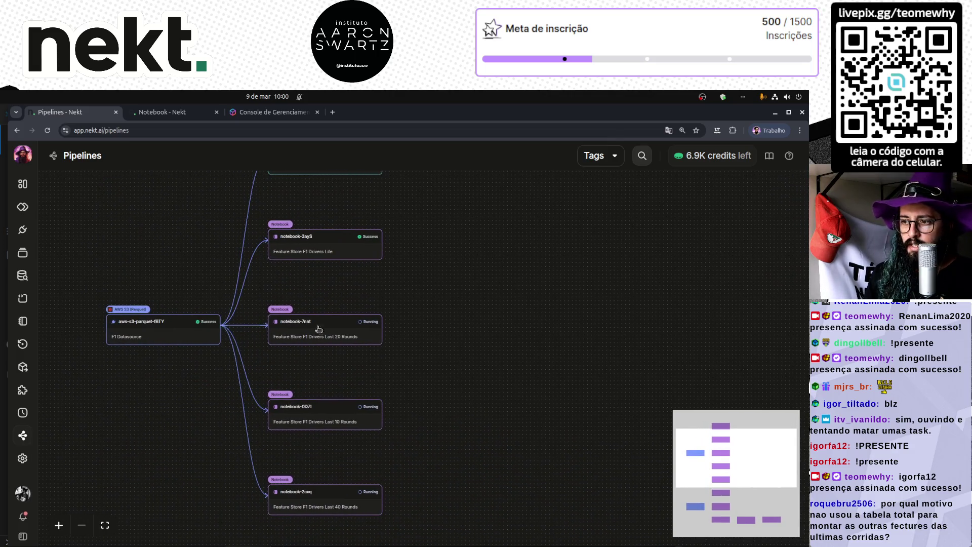
left_click(151, 112)
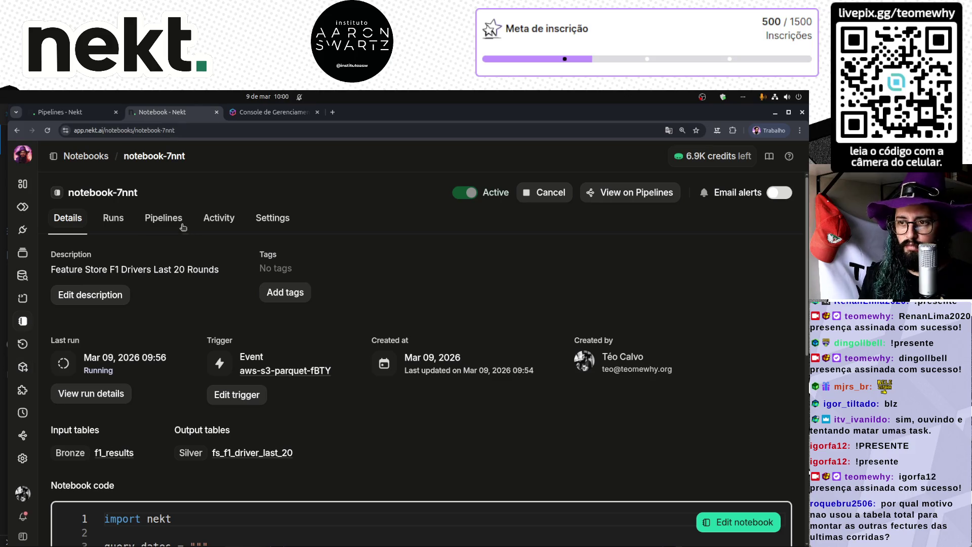
- Open the Last 10 Rounds notebook's Runs tab, where Run #1 is still running
left_click(92, 162)
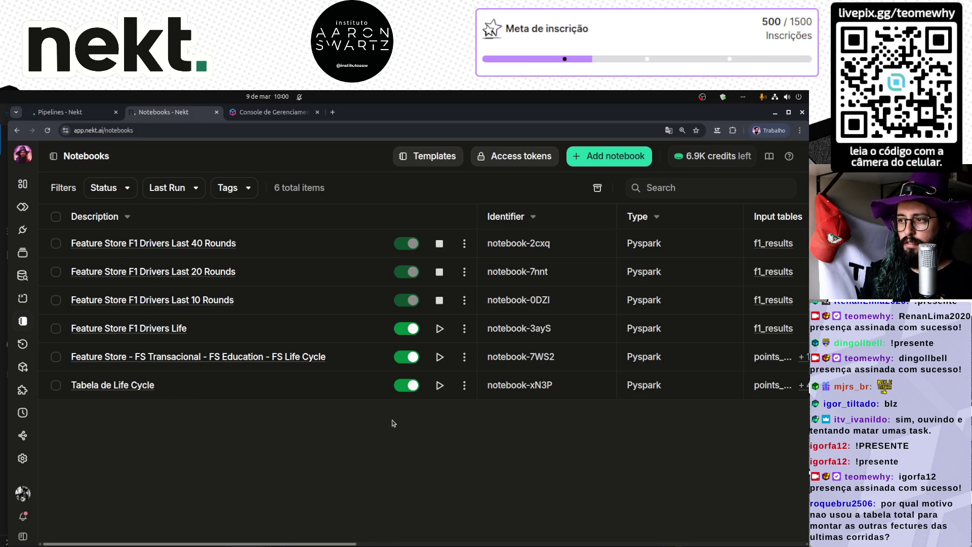
left_click(220, 300)
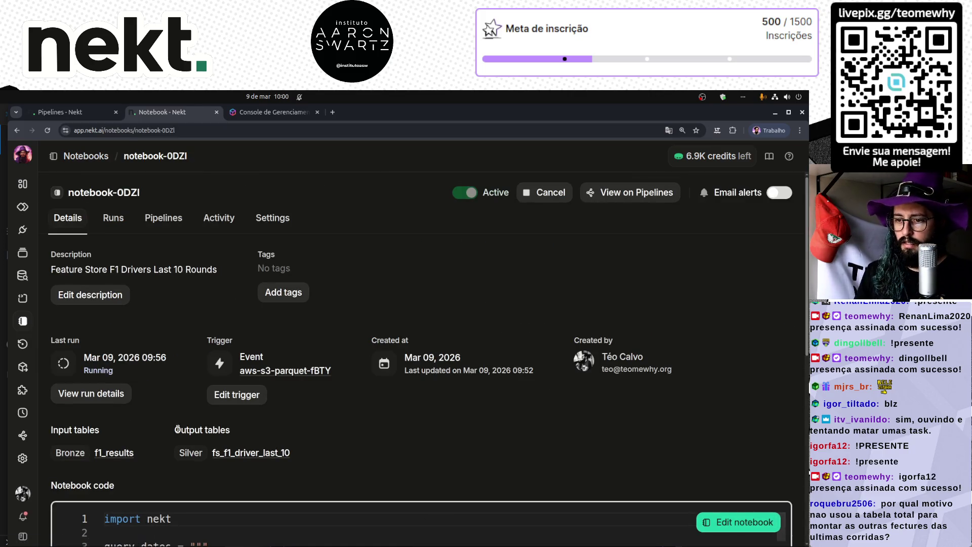
left_click(83, 397)
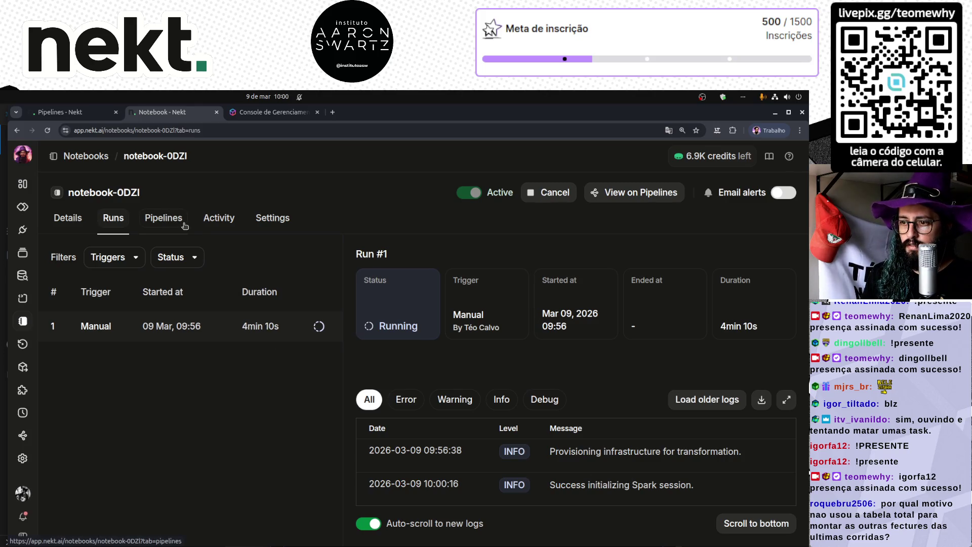
- Scroll through the Last 10 Rounds code to confirm it reads f1_results, then return to the notebooks list
left_click(59, 219)
scroll(111, 403, "down", 5)
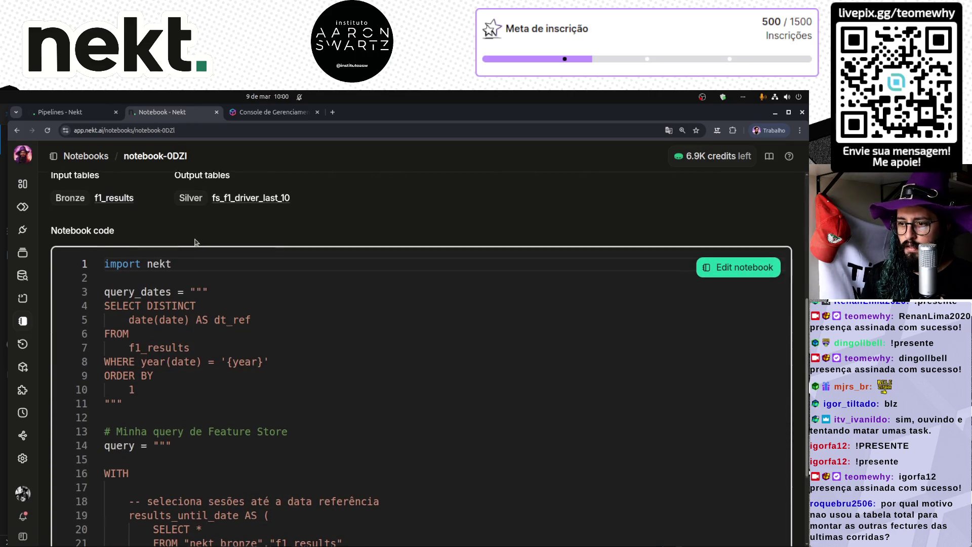
scroll(197, 243, "down", 3)
scroll(197, 243, "down", 10)
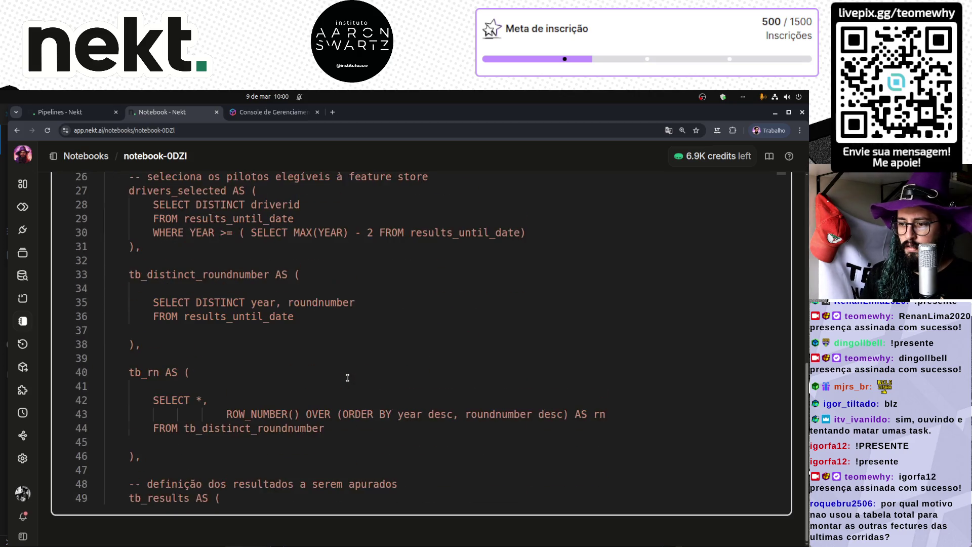
scroll(347, 378, "down", 6)
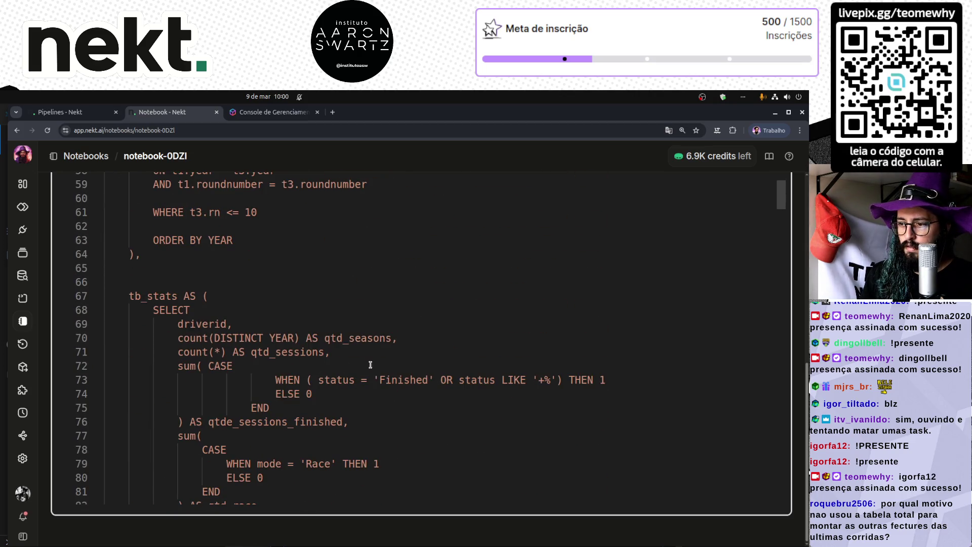
mouse_move(783, 197)
left_mouse_down()
mouse_move(785, 256)
mouse_move(793, 190)
mouse_move(780, 147)
mouse_move(781, 491)
mouse_move(782, 162)
left_mouse_up()
scroll(767, 243, "up", 3)
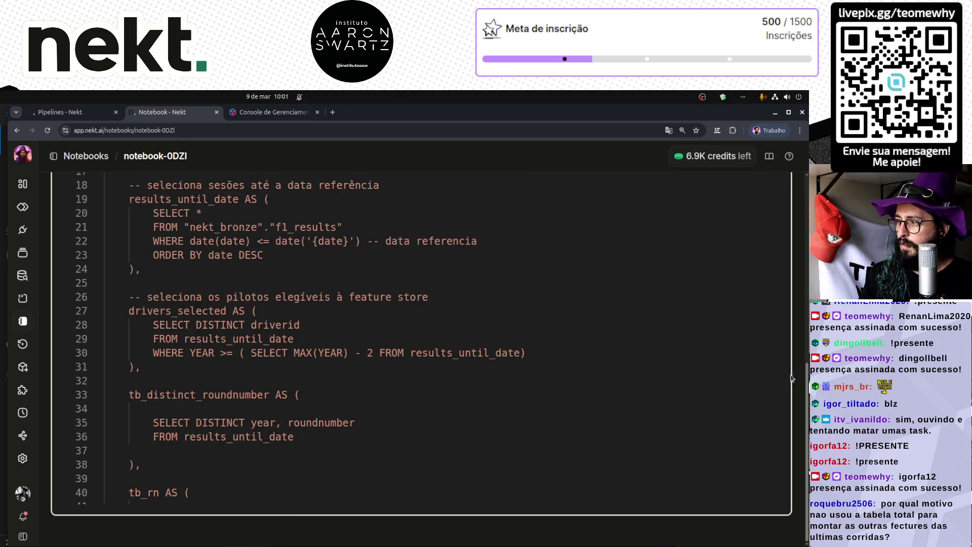
left_click_drag(806, 425, 805, 237)
scroll(805, 236, "down", 5)
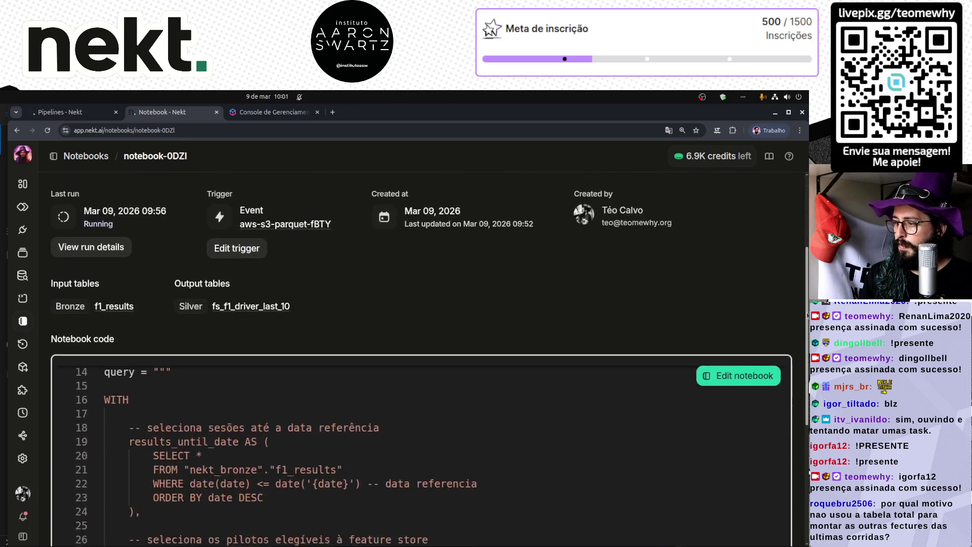
scroll(786, 239, "up", 3)
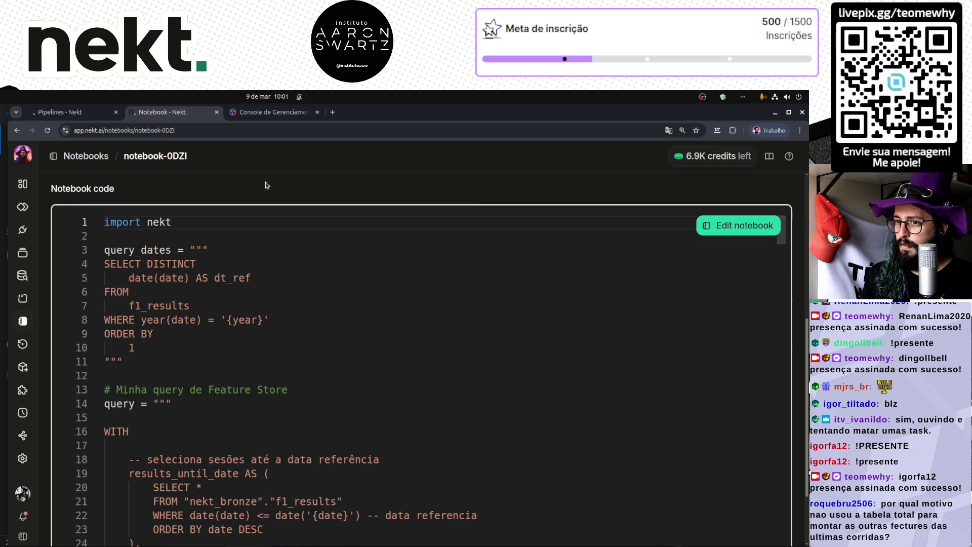
scroll(481, 259, "up", 3)
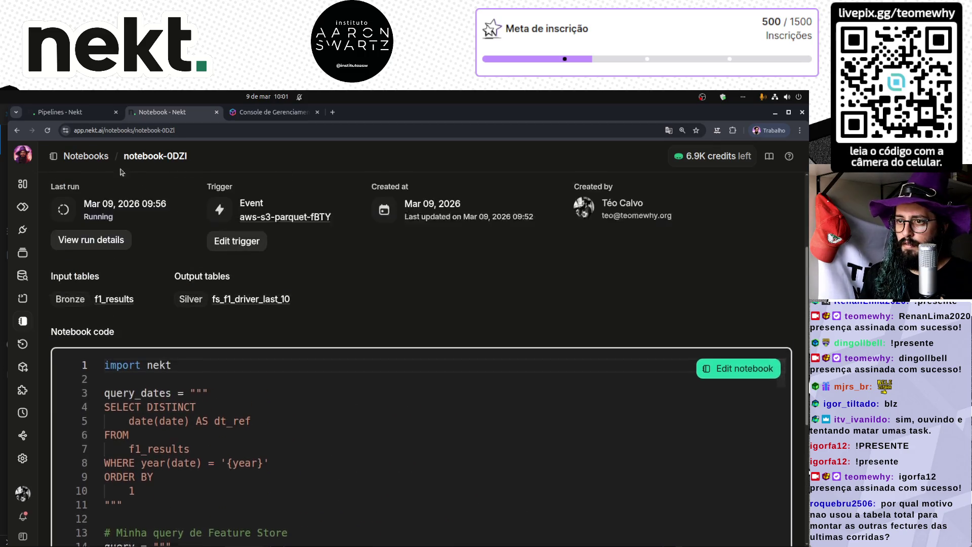
left_click(89, 155)
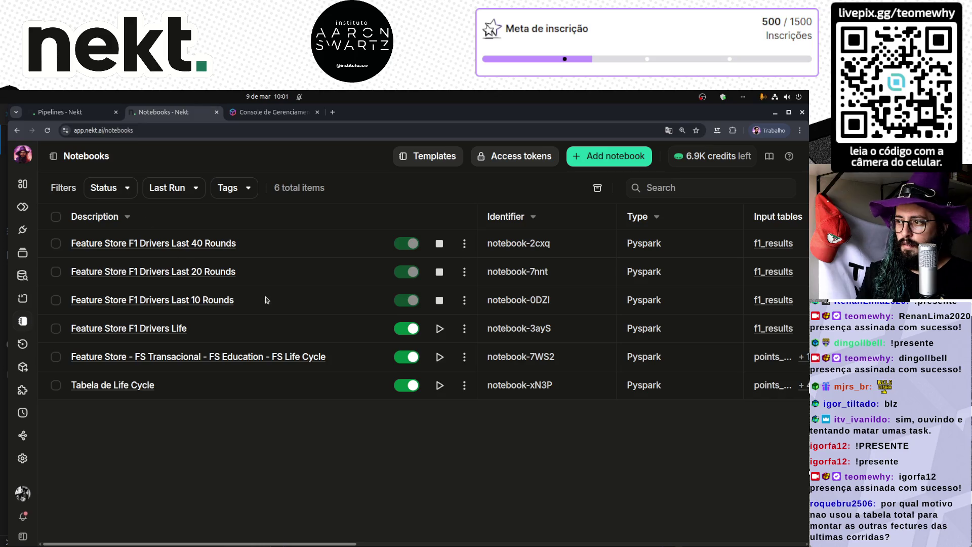
left_click(217, 247)
scroll(202, 278, "down", 2)
scroll(127, 355, "up", 2)
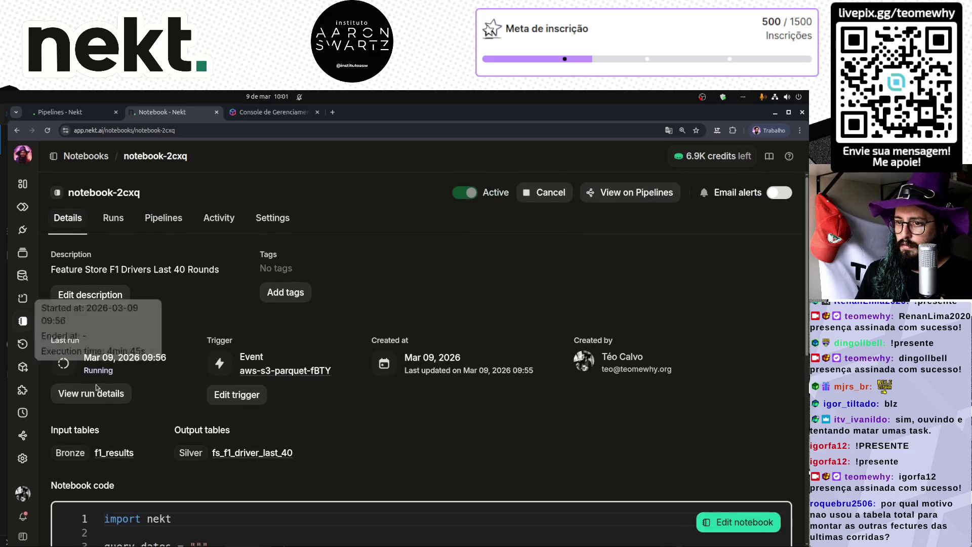
left_click(96, 395)
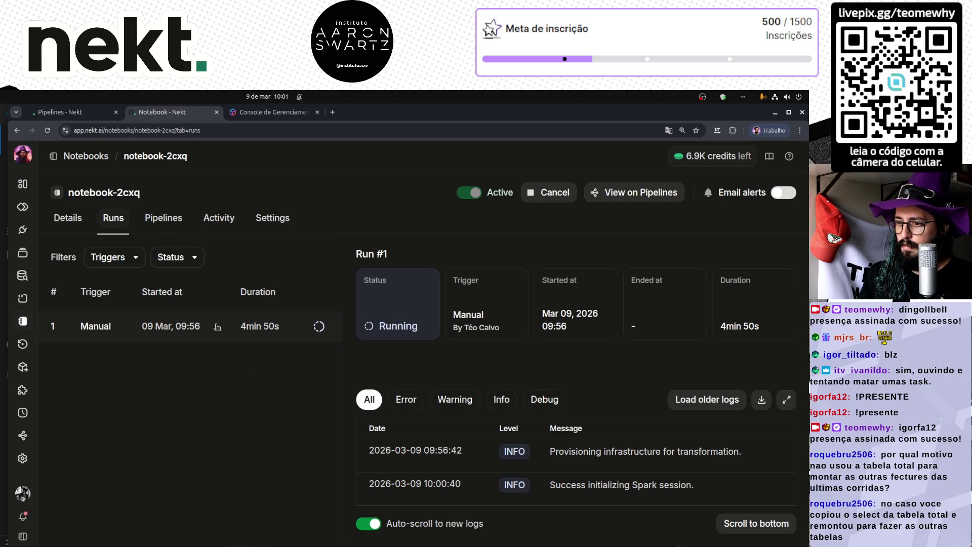
left_click(86, 156)
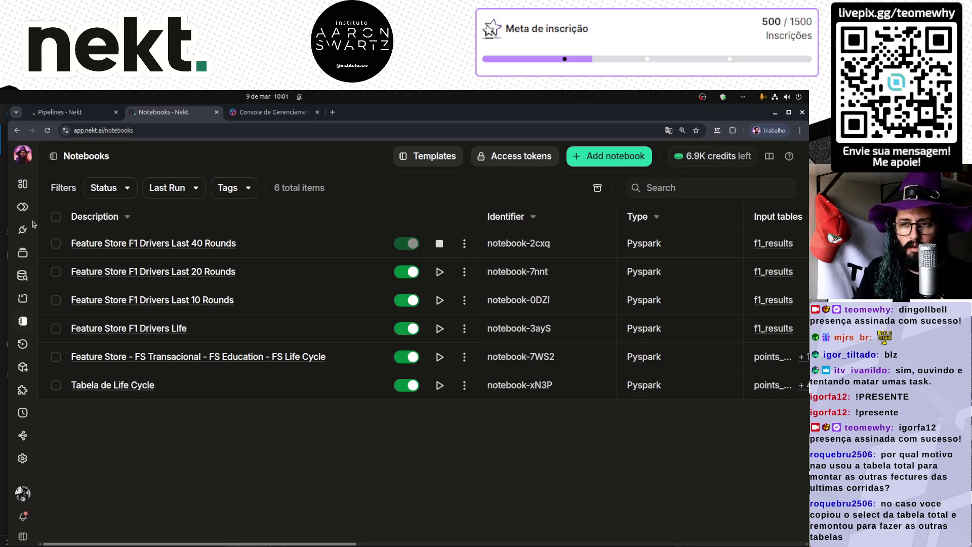
left_click(176, 330)
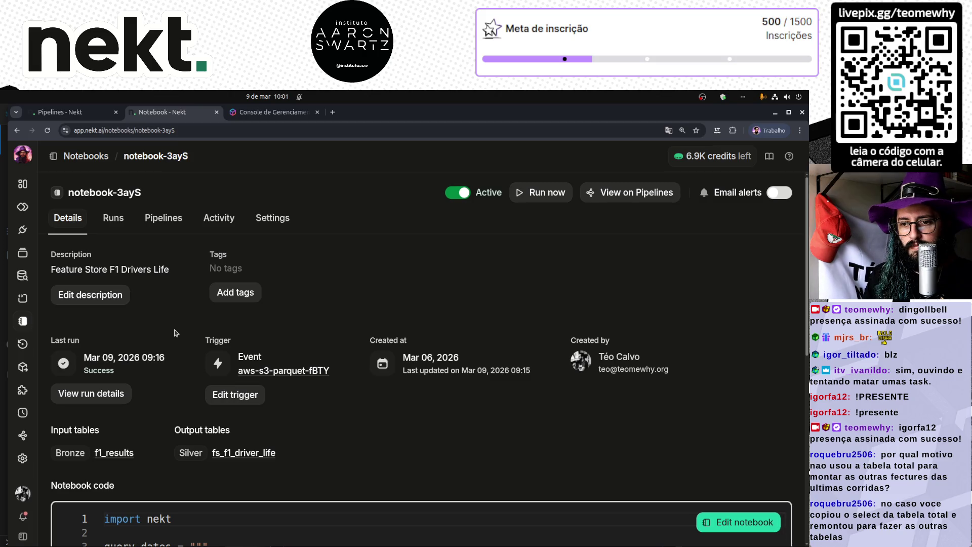
- Select the Drivers Life notebook's whole feature-store SQL query and go to the SQL explorer
scroll(318, 339, "down", 10)
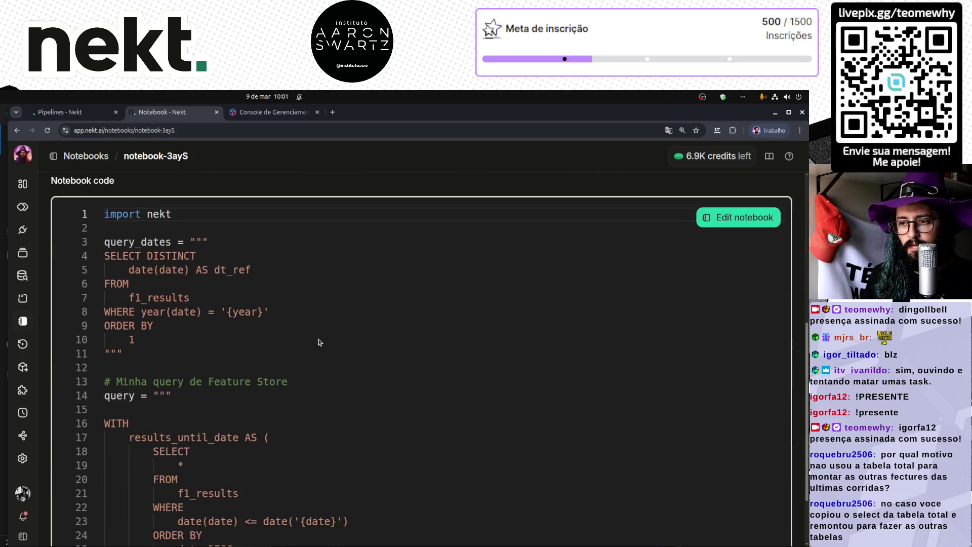
scroll(236, 312, "up", 1)
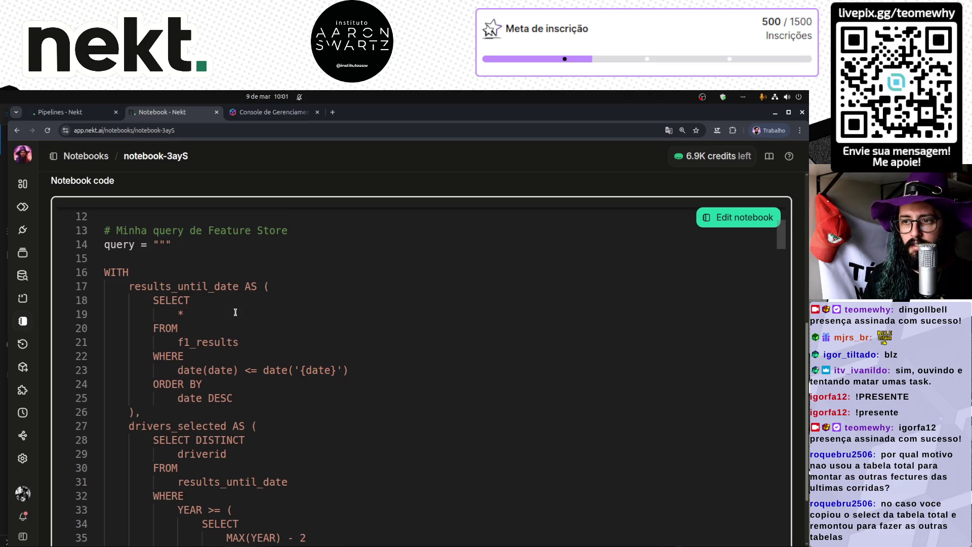
mouse_move(104, 273)
left_mouse_down()
mouse_move(218, 397)
mouse_move(207, 310)
mouse_move(260, 443)
mouse_move(241, 416)
mouse_move(203, 466)
left_mouse_up()
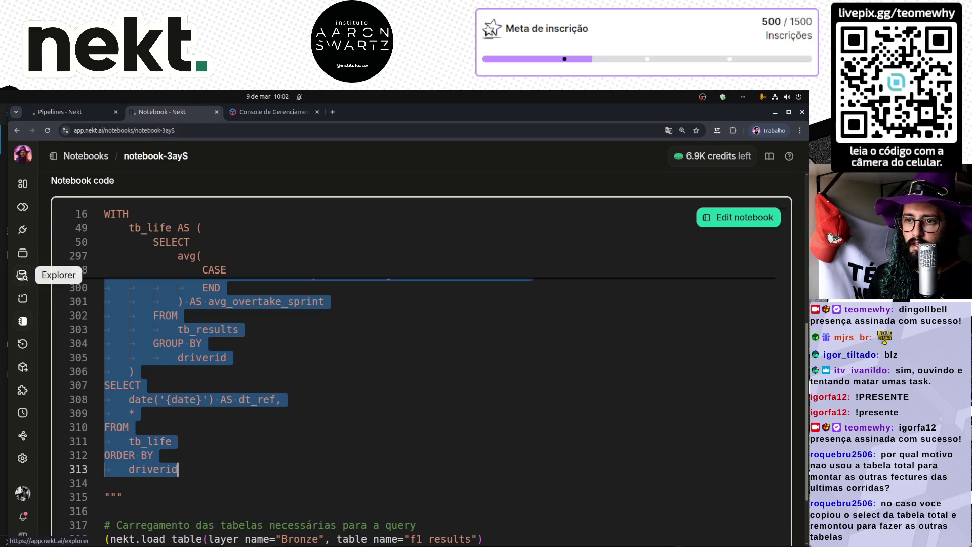
left_click(22, 276)
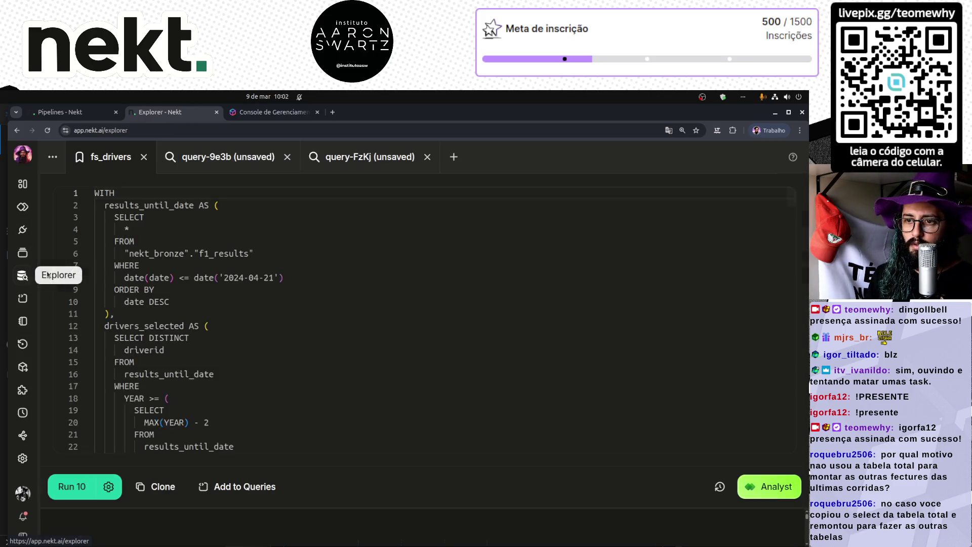
left_click(454, 156)
key("ctrl+v")
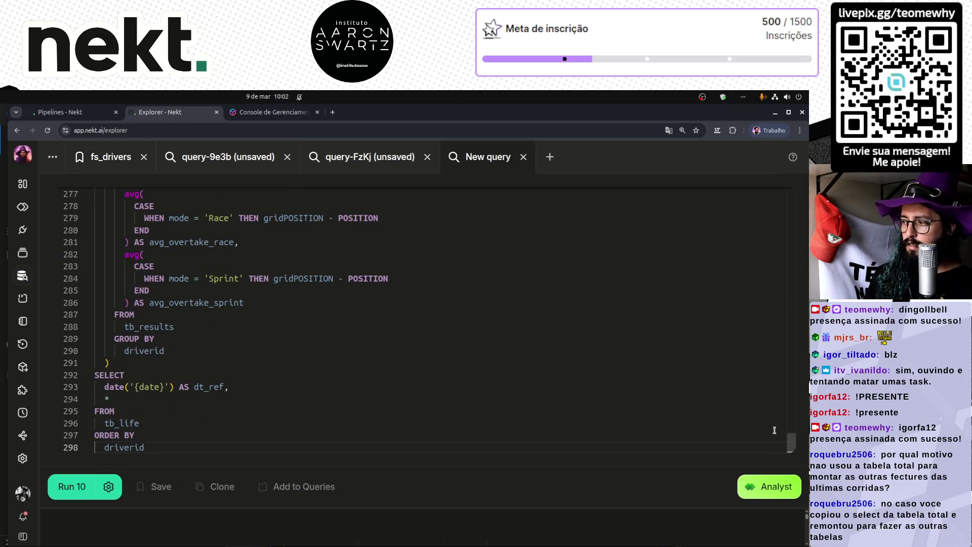
left_click_drag(788, 446, 785, 185)
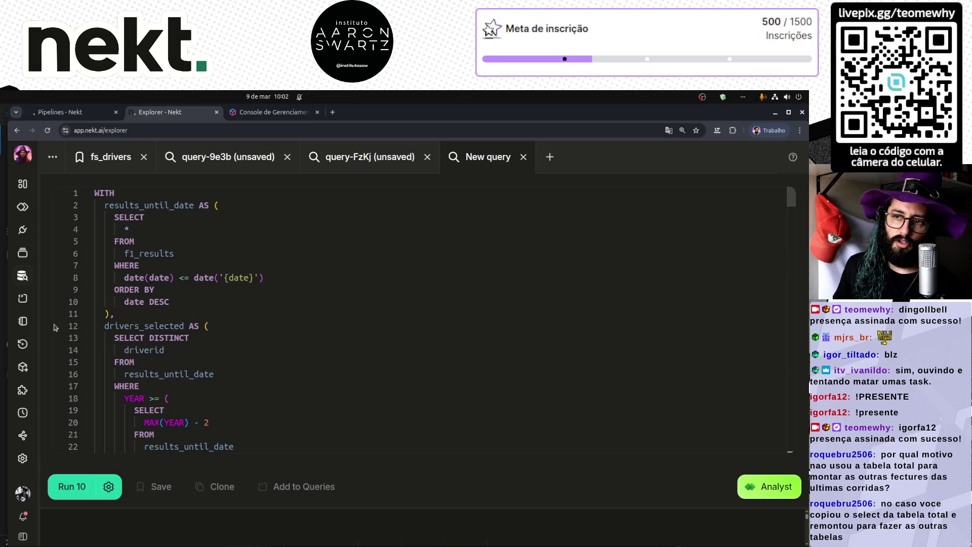
scroll(277, 317, "down", 3)
scroll(276, 316, "down", 10)
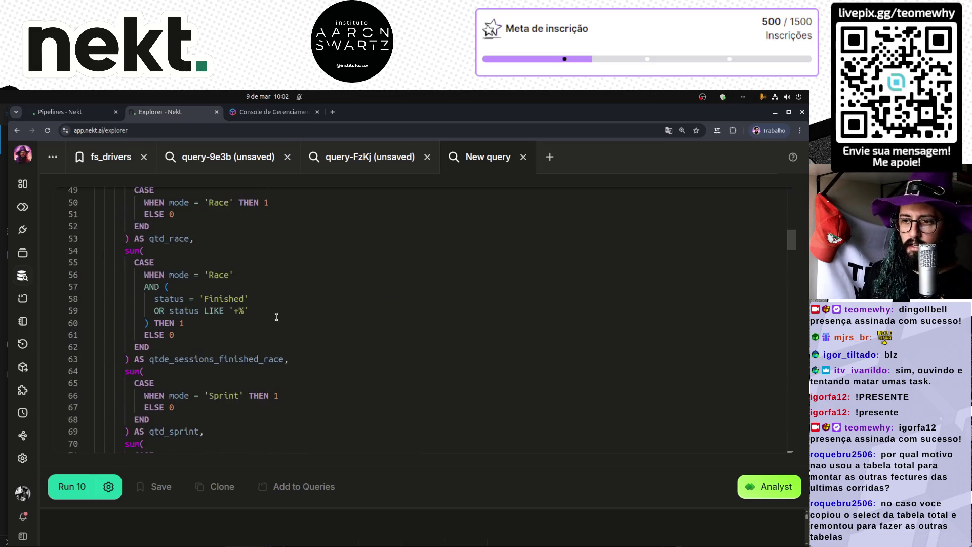
scroll(276, 317, "up", 9)
scroll(245, 321, "down", 20)
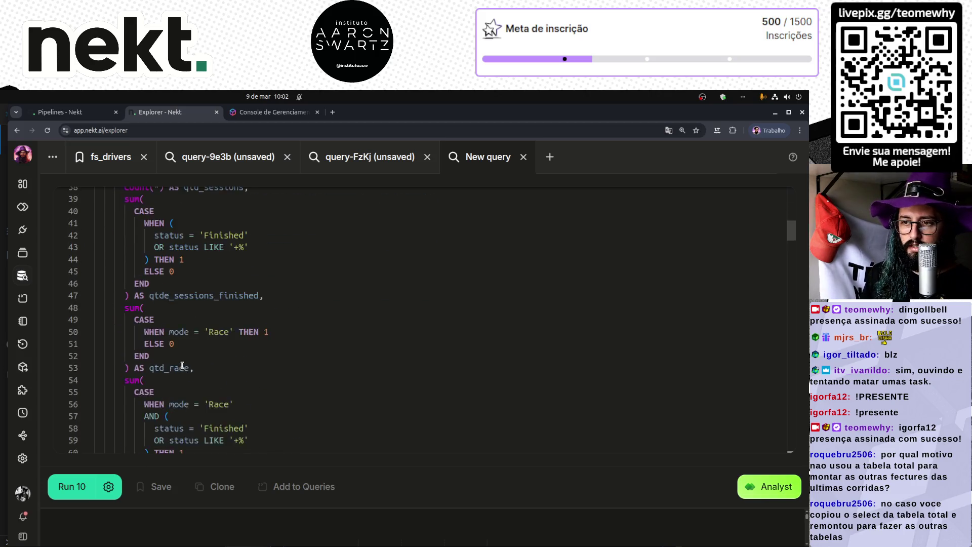
scroll(188, 367, "down", 4)
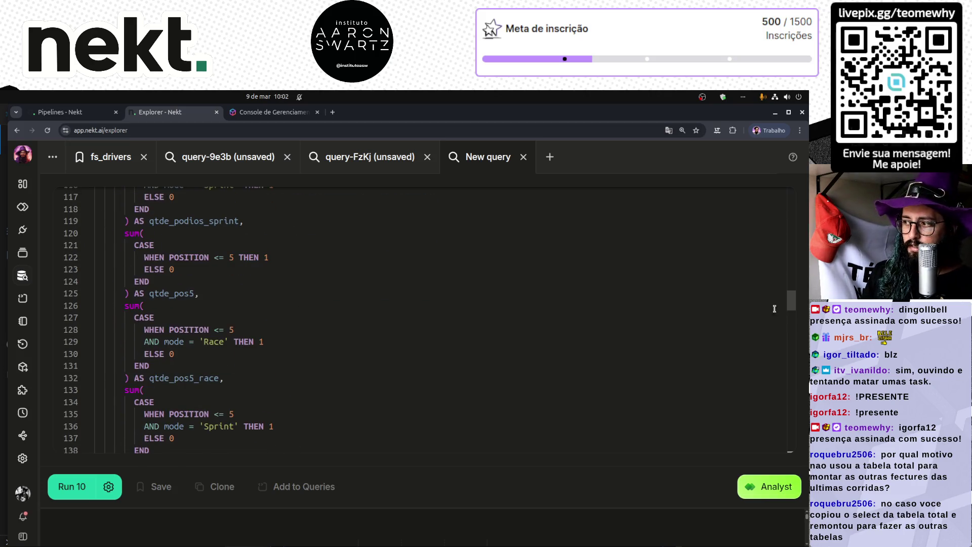
mouse_move(793, 299)
left_mouse_down()
mouse_move(791, 462)
mouse_move(791, 195)
left_mouse_up()
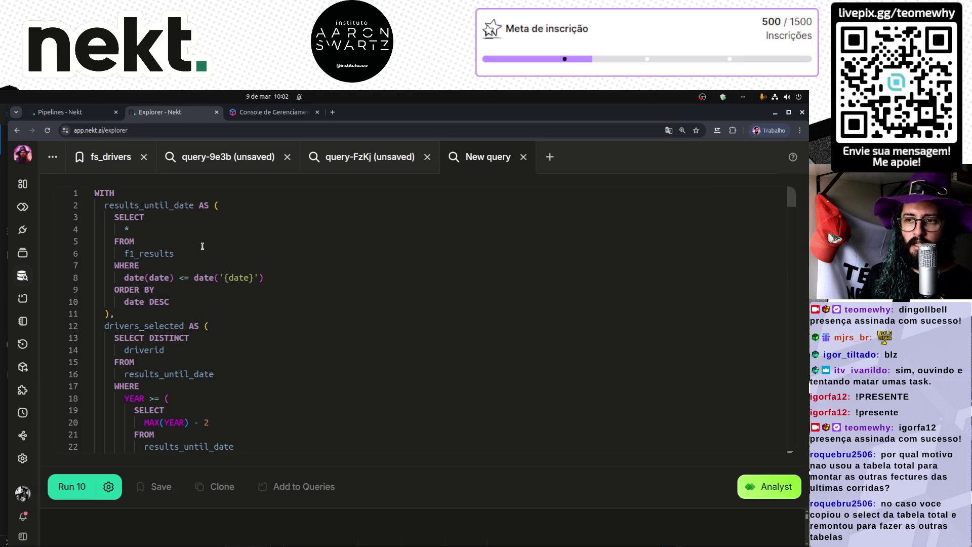
left_click_drag(116, 278, 287, 277)
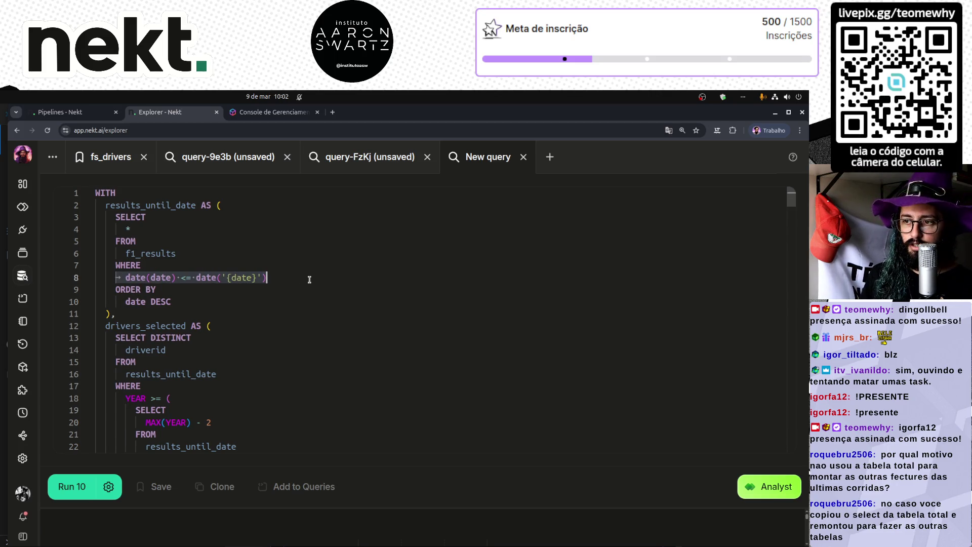
scroll(309, 280, "up", 3, "ctrl")
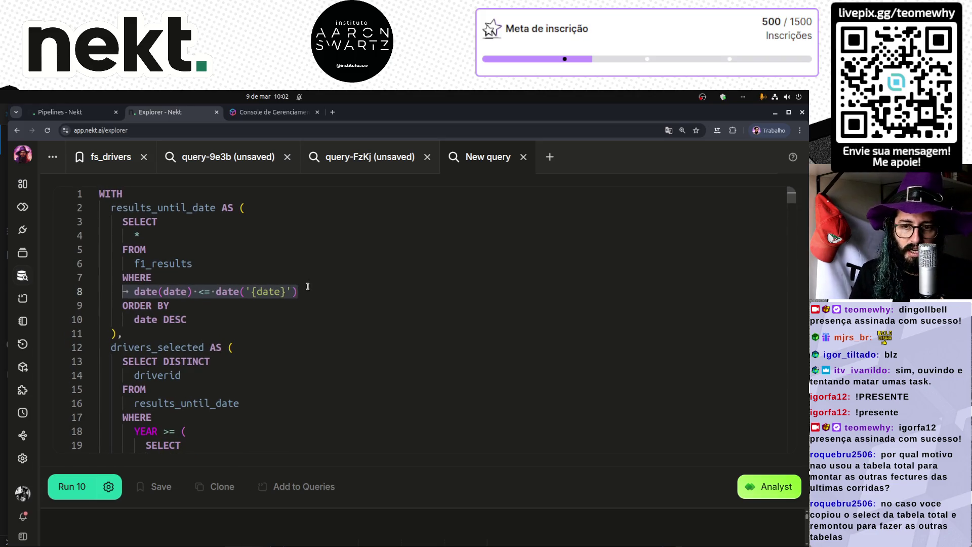
key("ctrl+minus")
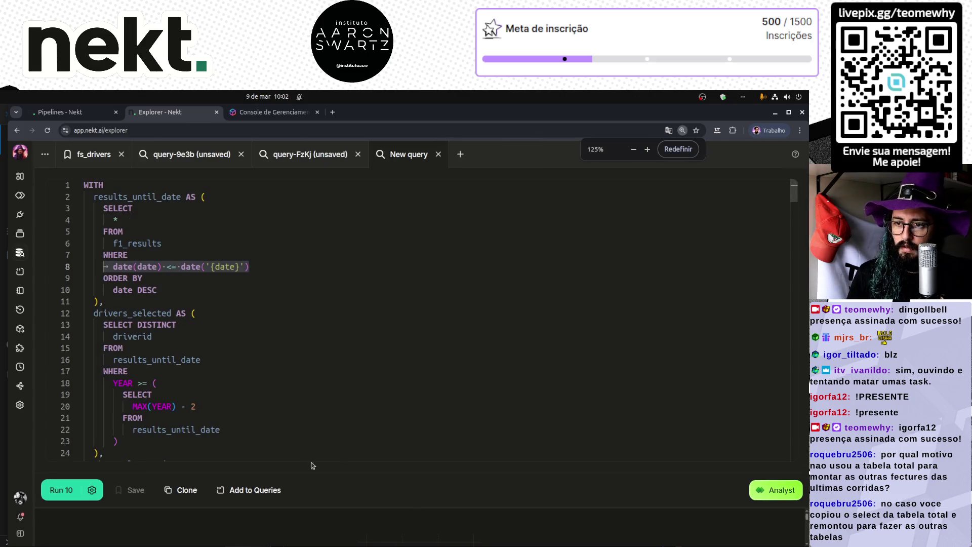
left_click(314, 361)
key("ctrl+plus")
left_click(121, 318)
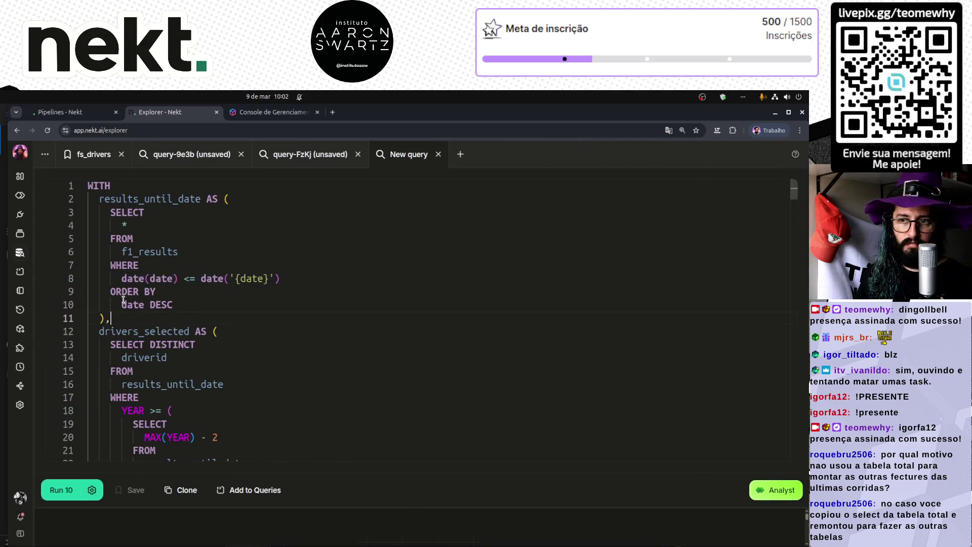
left_click_drag(124, 278, 377, 275)
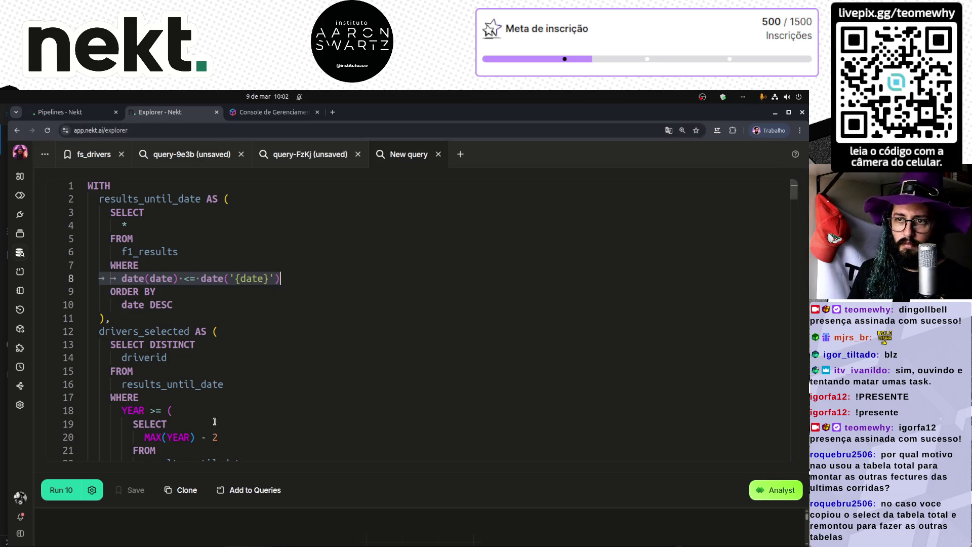
mouse_move(278, 542)
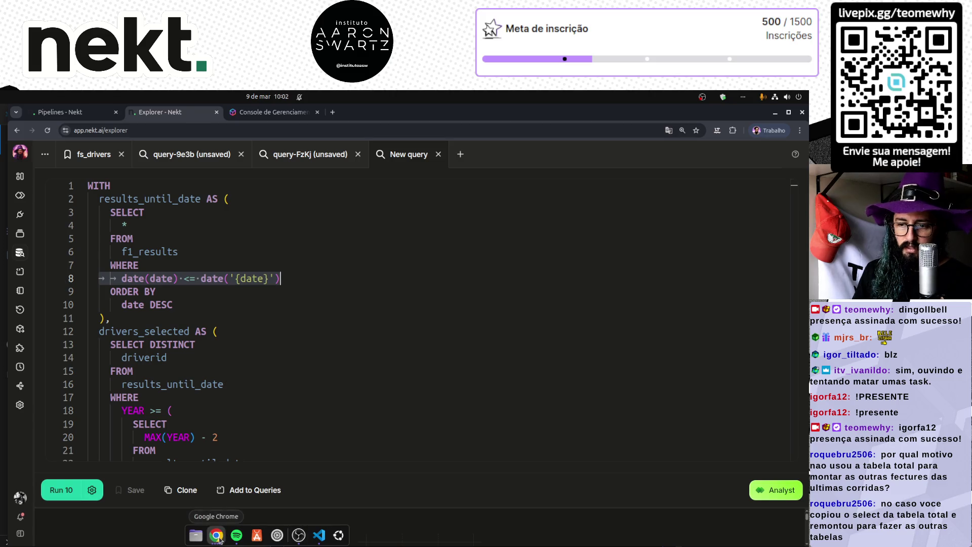
left_click(216, 542)
left_click(545, 380)
mouse_move(329, 408)
left_mouse_down()
mouse_move(301, 407)
mouse_move(375, 388)
mouse_move(427, 392)
left_mouse_up()
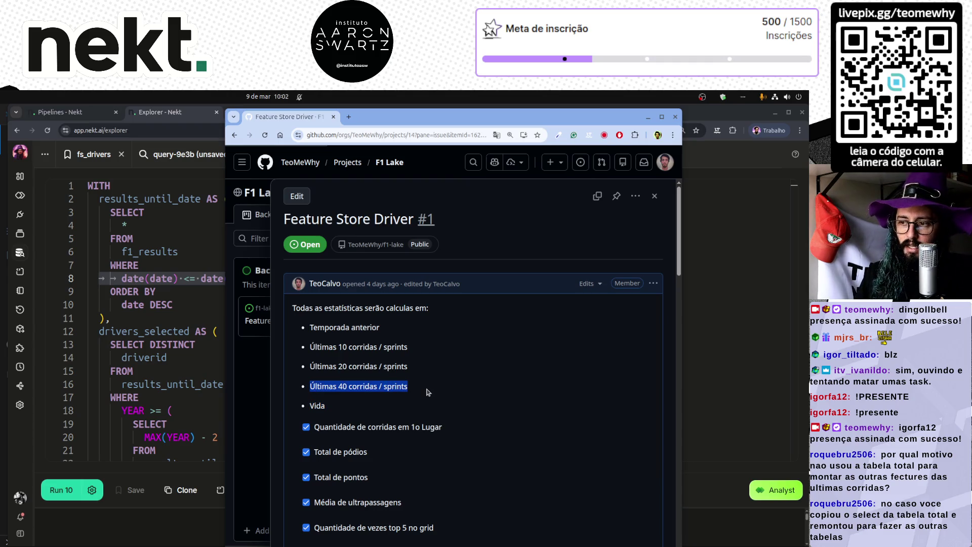
left_click_drag(307, 366, 449, 366)
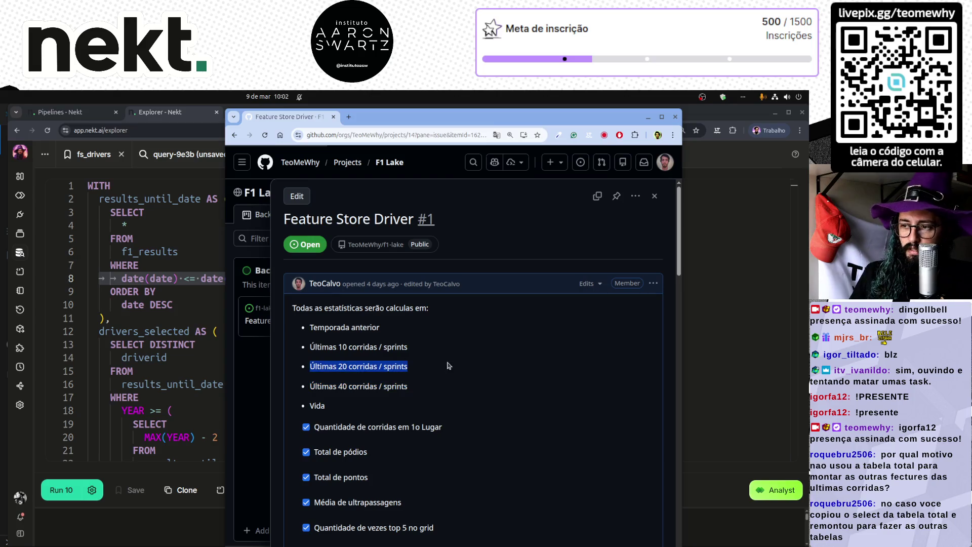
left_click_drag(329, 347, 420, 347)
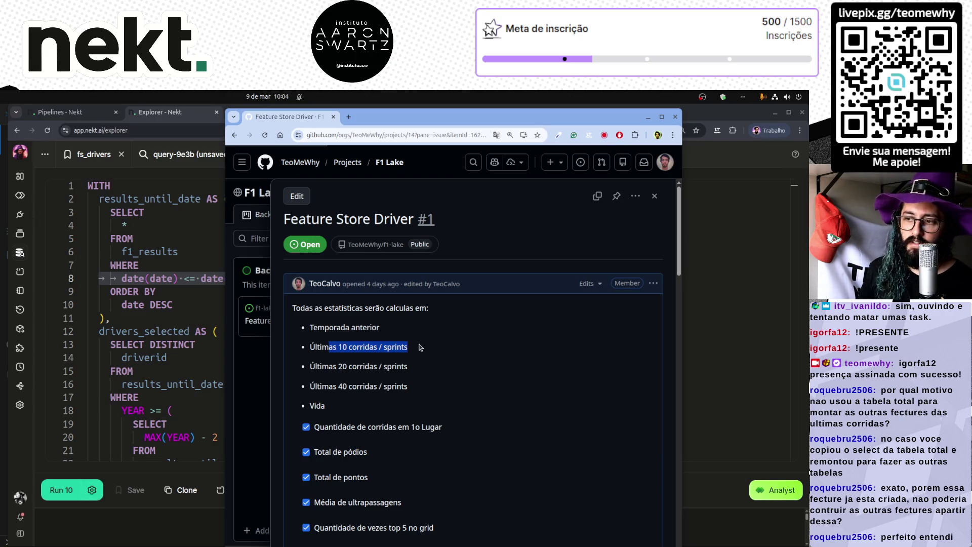
left_click_drag(331, 405, 303, 409)
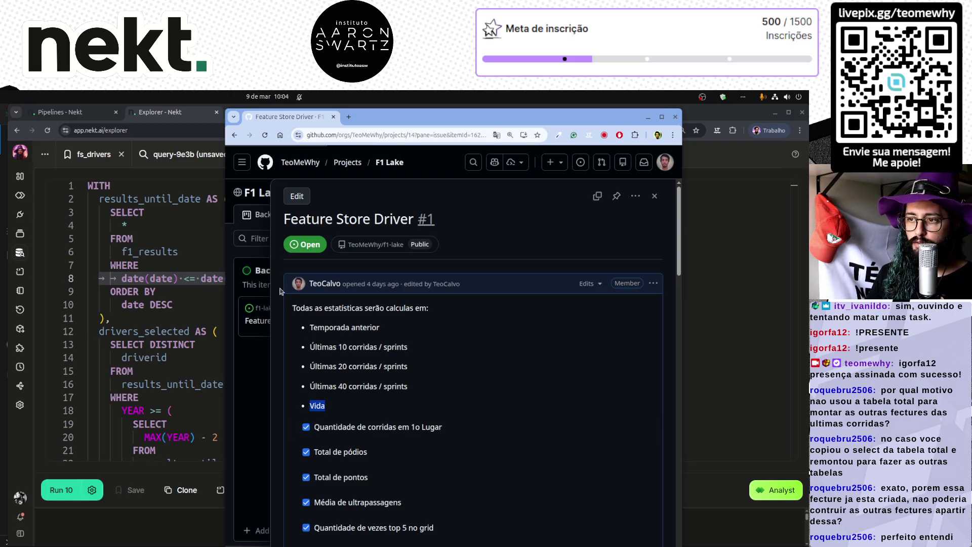
key("ctrl+plus")
key("ctrl+plus")
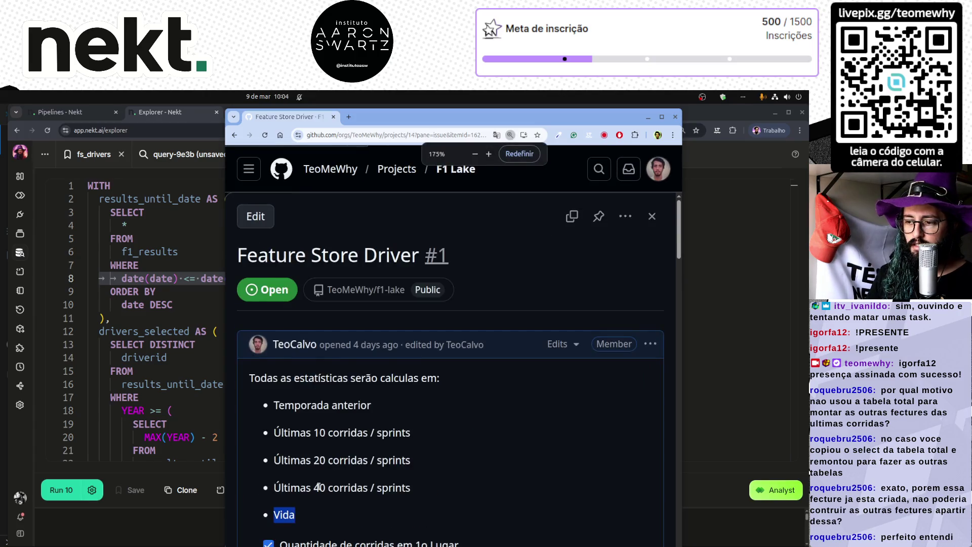
scroll(318, 486, "down", 2)
left_click(280, 330)
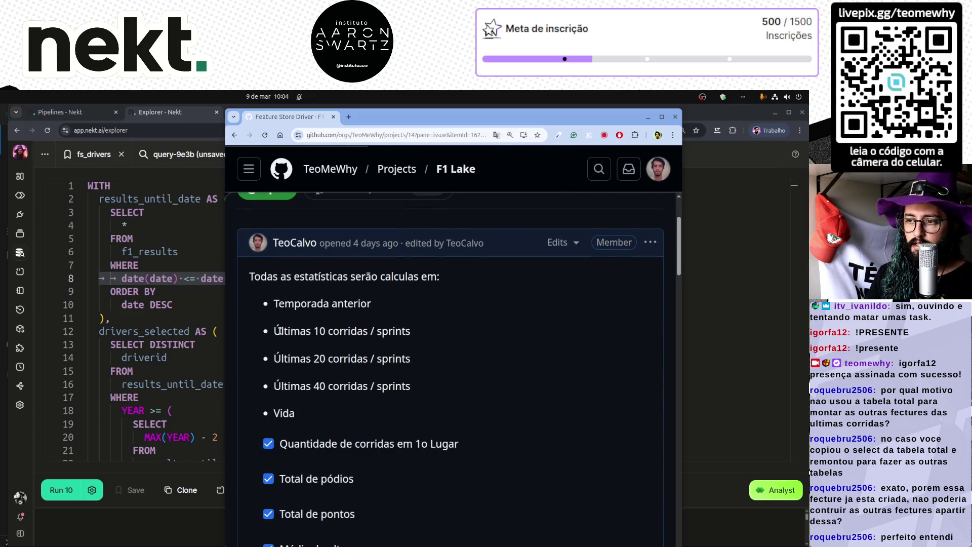
left_click_drag(280, 330, 417, 332)
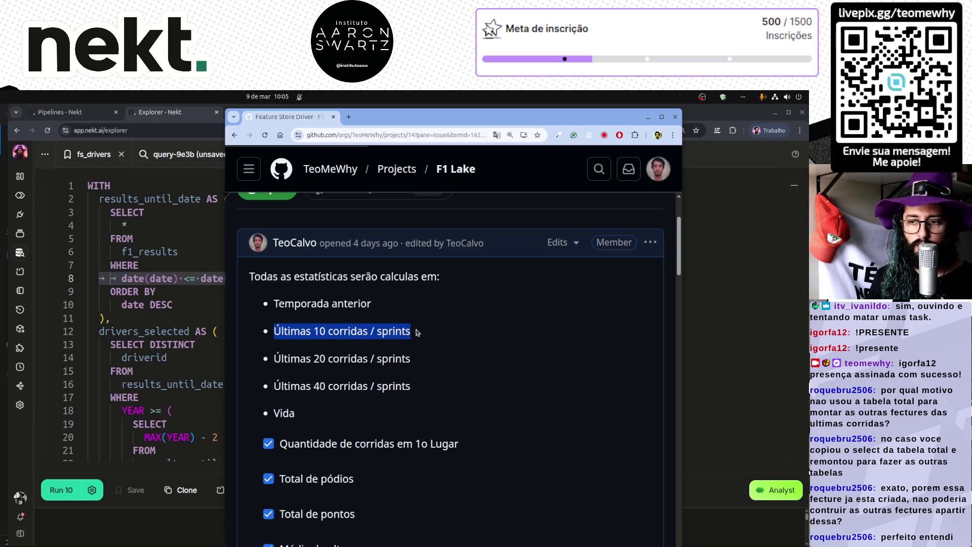
triple_click(337, 360)
left_click(320, 388)
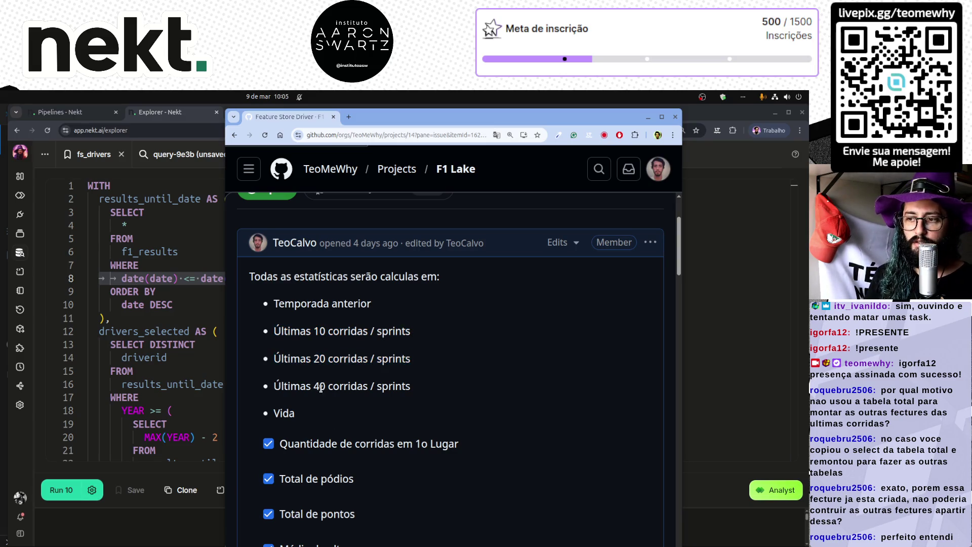
triple_click(320, 388)
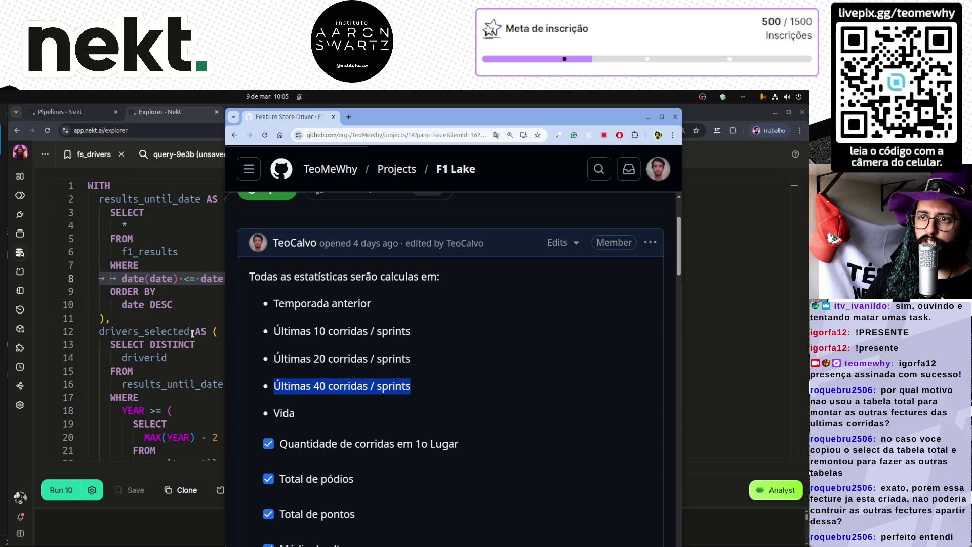
left_click(89, 113)
left_click(160, 112)
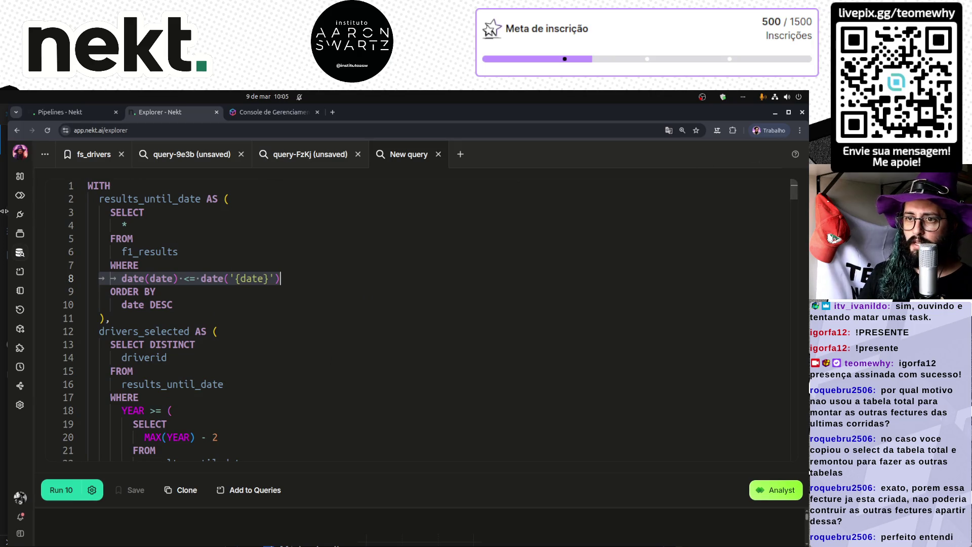
- Read the Last 40 Rounds failed-run error naming f1_results, then return to the notebooks list
left_click(19, 233)
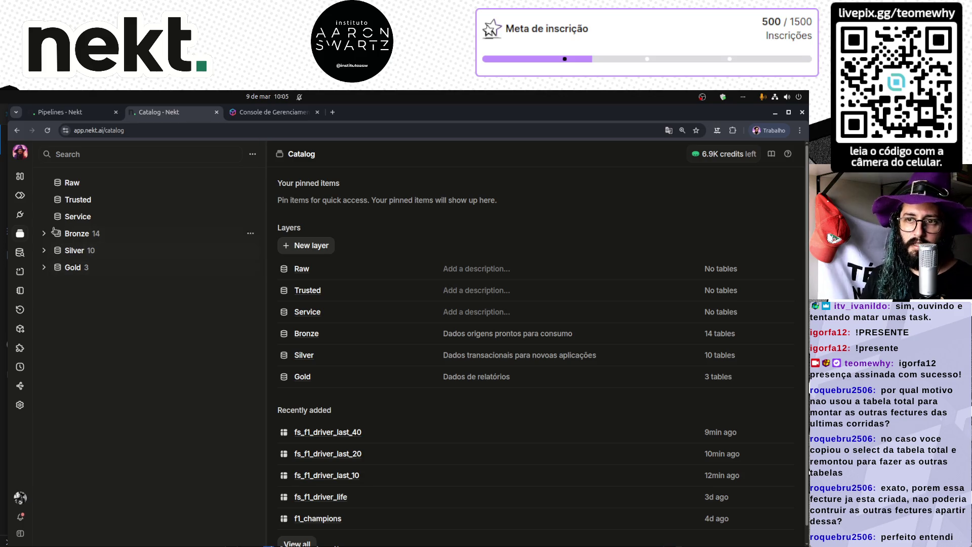
left_click(19, 290)
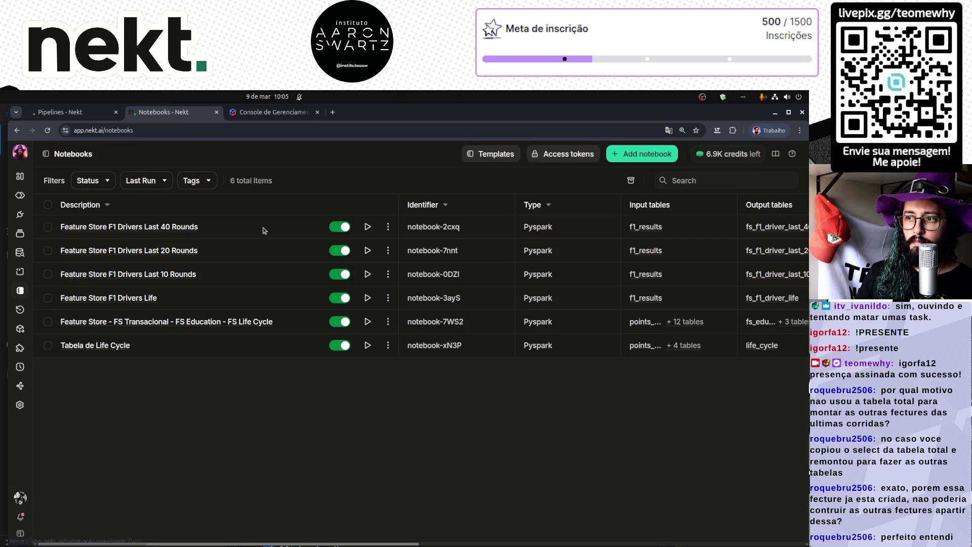
left_click(172, 231)
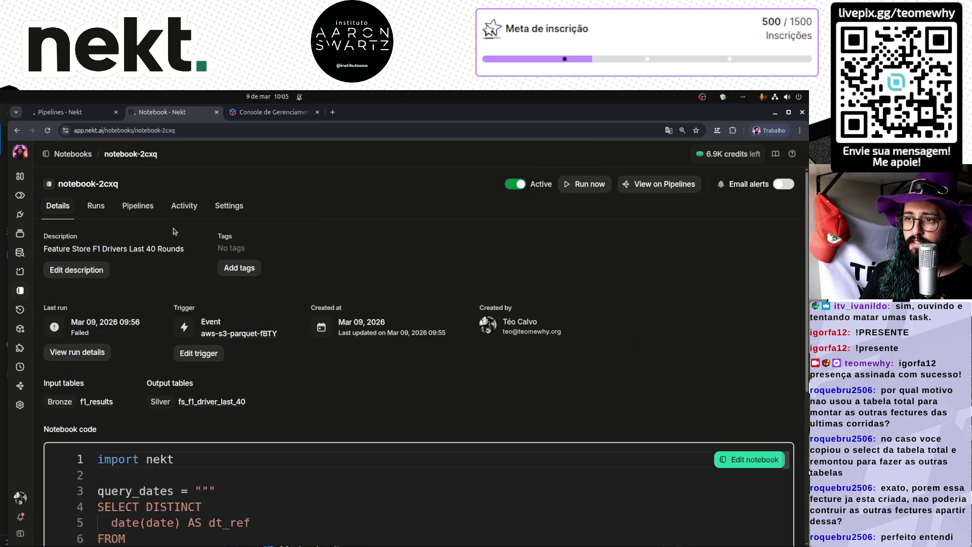
left_click(76, 355)
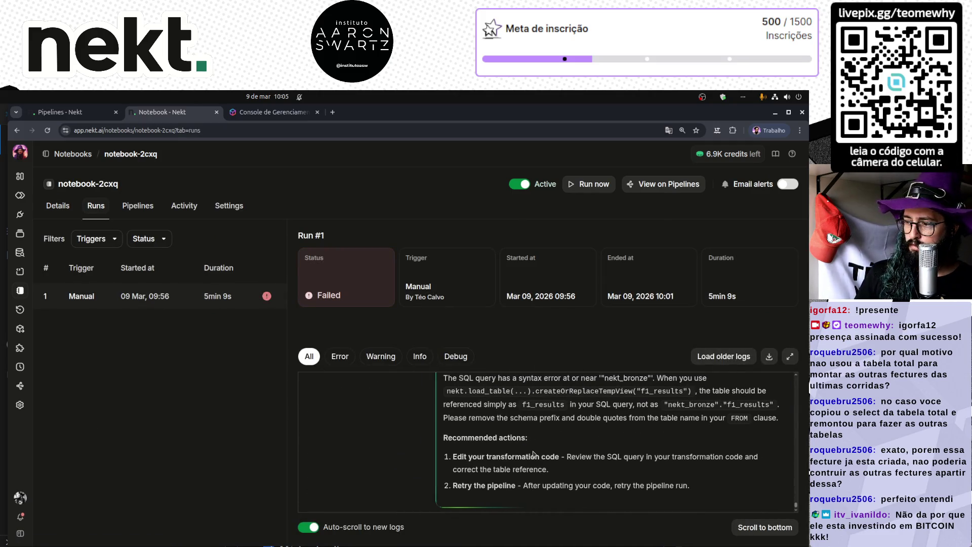
double_click(648, 390)
key("ctrl+c")
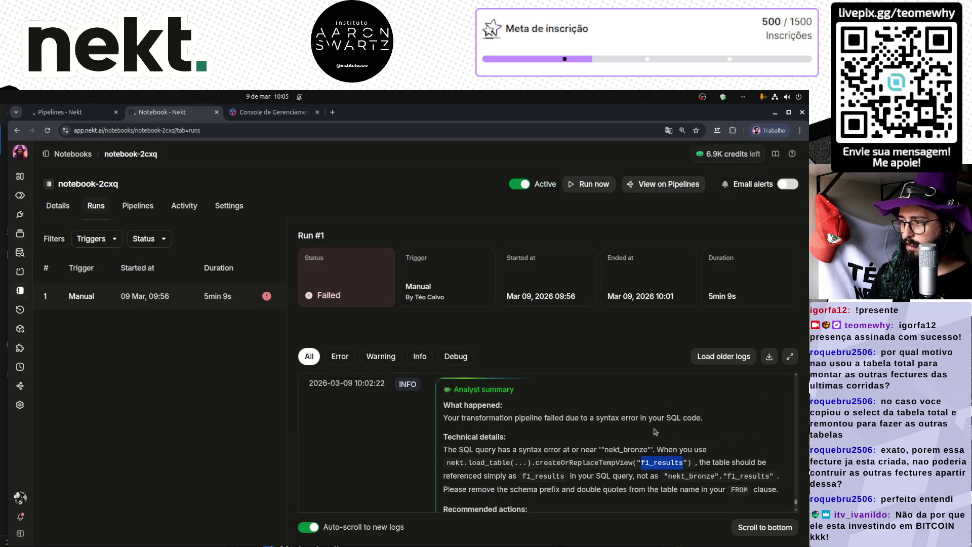
key("ctrl+Page_Up")
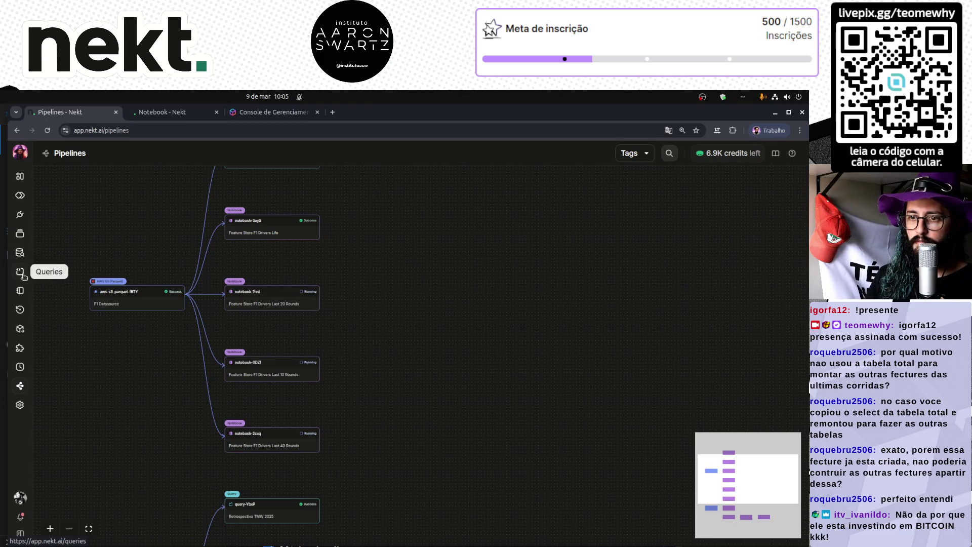
left_click(20, 290)
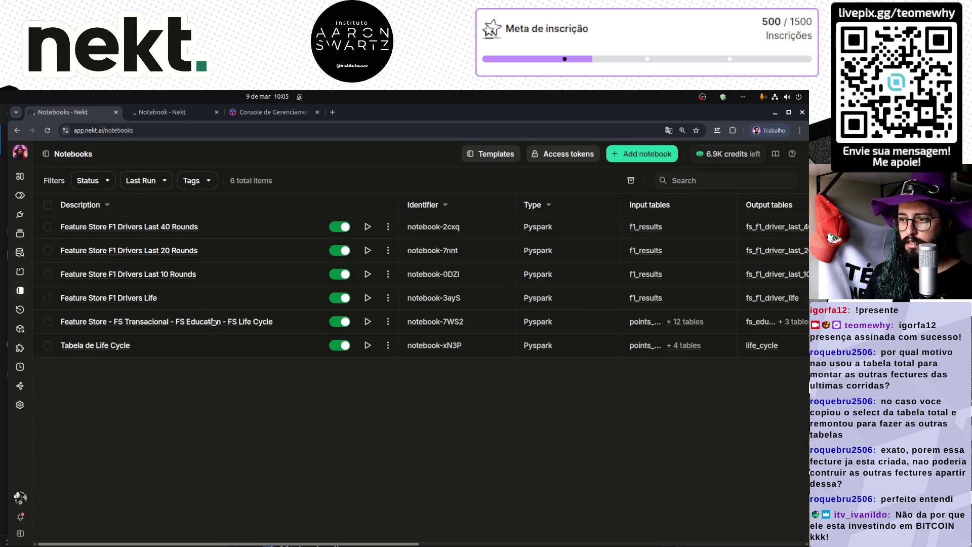
- Open the three Rounds notebooks in tabs and change notebook-0DZI's line 21 table to f1_results, saving it
middle_click(166, 275)
middle_click(170, 252)
middle_click(175, 227)
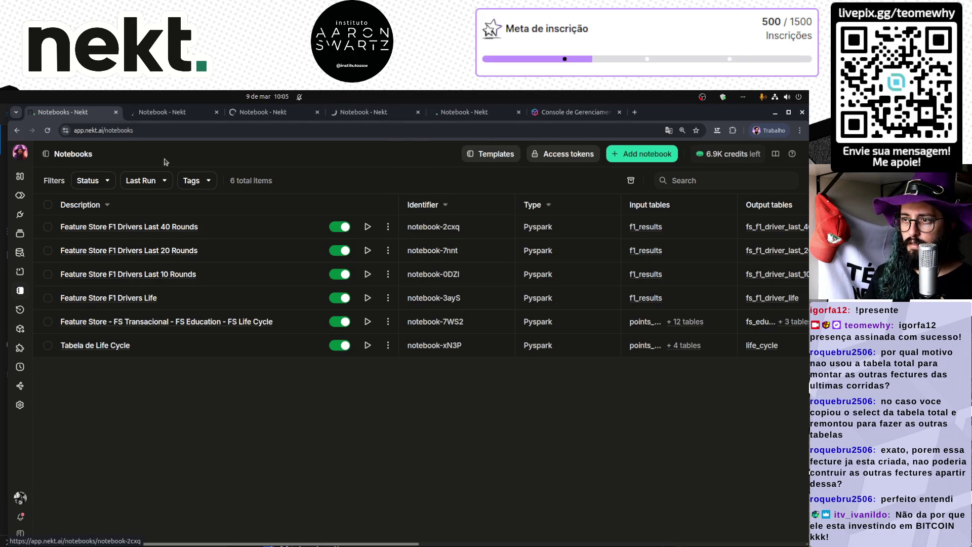
left_click(175, 112)
left_click(737, 466)
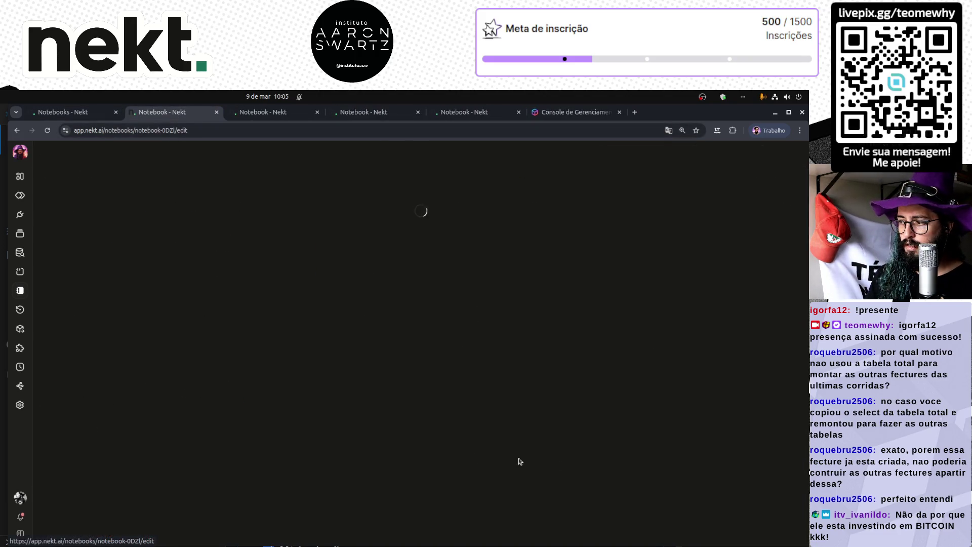
left_click_drag(155, 431, 277, 431)
type("f1_results")
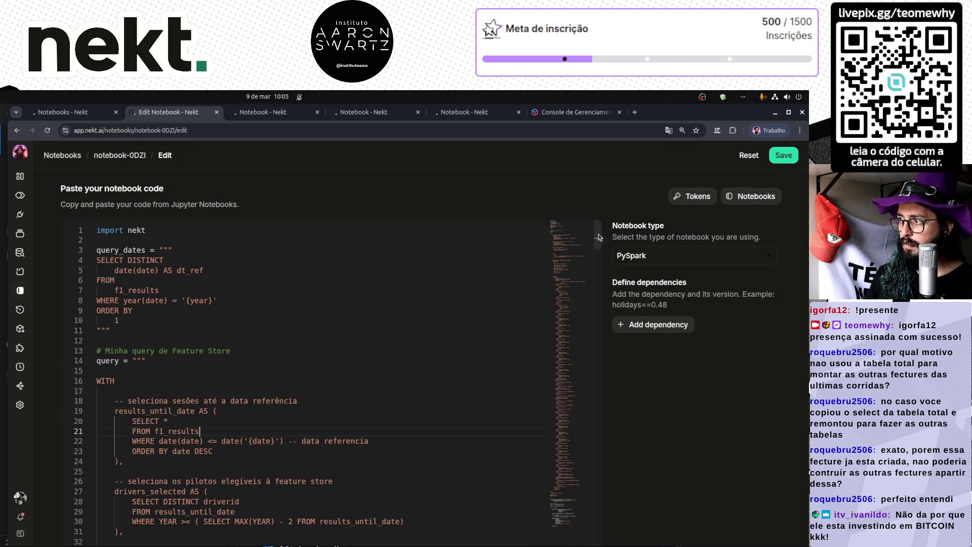
scroll(287, 341, "down", 3)
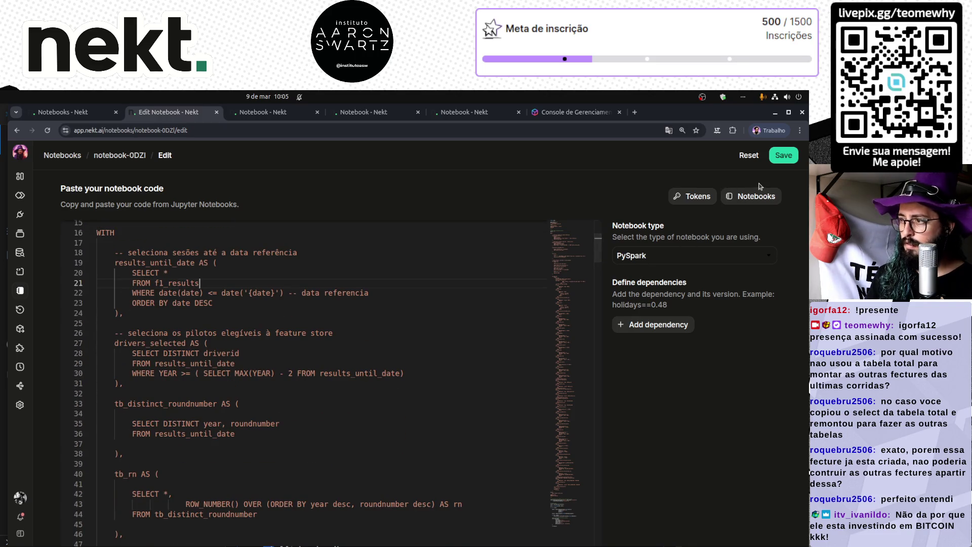
left_click(783, 155)
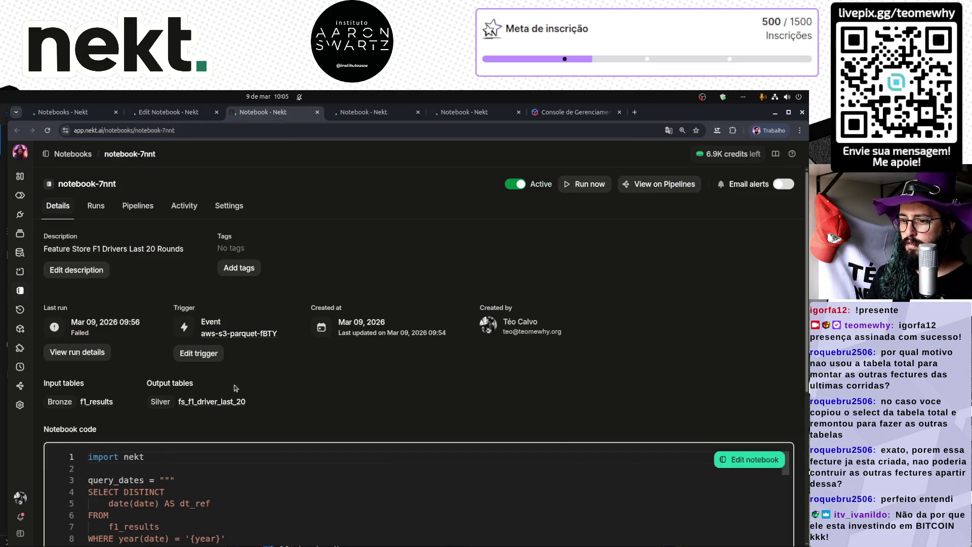
- Replace notebook-7nnt's bronze-qualified table on line 21 with f1_results and save
left_click(749, 459)
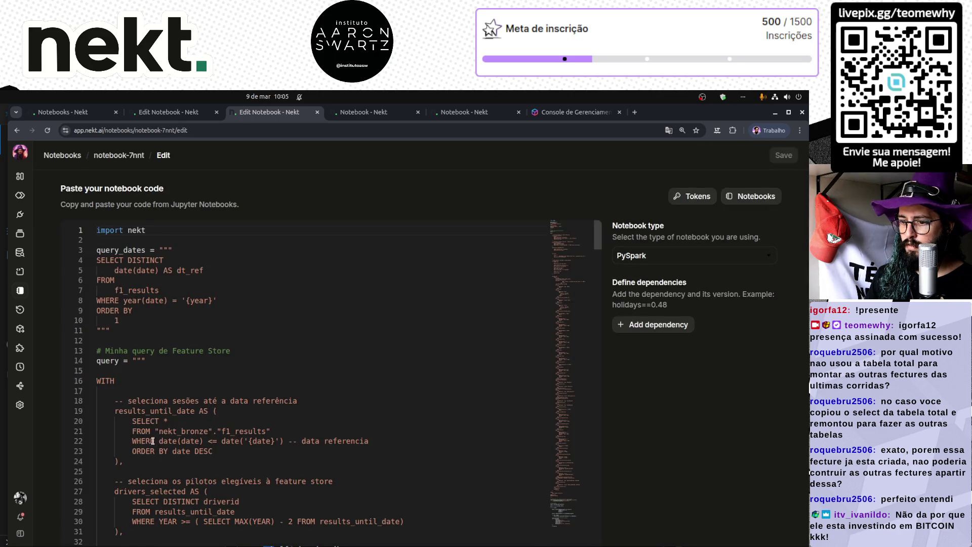
left_click_drag(155, 431, 272, 432)
type("f1_results")
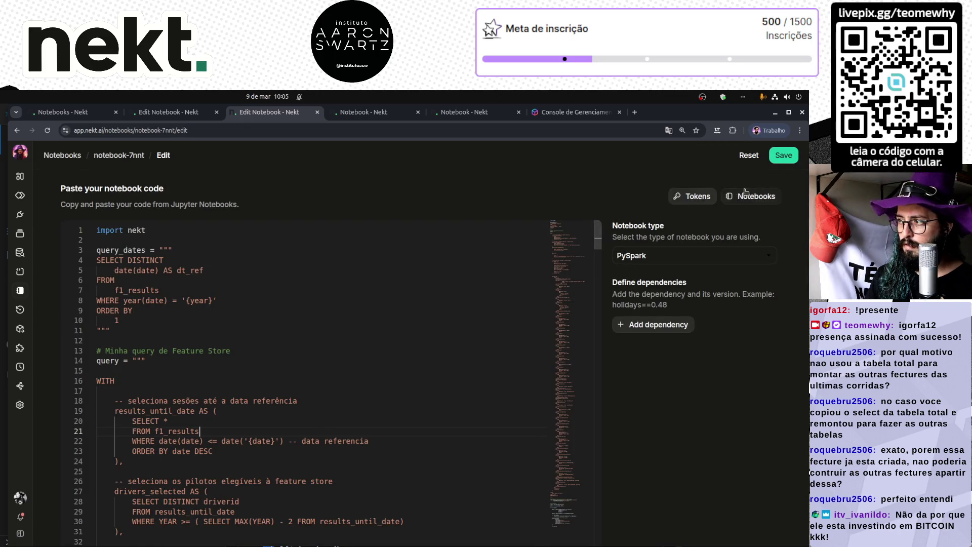
left_click(782, 155)
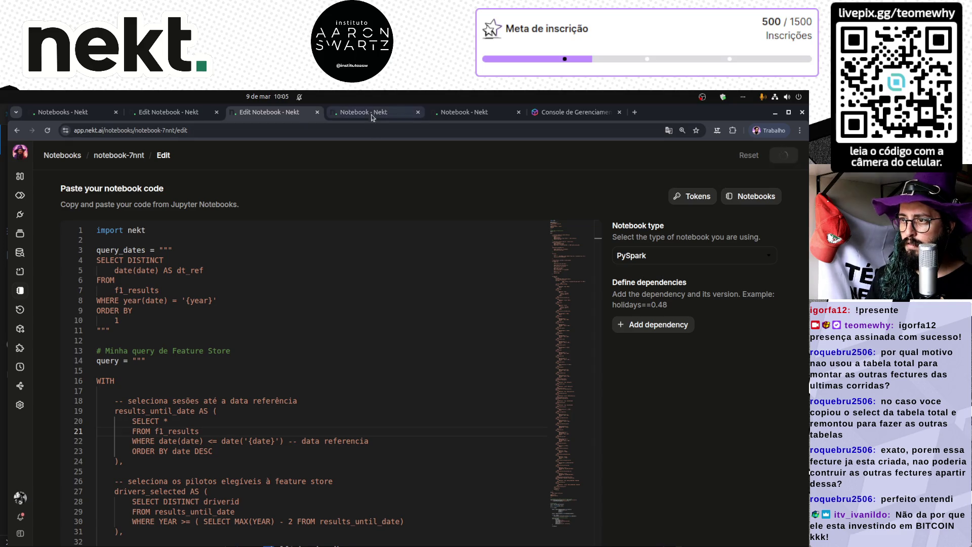
- Replace notebook-2cxq's qualified table on line 21 with f1_results and save, retrying after an error
left_click(371, 112)
left_click(739, 460)
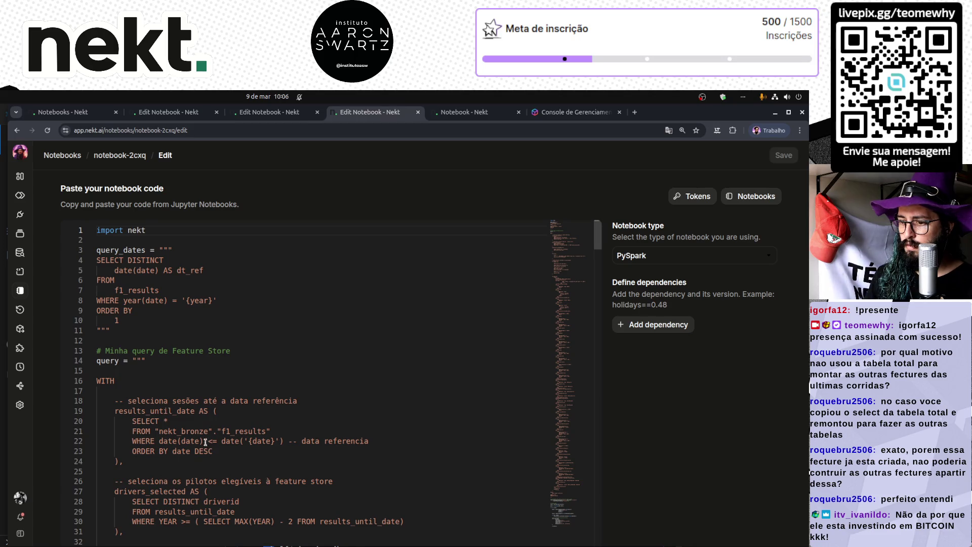
left_click_drag(154, 431, 290, 431)
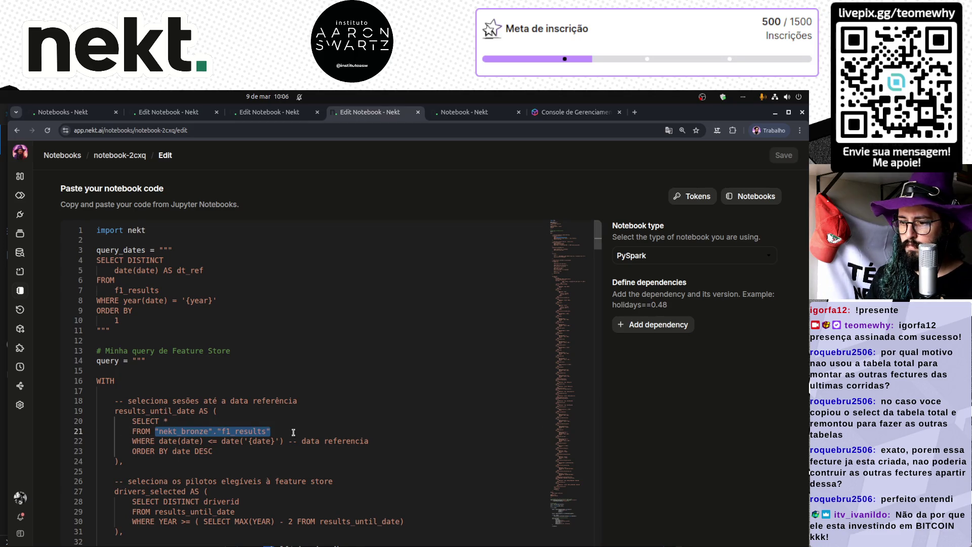
key("ctrl+v")
left_click(783, 154)
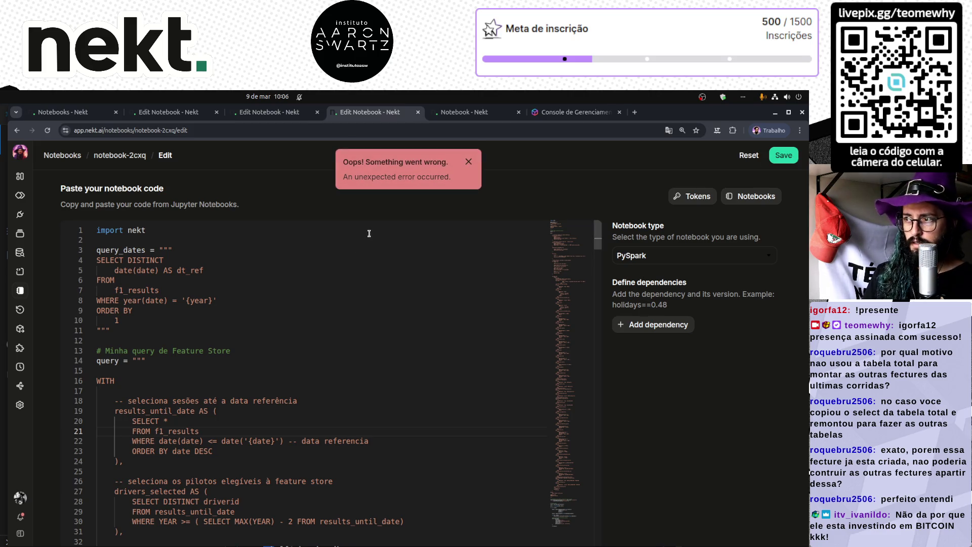
left_click(782, 156)
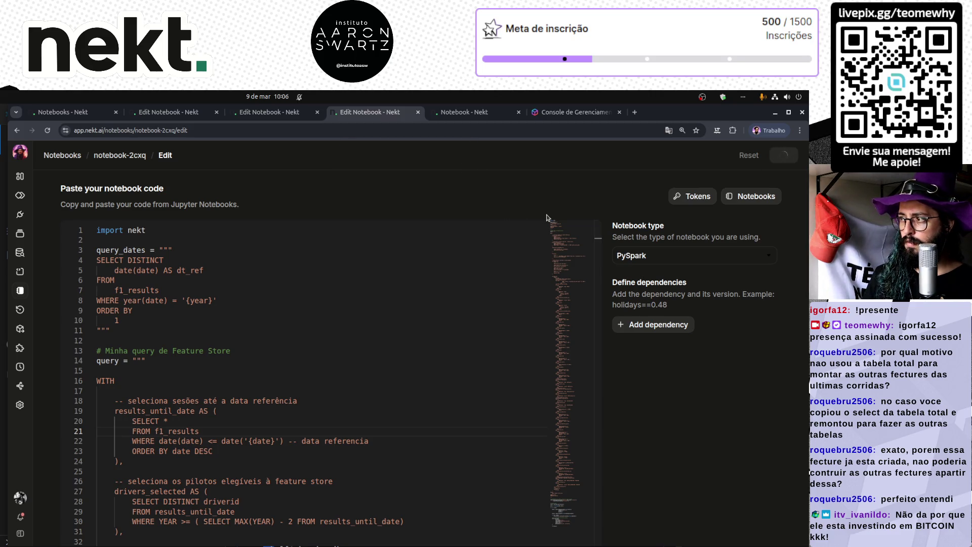
- Check notebook-0DZI's code and refresh the notebooks list before returning to the notebook-2cxq editor
key("ctrl+Page_Up")
key("ctrl+Page_Up")
key("ctrl+Page_Up")
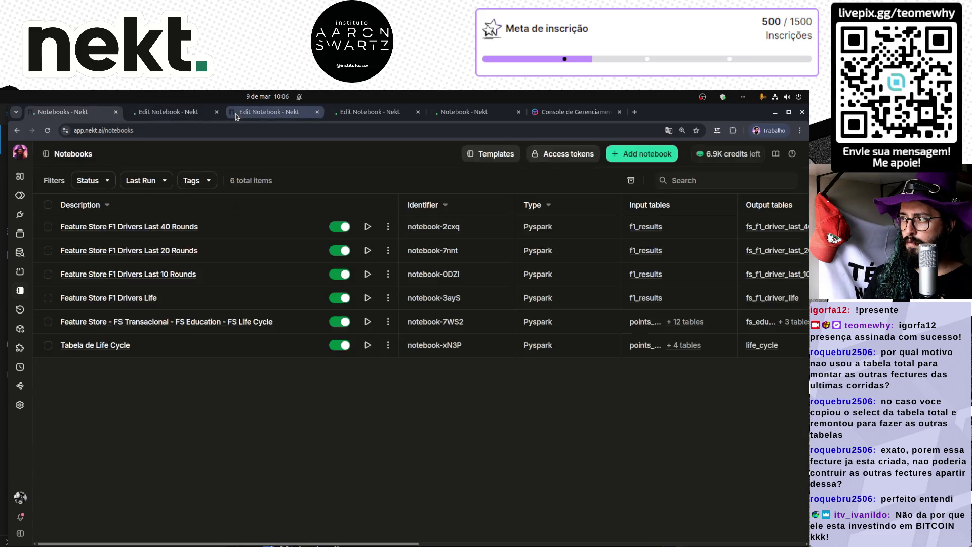
key("ctrl+Page_Down")
key("ctrl+Page_Down")
key("ctrl+Page_Down")
key("ctrl+Page_Down")
key("ctrl+Page_Up")
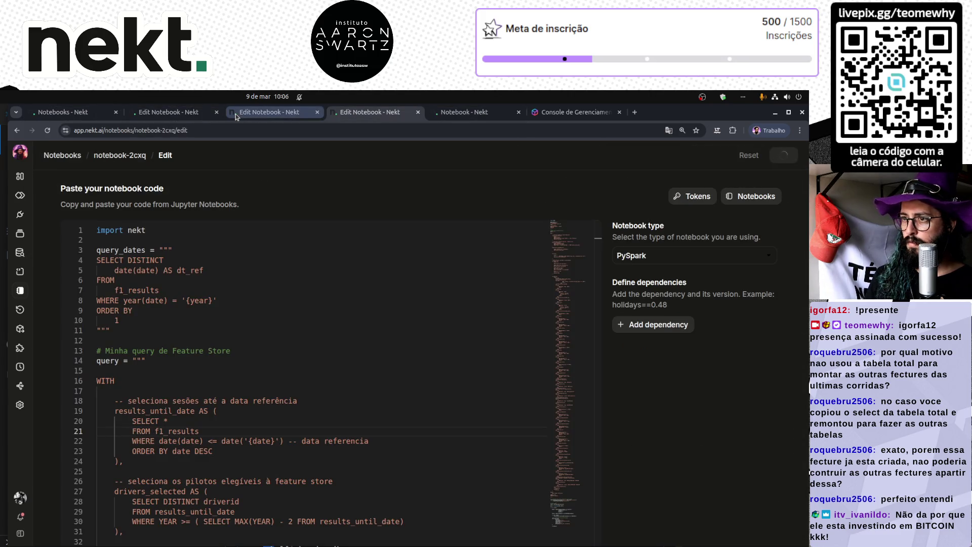
left_click(163, 112)
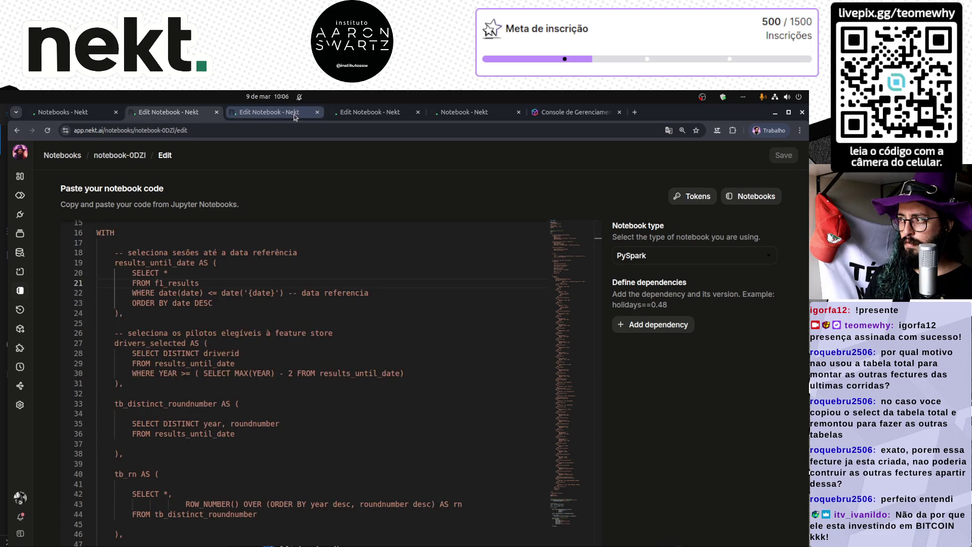
left_click(71, 113)
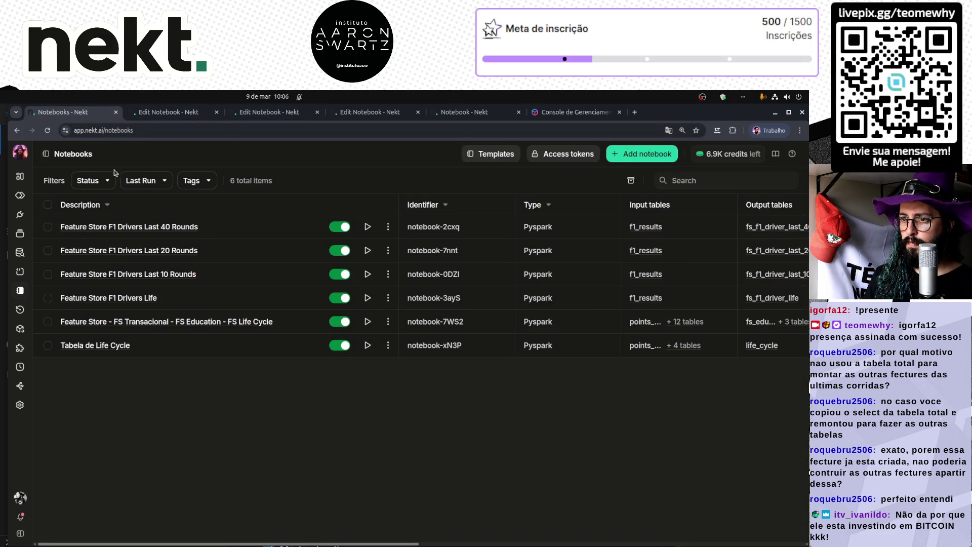
left_click(47, 130)
left_click(373, 112)
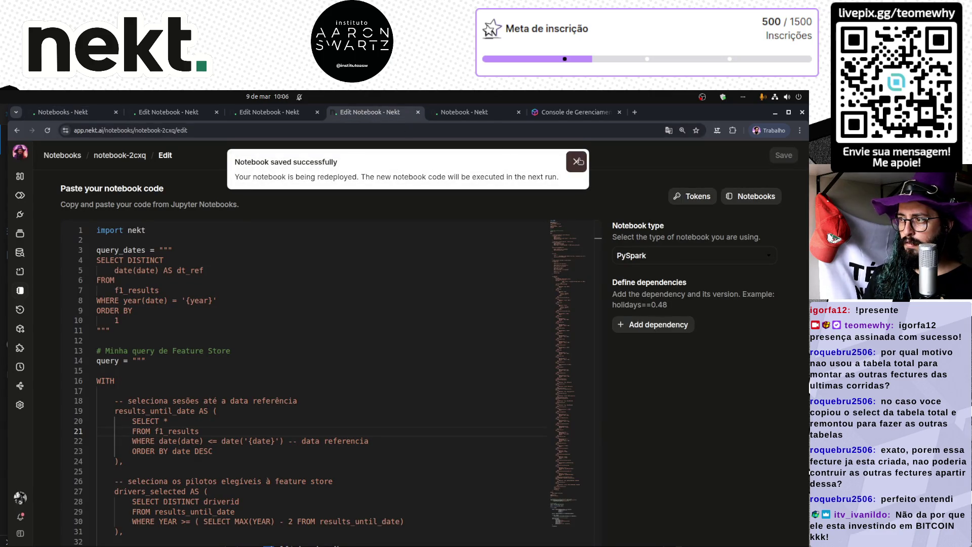
- Close all the leftover notebook edit tabs, leaving the notebooks list showing
key("ctrl+Page_Up")
key("ctrl+Page_Up")
key("ctrl+Page_Down")
key("ctrl+Page_Down")
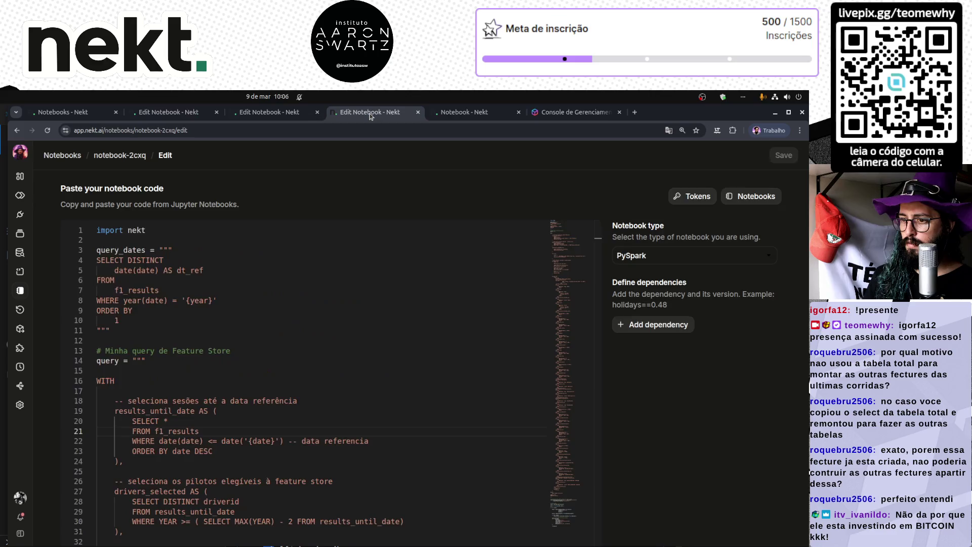
key("ctrl+w")
middle_click(293, 114)
middle_click(172, 112)
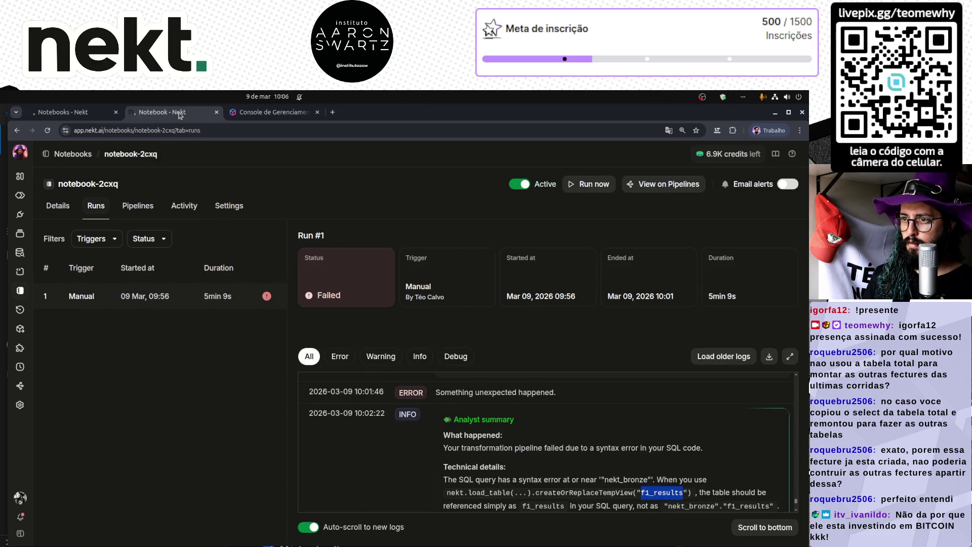
key("ctrl+w")
left_click(85, 114)
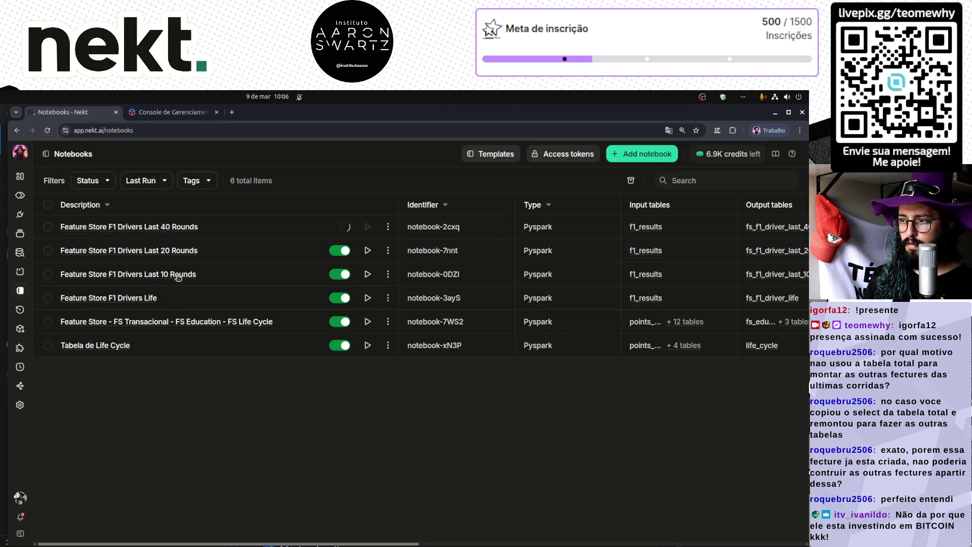
- Open the three Rounds notebooks in tabs and verify notebook-0DZI's line 21 reads f1_results
middle_click(179, 251)
middle_click(176, 227)
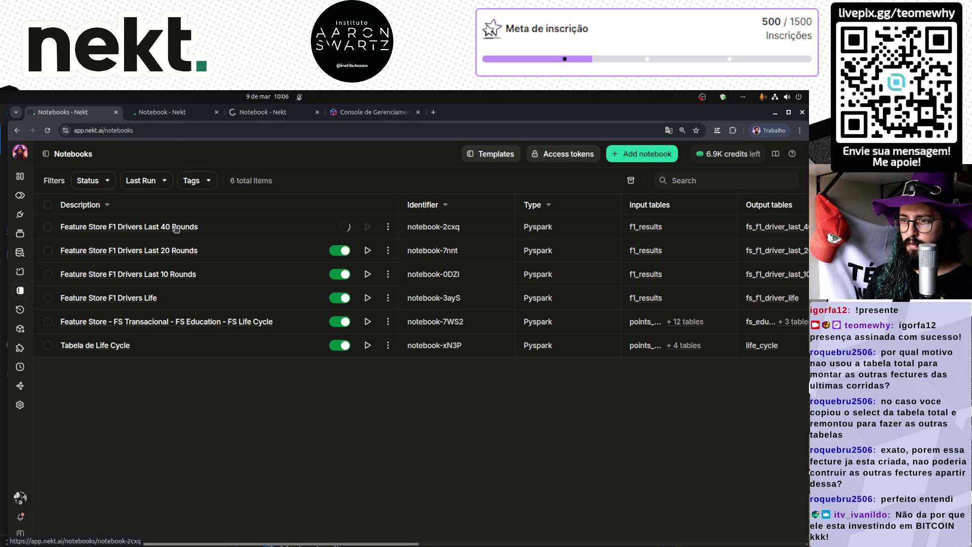
middle_click(176, 227)
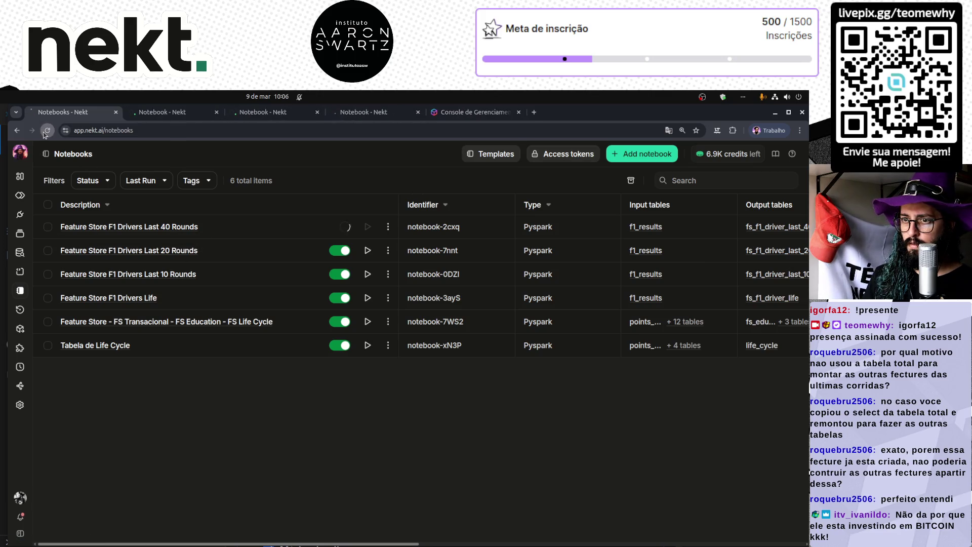
left_click(159, 113)
scroll(315, 441, "down", 5)
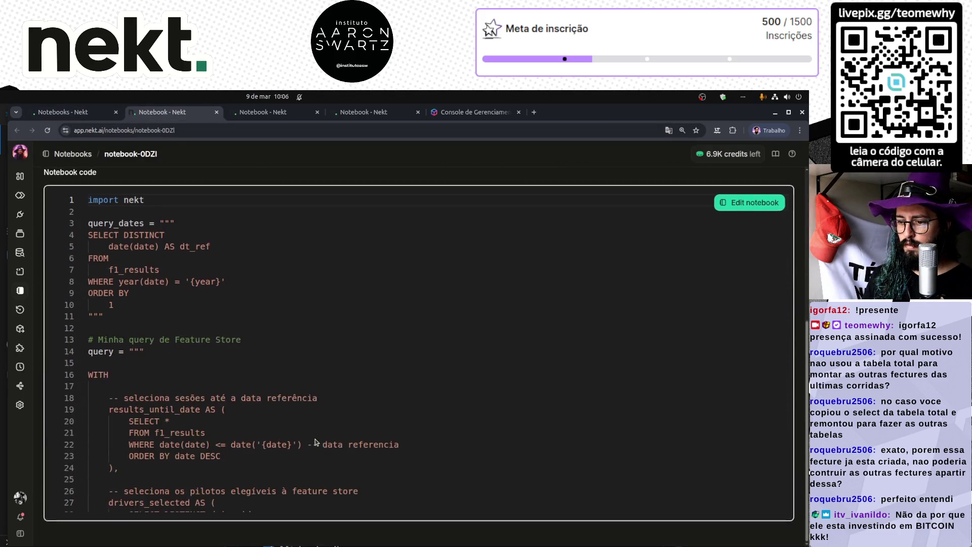
double_click(175, 432)
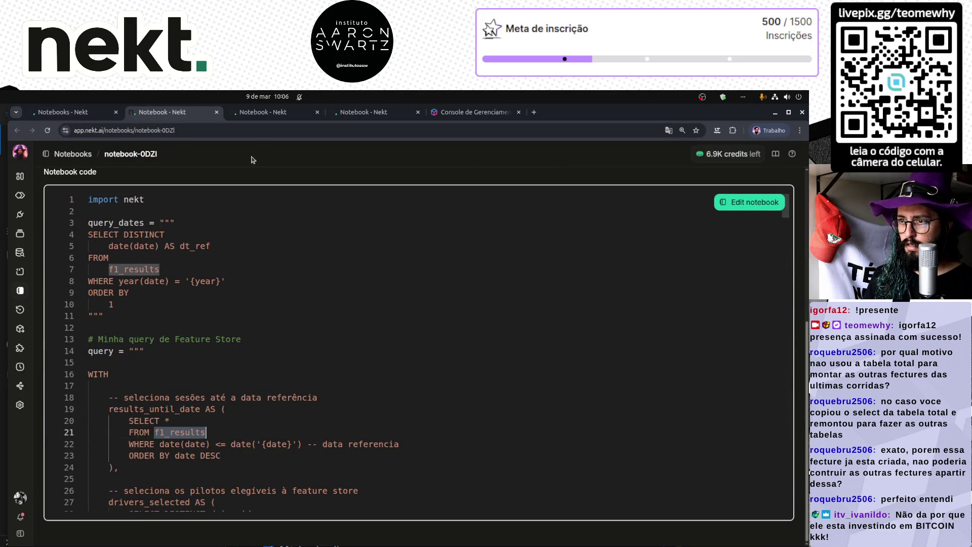
key("ctrl+Tab")
key("ctrl+shift+Tab")
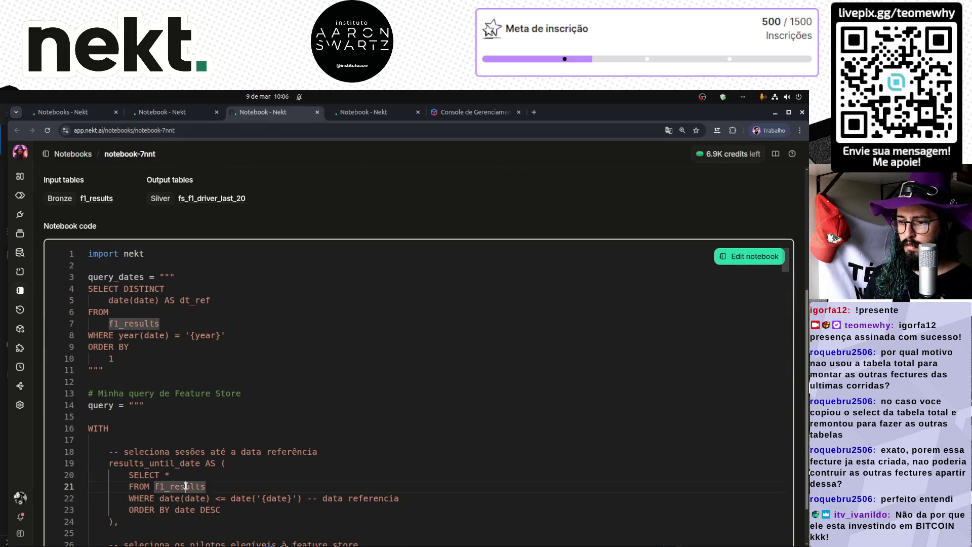
- Verify notebook-2cxq's line 21 also reads f1_results and close the checked tabs
left_click(365, 116)
scroll(190, 435, "down", 5)
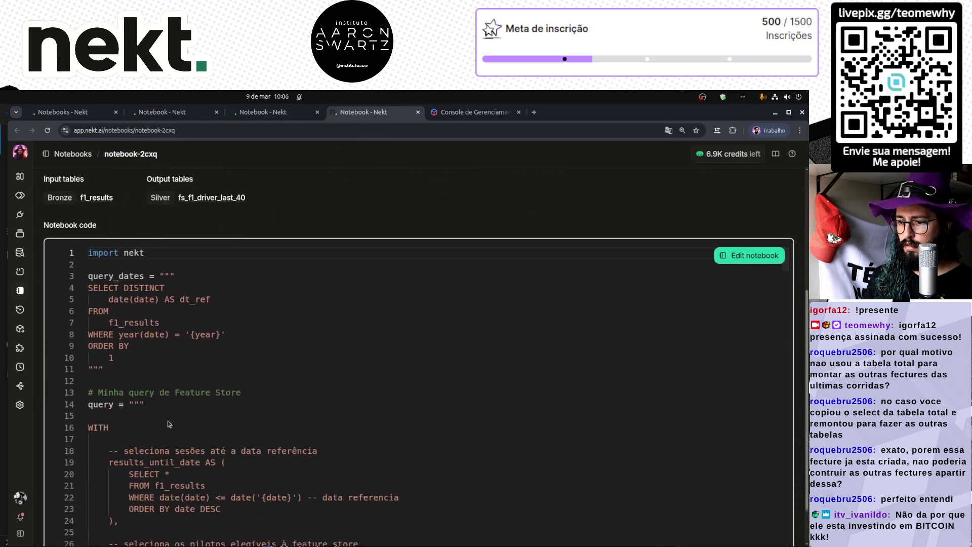
double_click(191, 435)
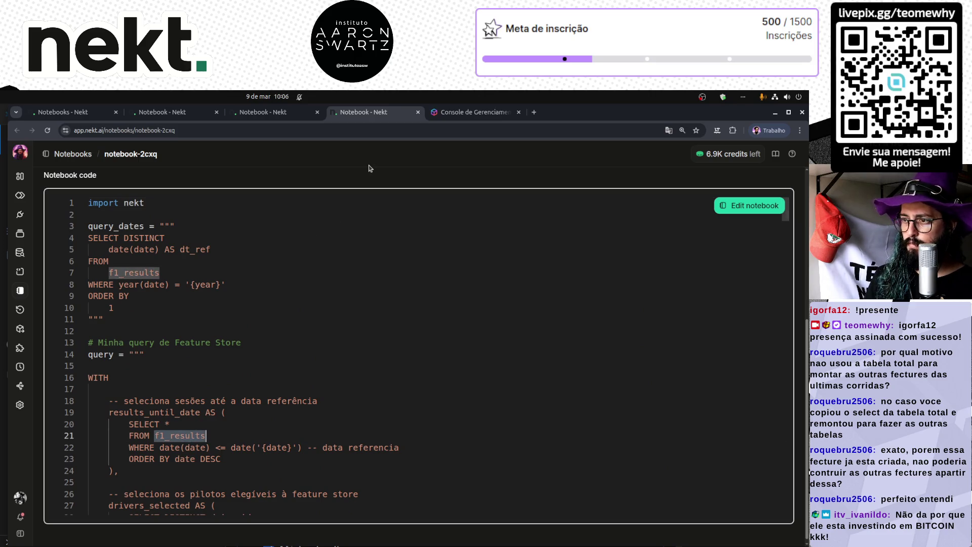
scroll(305, 242, "up", 4)
key("ctrl+w")
key("ctrl+w")
key("ctrl+w")
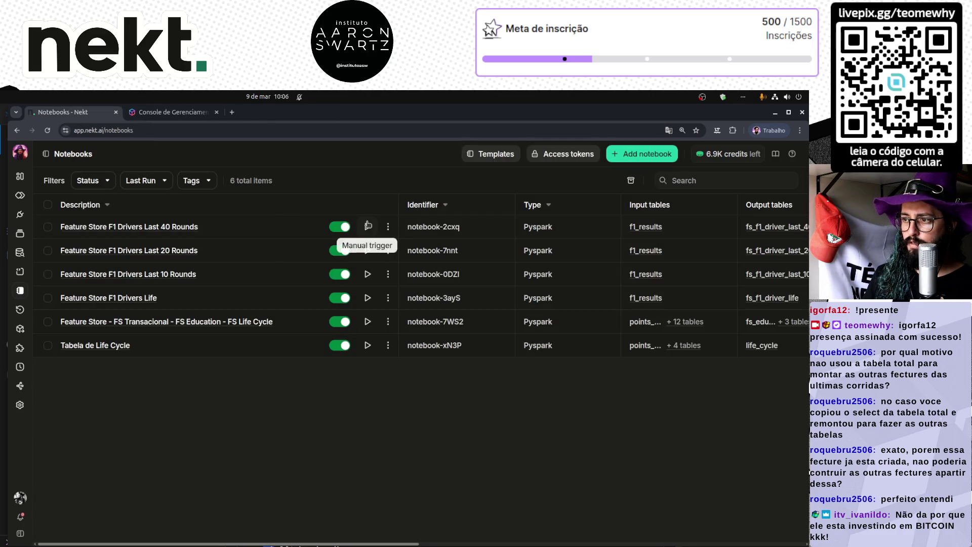
- Manually start runs of the Last 40, Last 20 and Last 10 Rounds notebooks
left_click(367, 226)
left_click(368, 250)
left_click(368, 274)
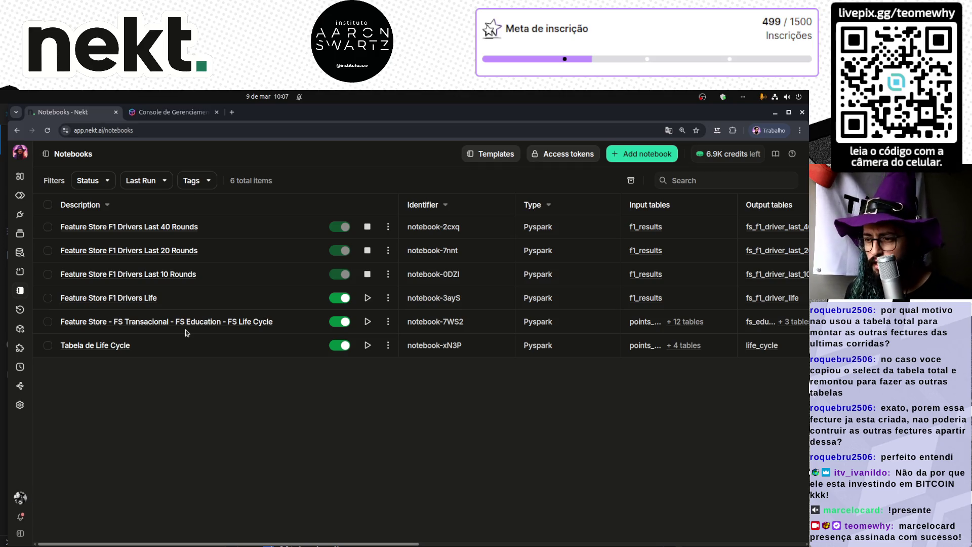
- Check the Last 40 Rounds notebook's run status and the Drivers Life notebook, returning to the list
left_click(176, 227)
scroll(299, 335, "down", 5)
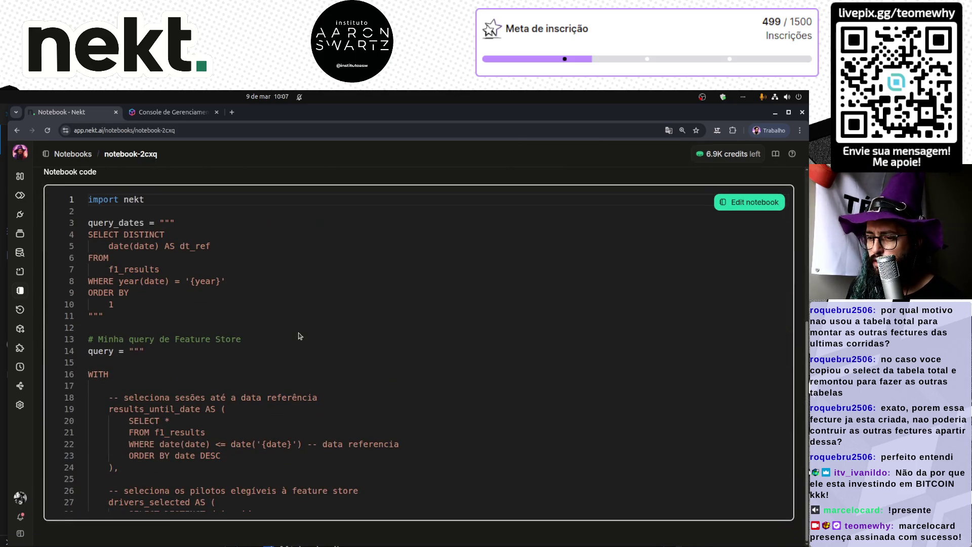
scroll(247, 437, "down", 5)
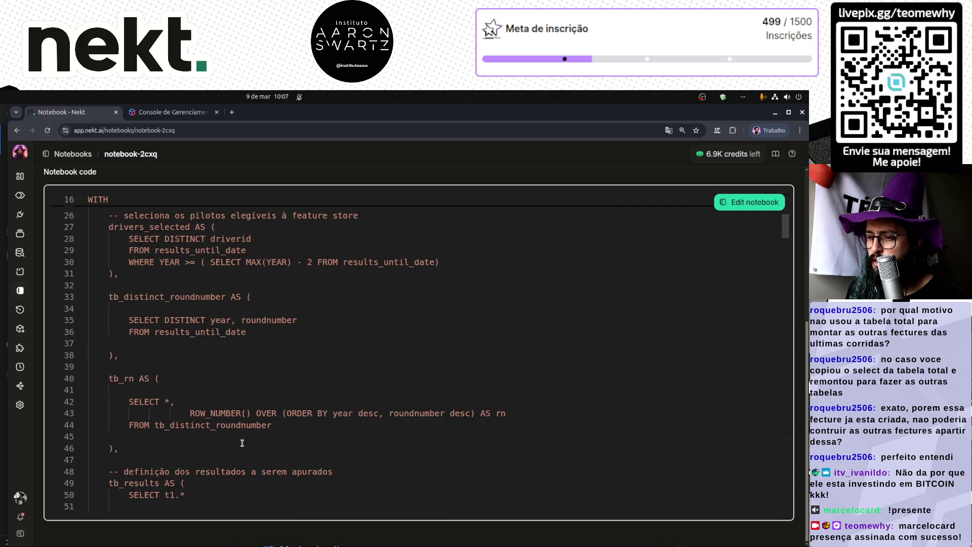
scroll(203, 247, "up", 5)
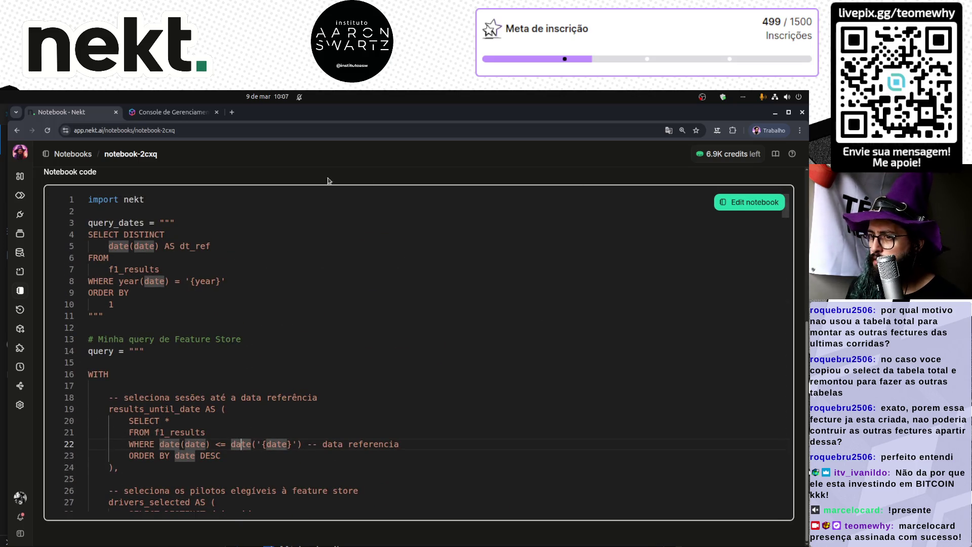
scroll(165, 180, "up", 5)
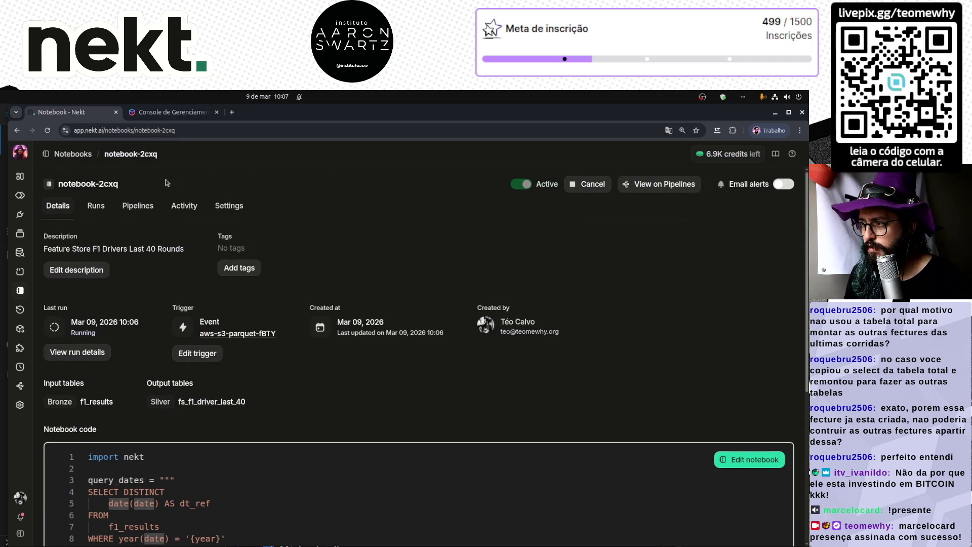
left_click(68, 157)
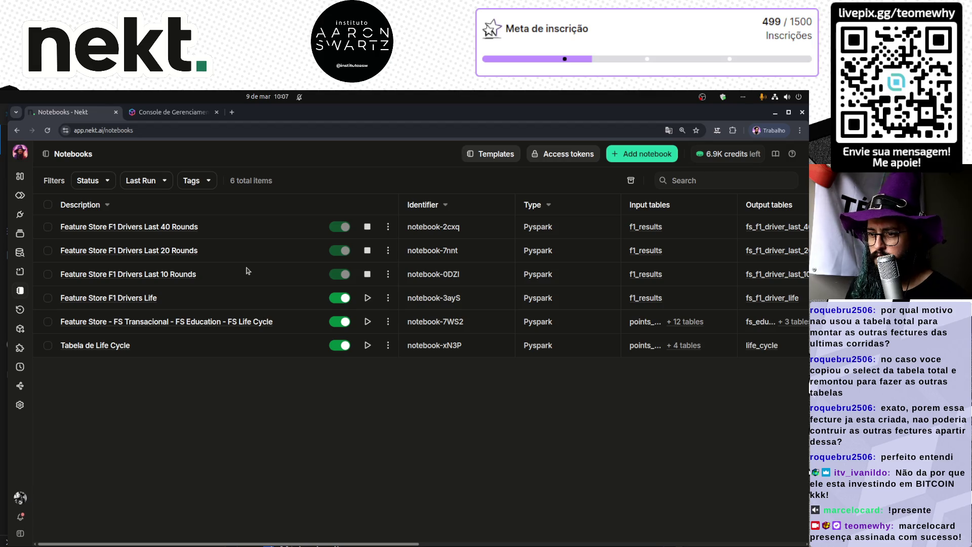
left_click(114, 302)
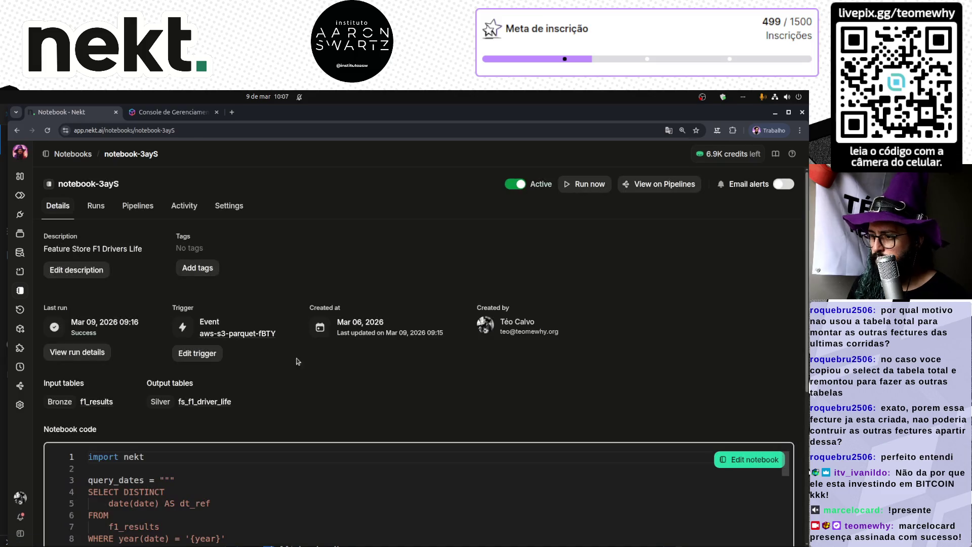
left_click(76, 154)
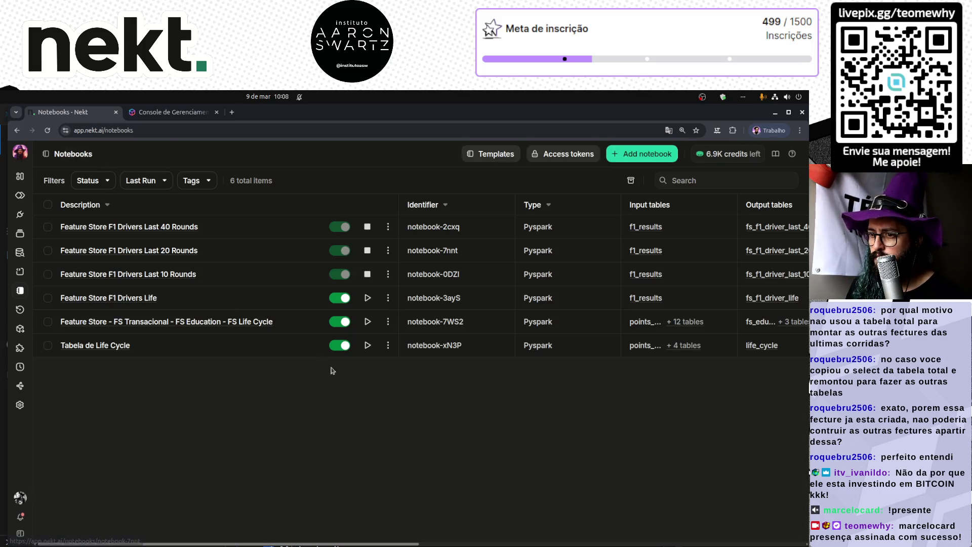